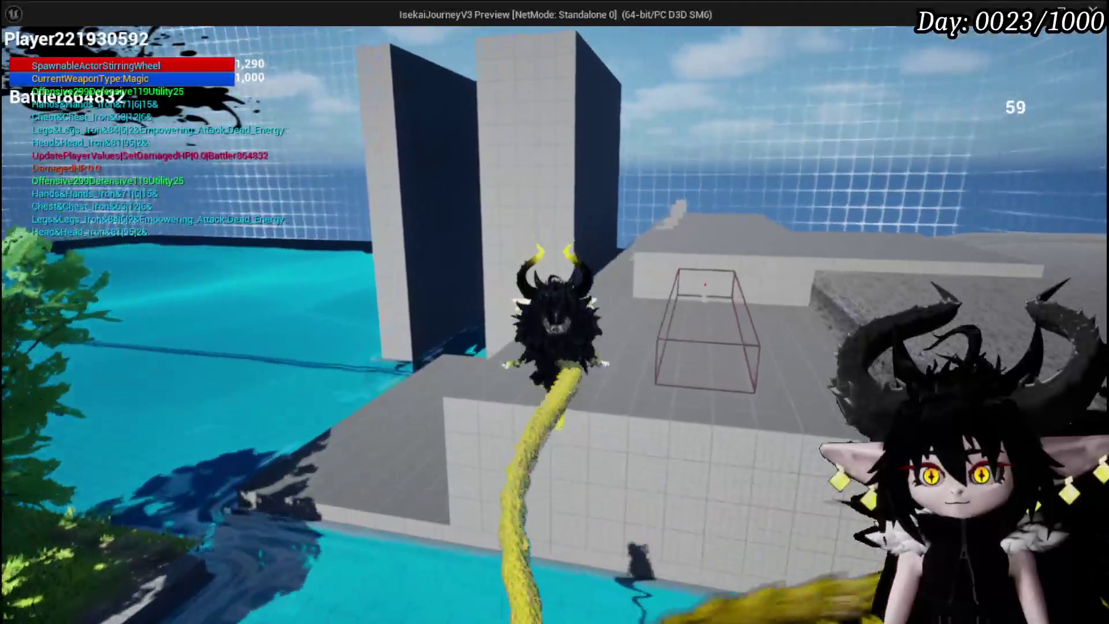
- Run the character down the walkway in the preview, glance at the Blueprint editor, then stop the playtest
{"action": "key", "text": "w"}
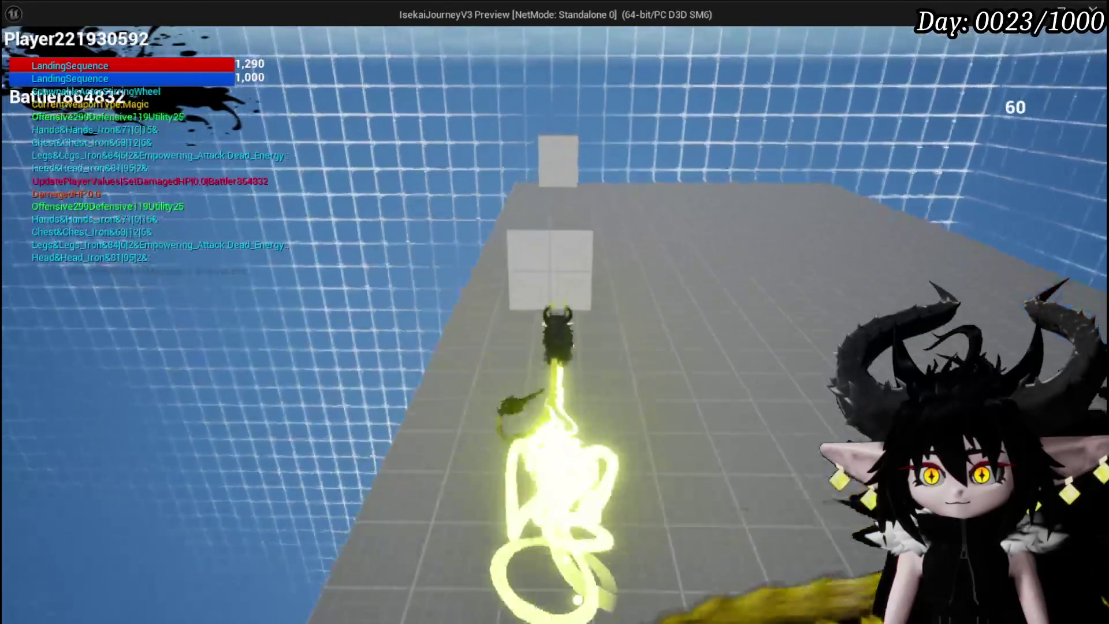
{"action": "key", "text": "alt+Tab"}
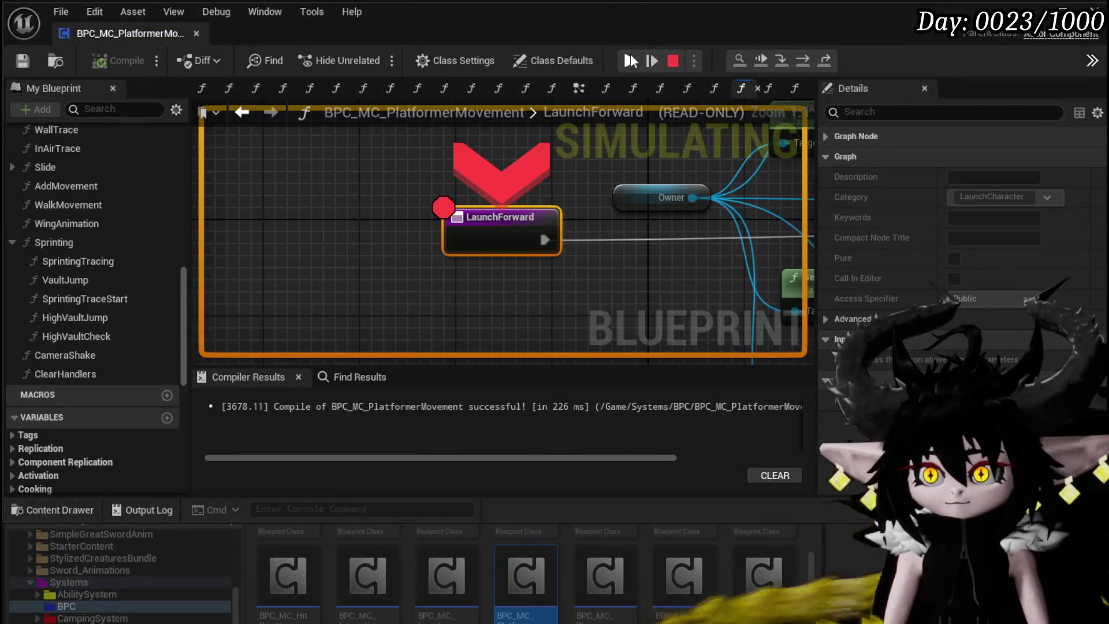
{"action": "key", "text": "alt+Tab"}
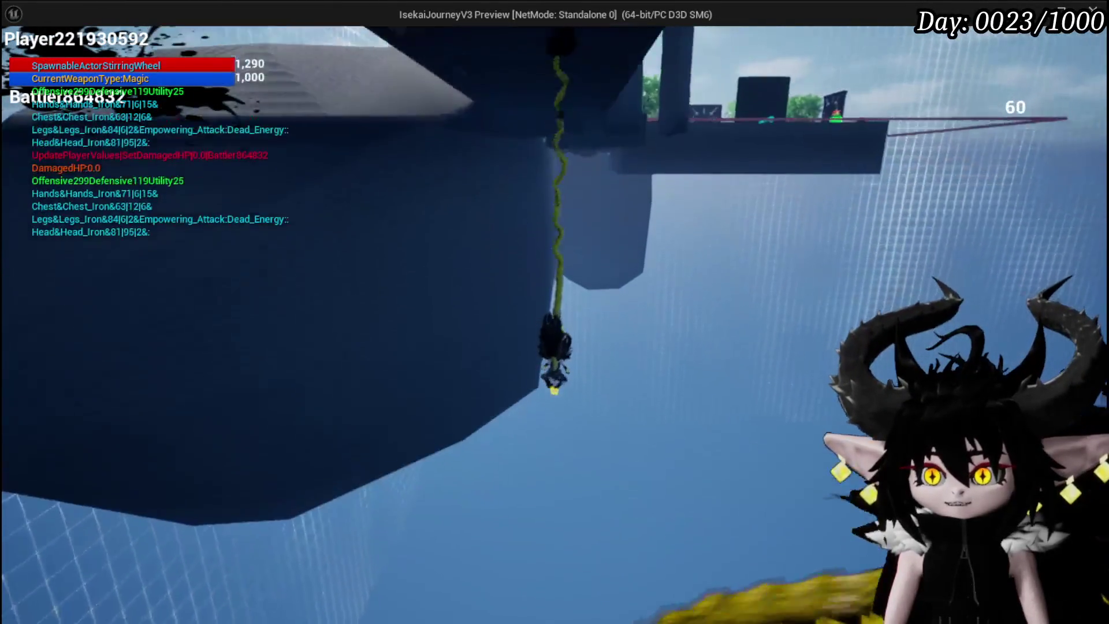
{"action": "key", "text": "Escape"}
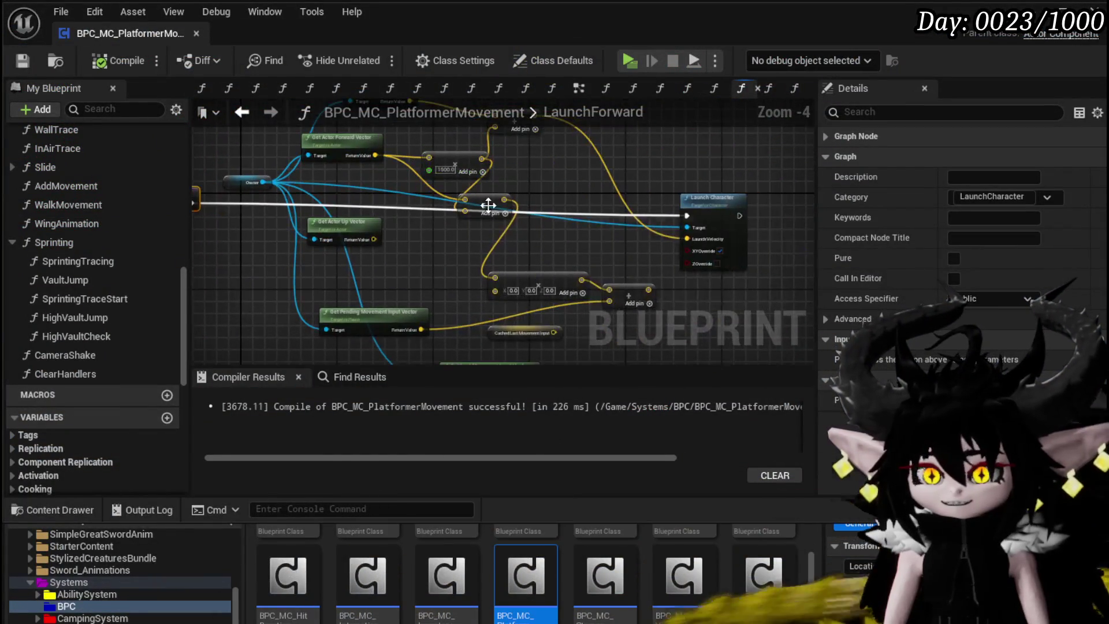
- Remove LaunchForward's B input so the Add node uses a fixed 1500.0, then recompile
{"action": "scroll", "coordinate": [532, 241], "scroll_direction": "up", "scroll_amount": 3}
{"action": "mouse_move", "coordinate": [565, 247]}
{"action": "left_mouse_down"}
{"action": "mouse_move", "coordinate": [450, 224]}
{"action": "mouse_move", "coordinate": [612, 247]}
{"action": "mouse_move", "coordinate": [643, 218]}
{"action": "mouse_move", "coordinate": [580, 243]}
{"action": "mouse_move", "coordinate": [436, 257]}
{"action": "mouse_move", "coordinate": [251, 297]}
{"action": "mouse_move", "coordinate": [267, 278]}
{"action": "mouse_move", "coordinate": [274, 304]}
{"action": "left_mouse_up"}
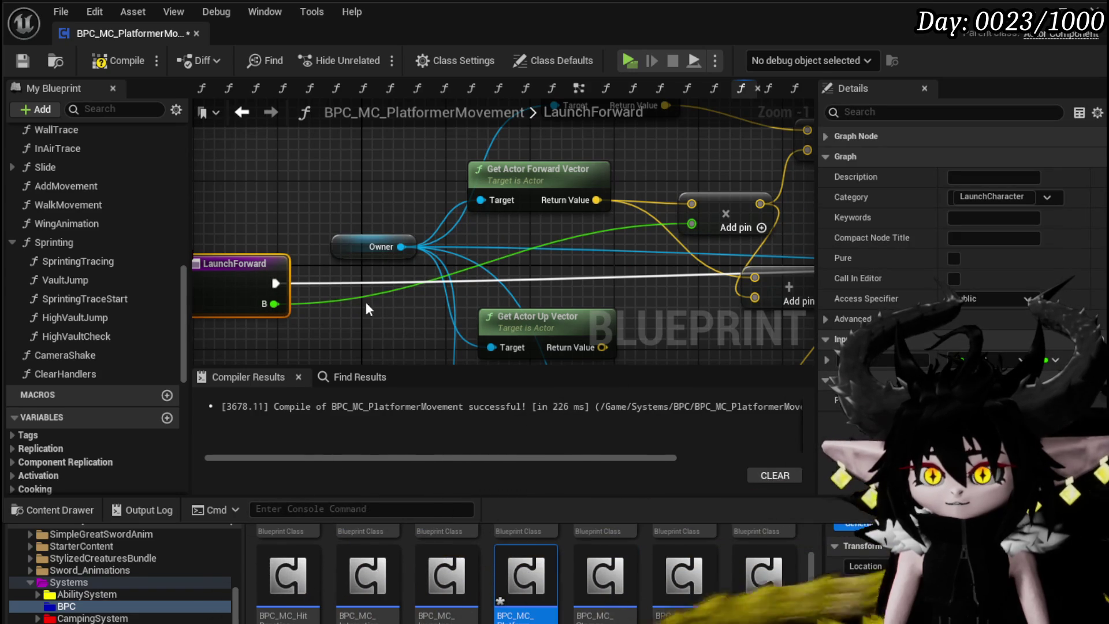
{"action": "left_click", "coordinate": [274, 304], "text": "alt"}
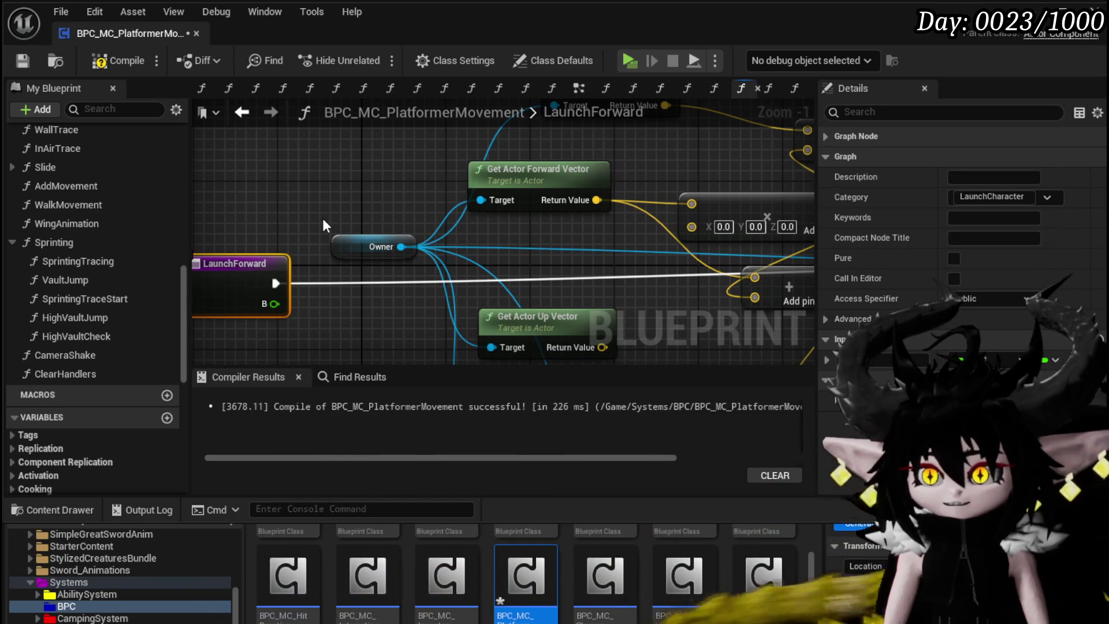
{"action": "key", "text": "ctrl+z"}
{"action": "key", "text": "ctrl+z"}
{"action": "key", "text": "ctrl+z"}
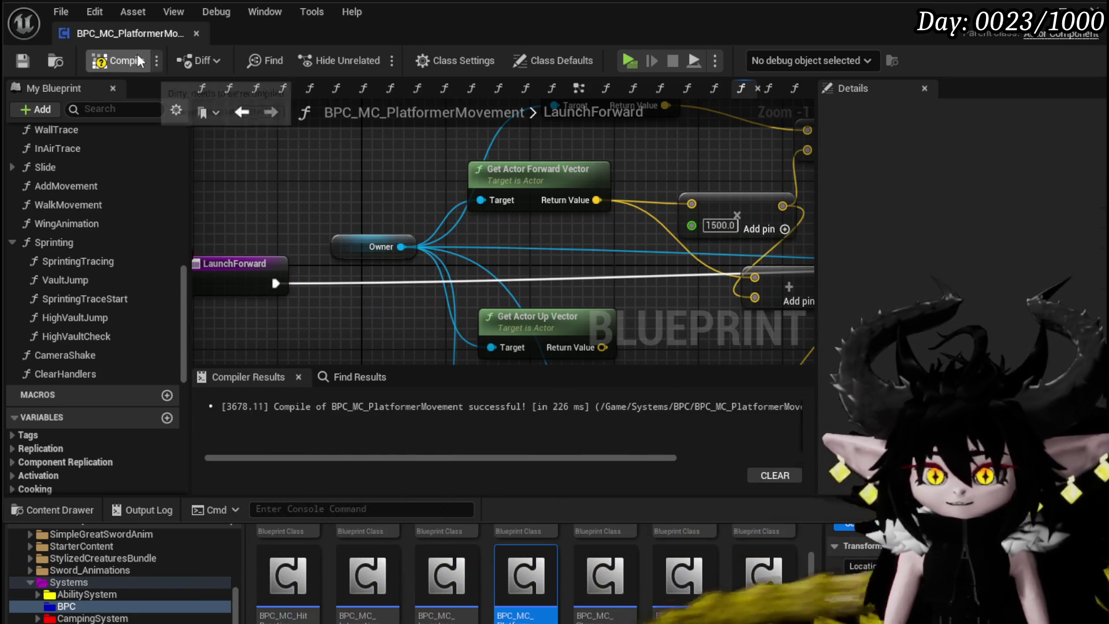
{"action": "key", "text": "F7"}
- Search the blueprint for references to LaunchForward
{"action": "left_click", "coordinate": [353, 376]}
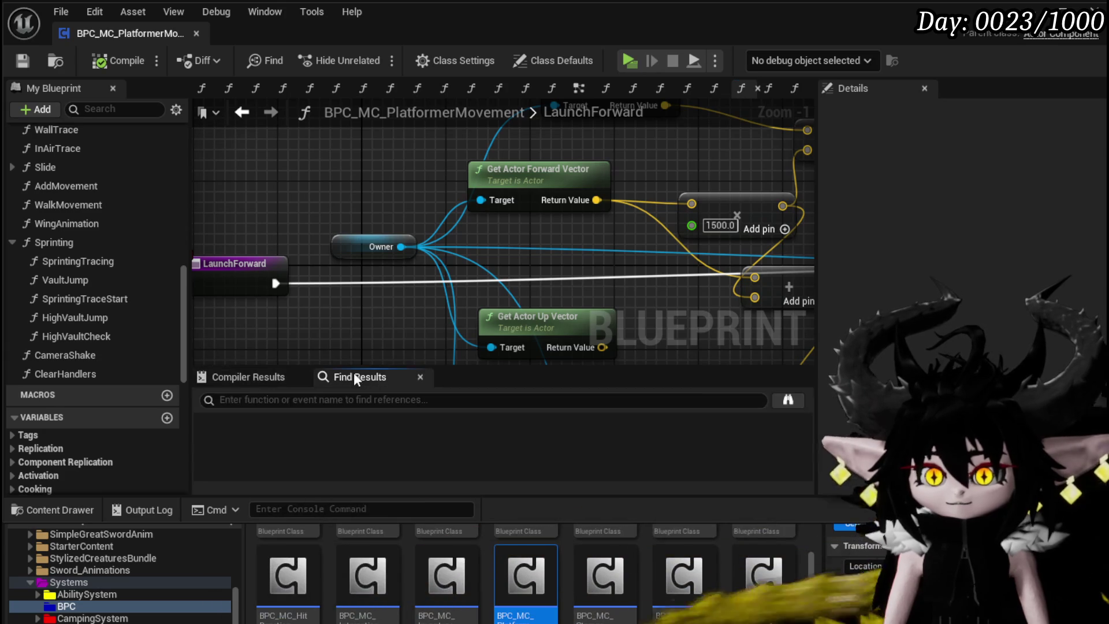
{"action": "type", "text": "L"}
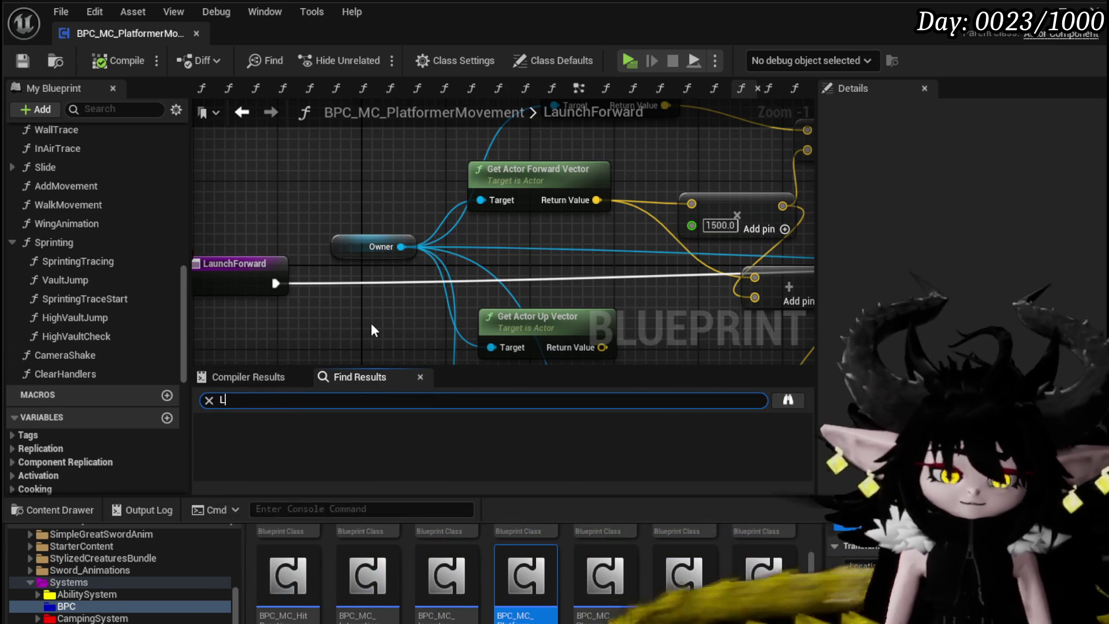
{"action": "type", "text": "aunchForward"}
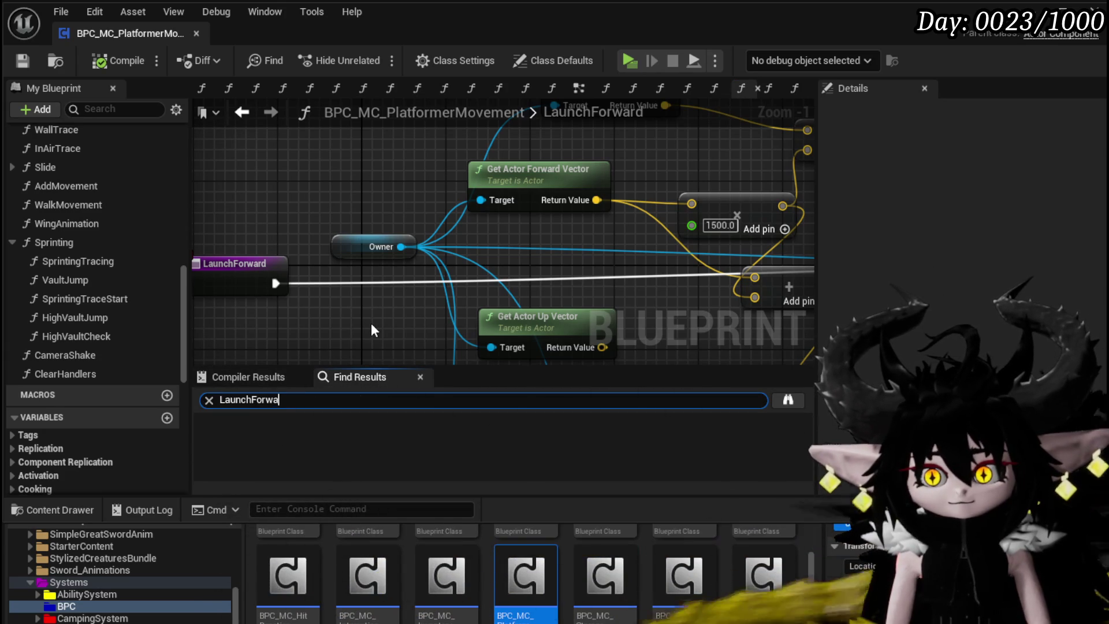
{"action": "key", "text": "Return"}
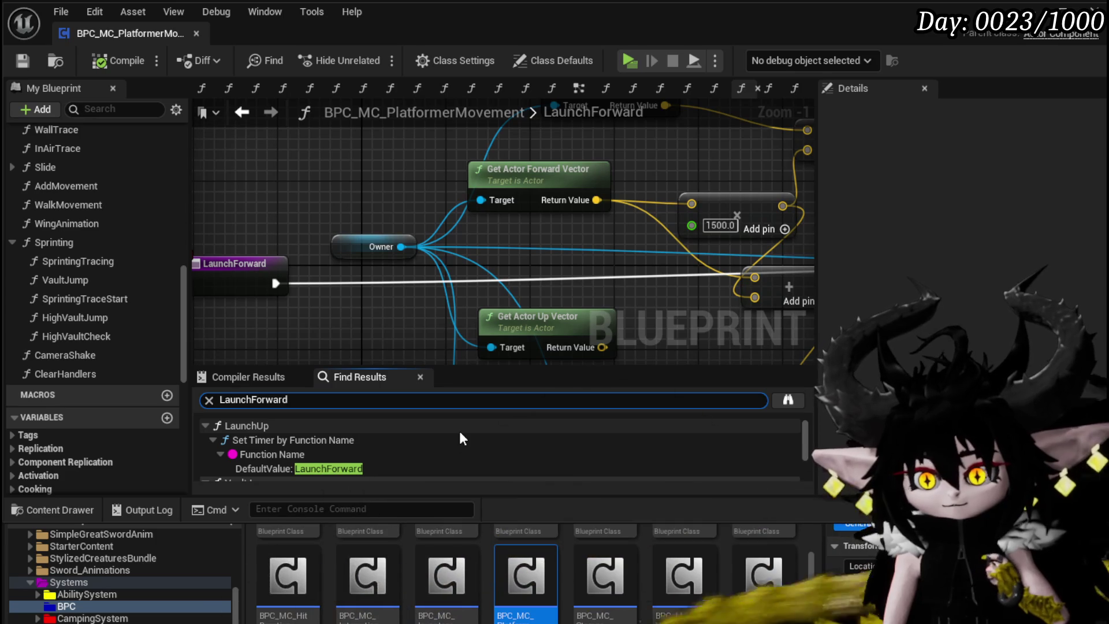
{"action": "scroll", "coordinate": [442, 433], "scroll_direction": "down", "scroll_amount": 4}
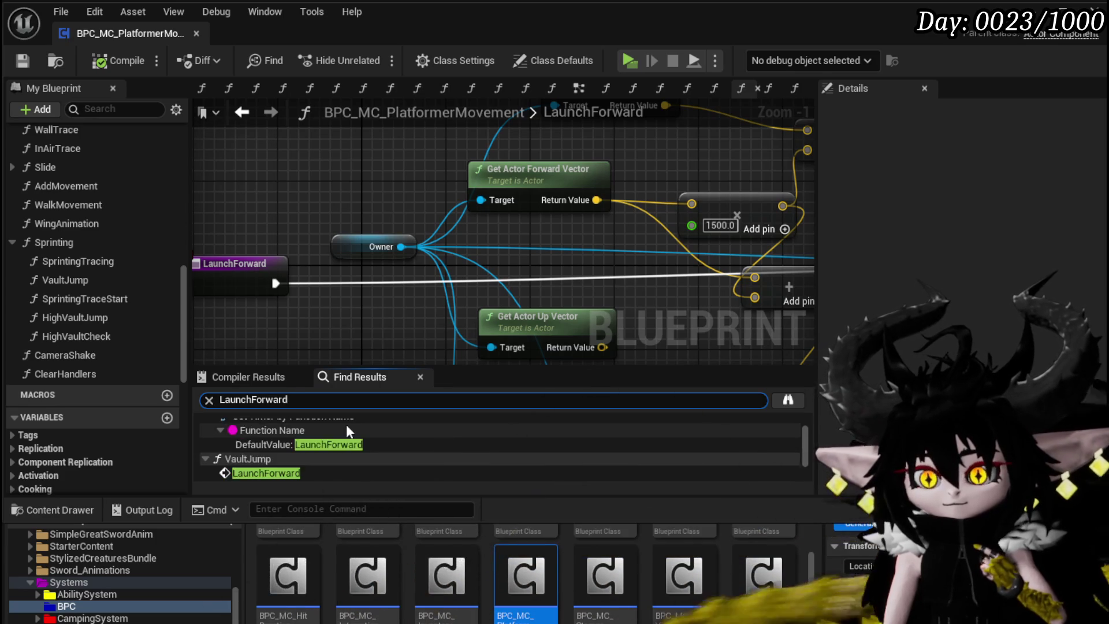
{"action": "scroll", "coordinate": [394, 434], "scroll_direction": "up", "scroll_amount": 3}
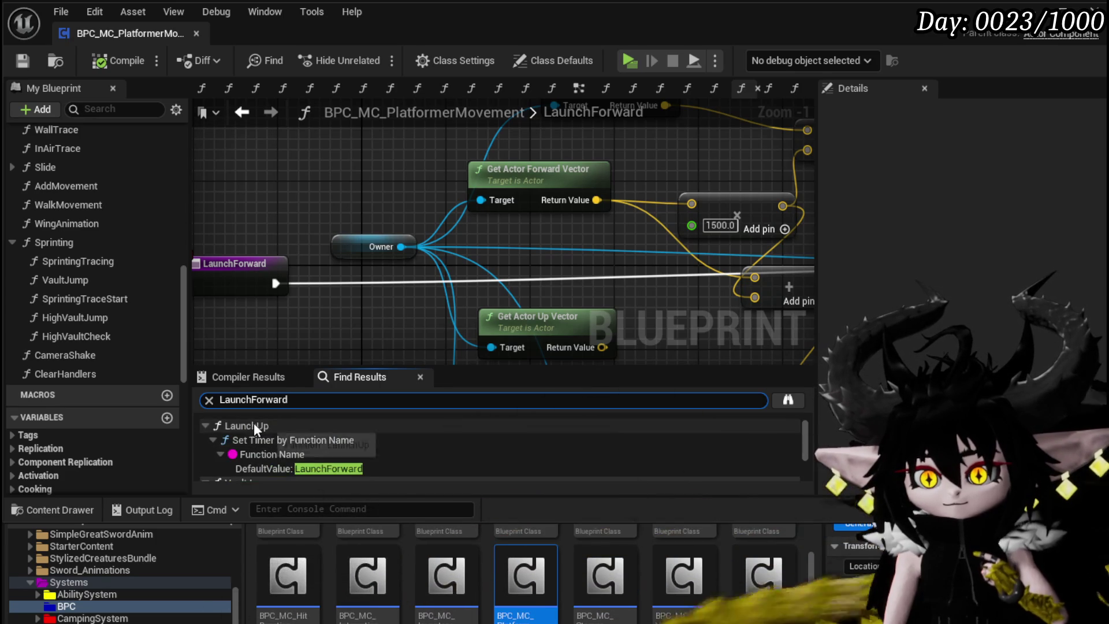
- Delete the LaunchForward-related nodes after the LaunchUp entry, save, and refresh the search
{"action": "left_click", "coordinate": [254, 424]}
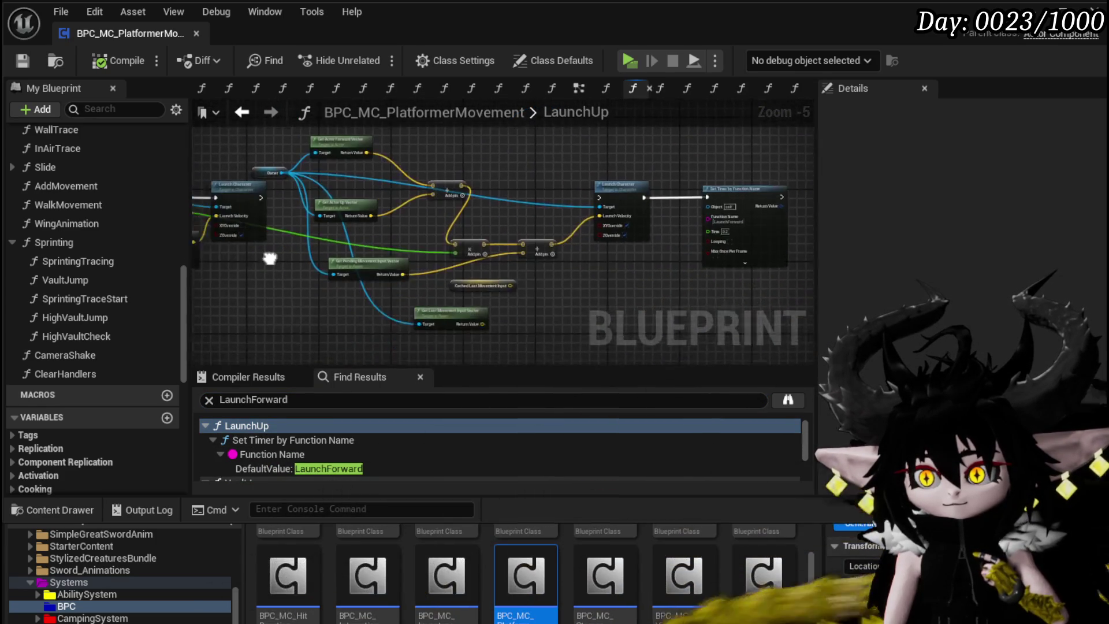
{"action": "left_click_drag", "start_coordinate": [468, 283], "coordinate": [673, 313]}
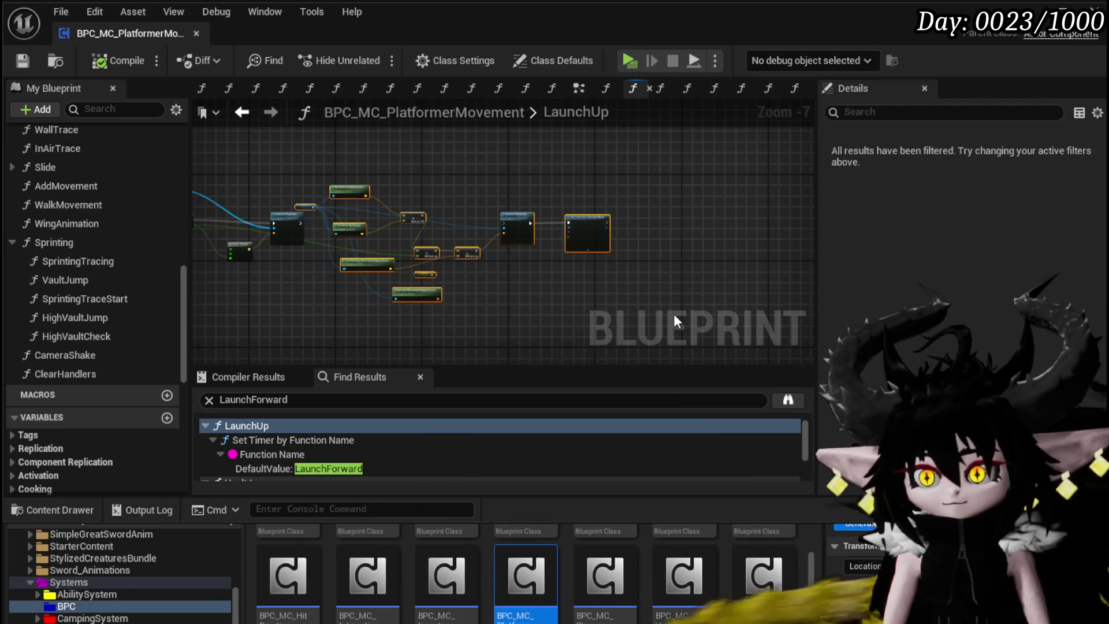
{"action": "key", "text": "Delete"}
{"action": "left_click", "coordinate": [23, 61]}
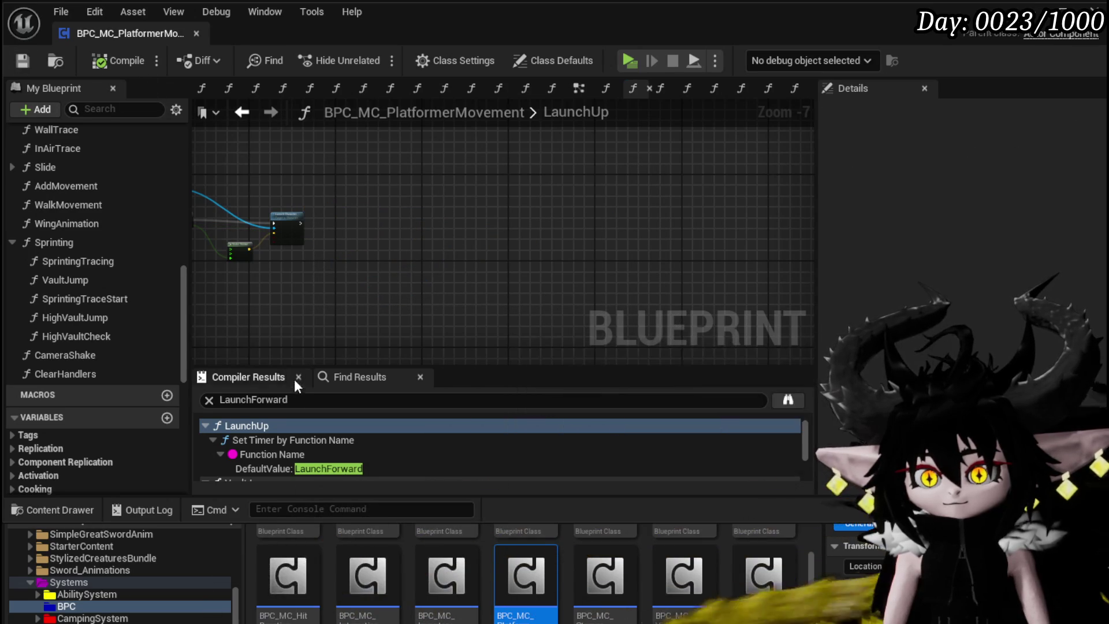
{"action": "key", "text": "Return"}
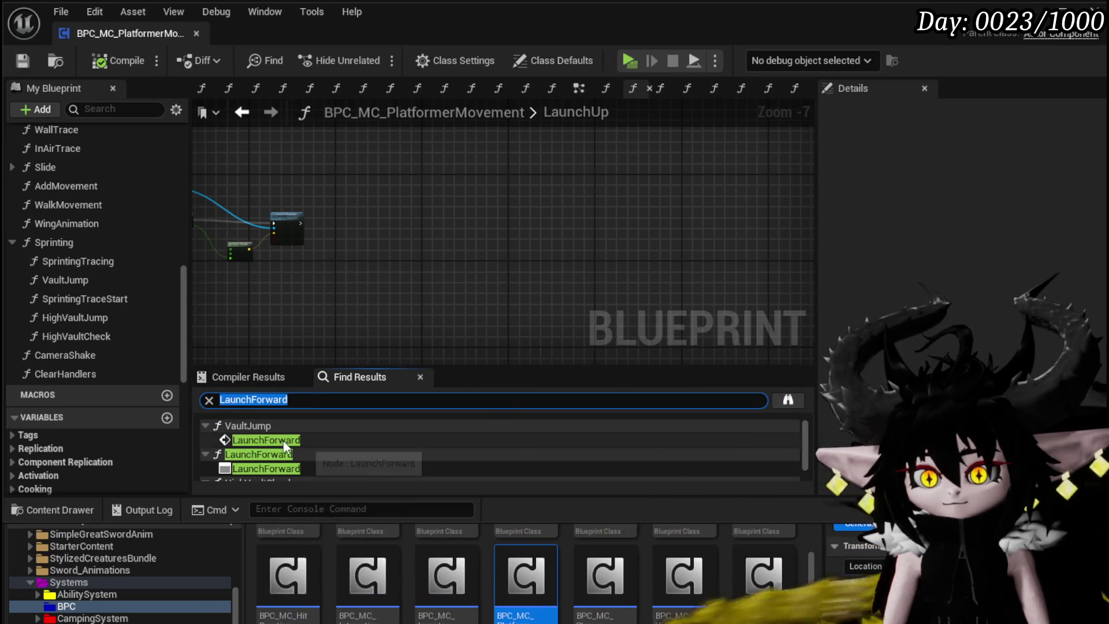
- Delete the Launch Forward call from VaultJump, save, and rerun the reference search
{"action": "left_click", "coordinate": [283, 440]}
{"action": "scroll", "coordinate": [369, 296], "scroll_direction": "up", "scroll_amount": 4}
{"action": "scroll", "coordinate": [324, 289], "scroll_direction": "down", "scroll_amount": 4}
{"action": "mouse_move", "coordinate": [324, 289]}
{"action": "left_mouse_down"}
{"action": "mouse_move", "coordinate": [595, 315]}
{"action": "mouse_move", "coordinate": [440, 330]}
{"action": "left_mouse_up"}
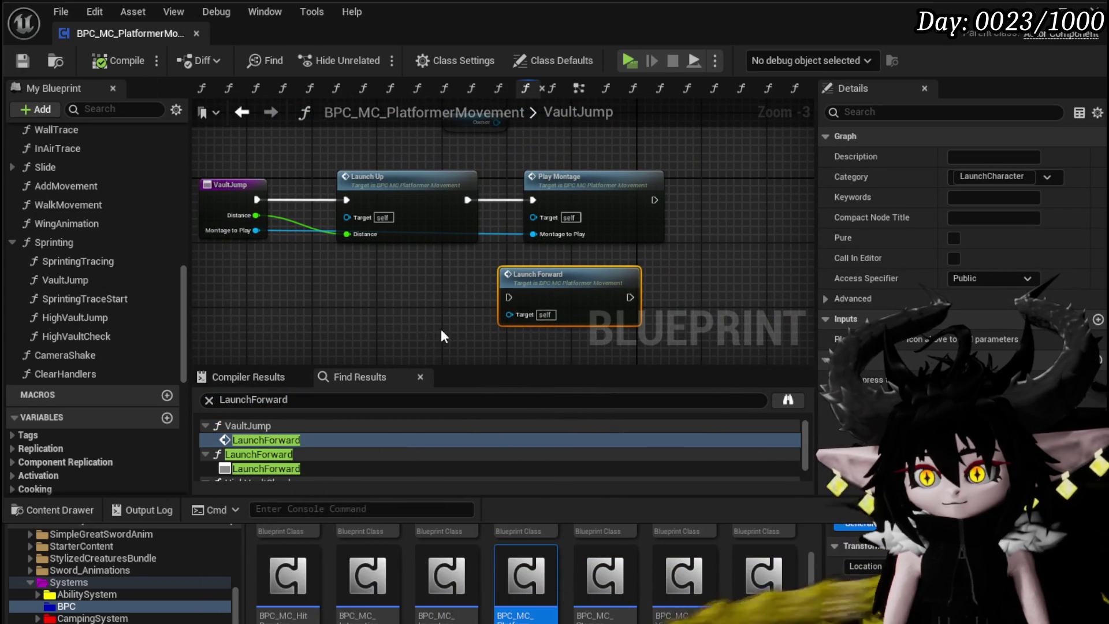
{"action": "left_click_drag", "start_coordinate": [441, 328], "coordinate": [657, 301]}
{"action": "key", "text": "Delete"}
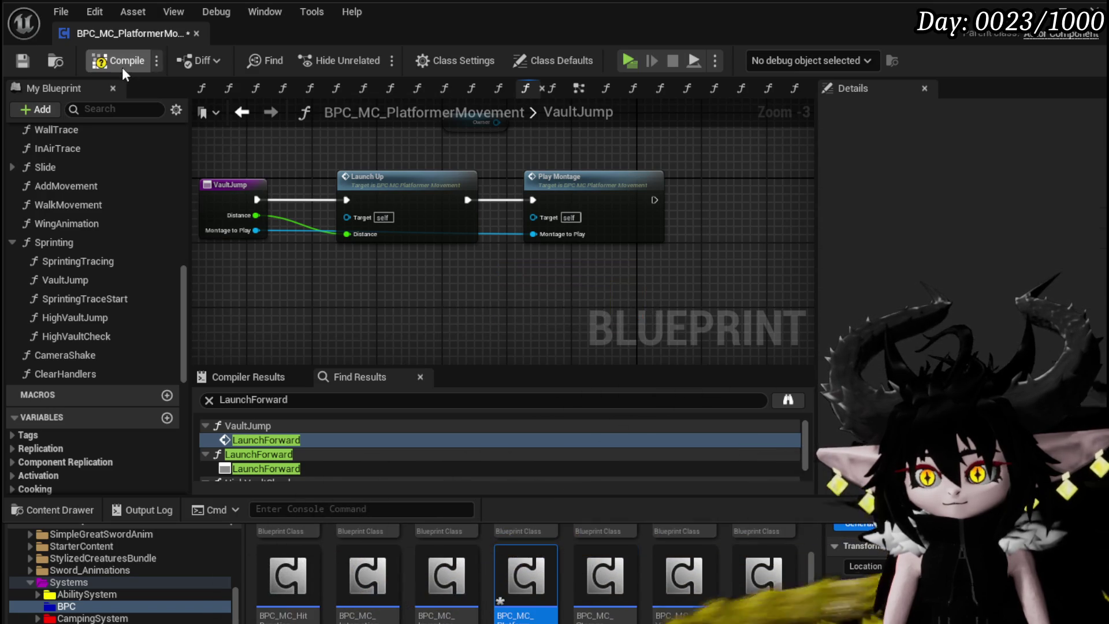
{"action": "left_click", "coordinate": [23, 61]}
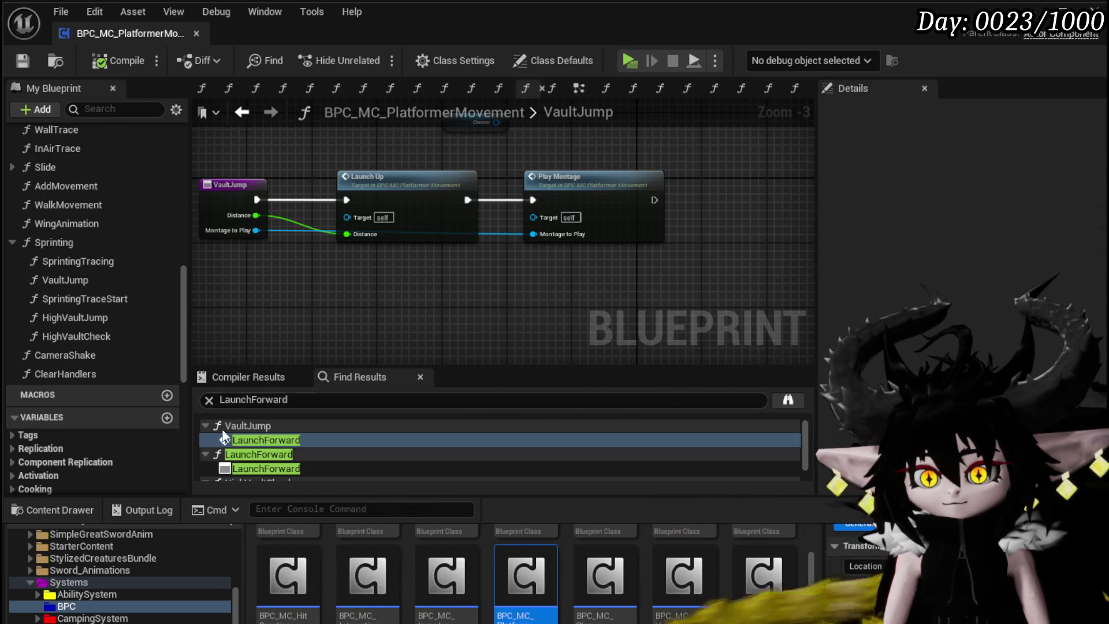
{"action": "key", "text": "Return"}
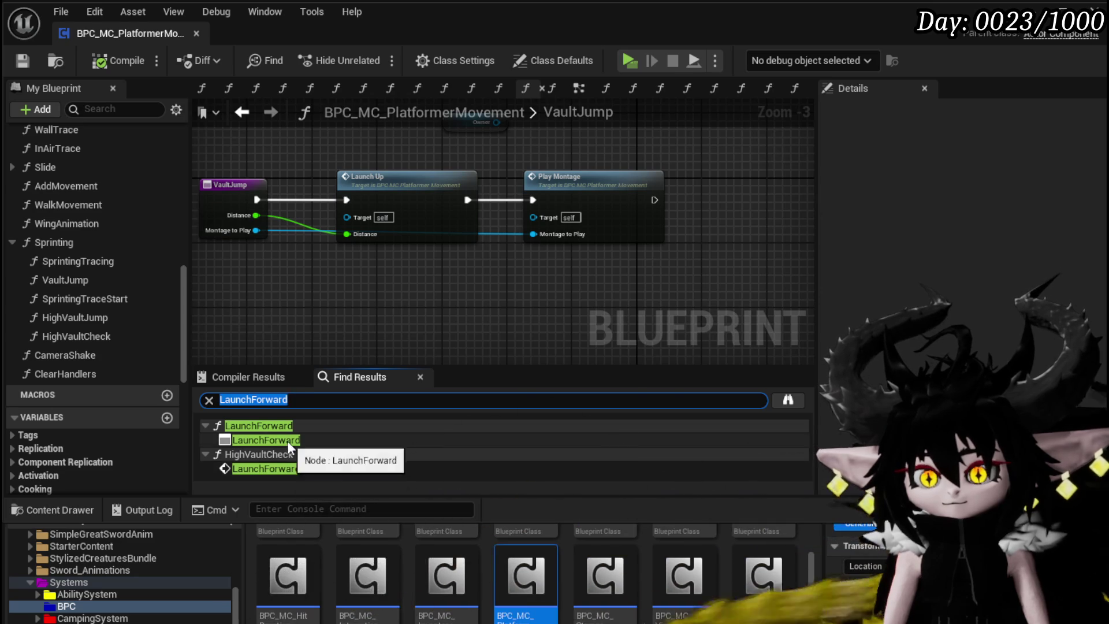
- Add a Distance input and a breakpoint to the LaunchForward function, then compile
{"action": "double_click", "coordinate": [272, 441]}
{"action": "scroll", "coordinate": [462, 316], "scroll_direction": "down", "scroll_amount": 2}
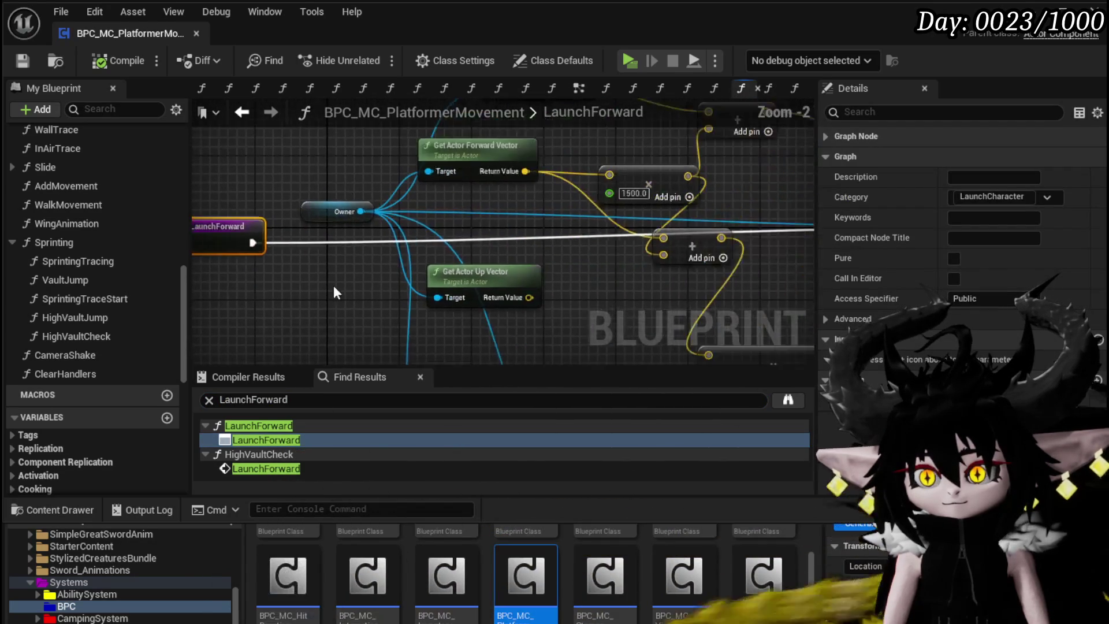
{"action": "key", "text": "F9"}
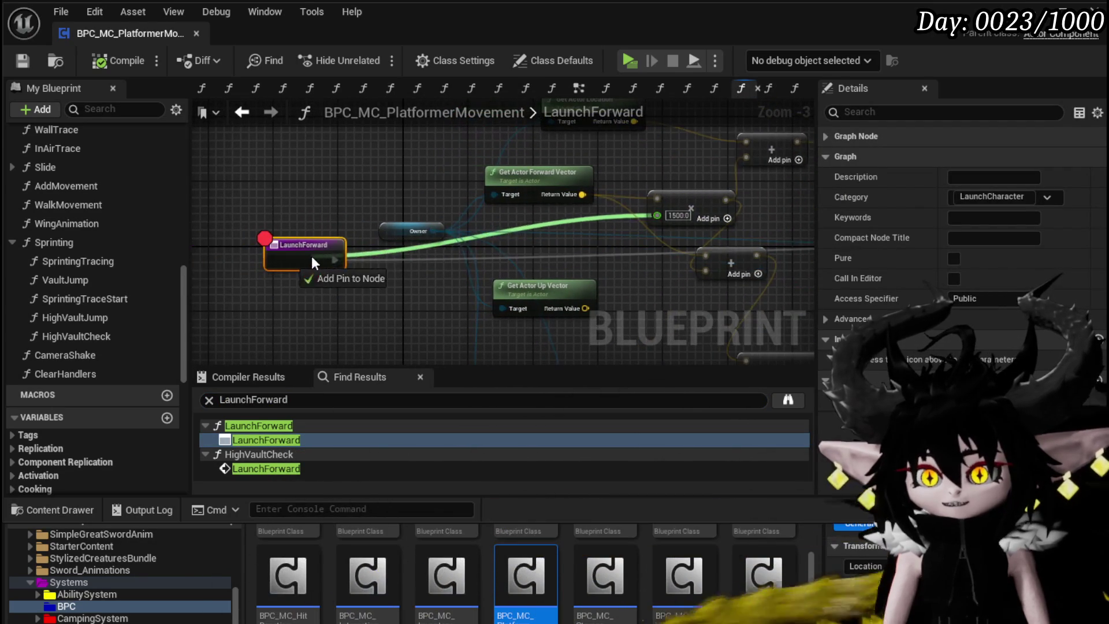
{"action": "left_click", "coordinate": [278, 262]}
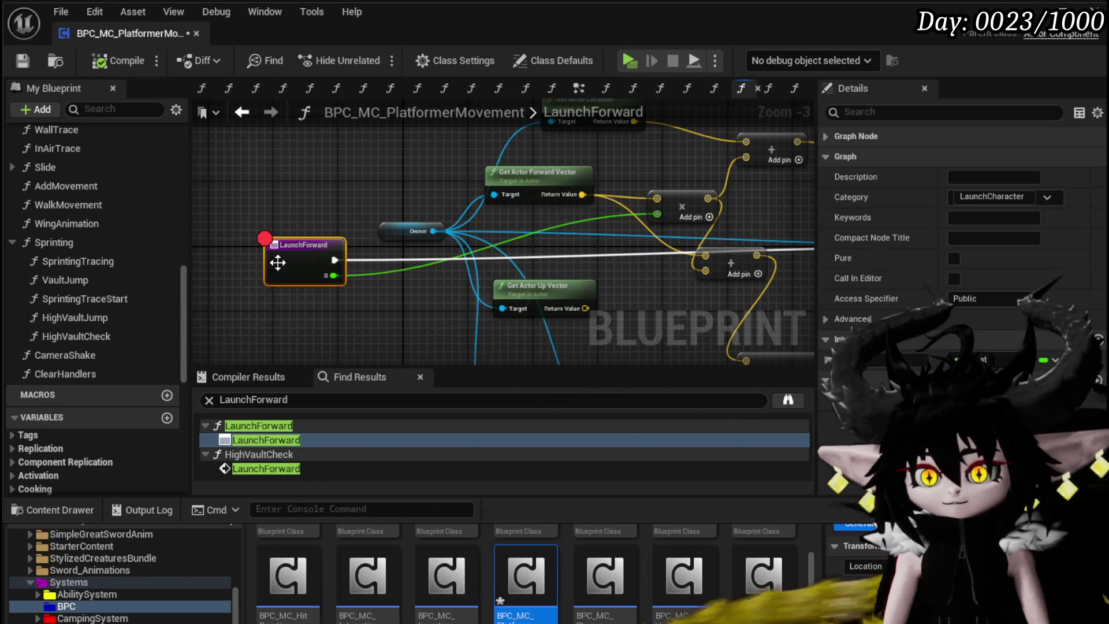
{"action": "left_click_drag", "start_coordinate": [584, 272], "coordinate": [215, 242]}
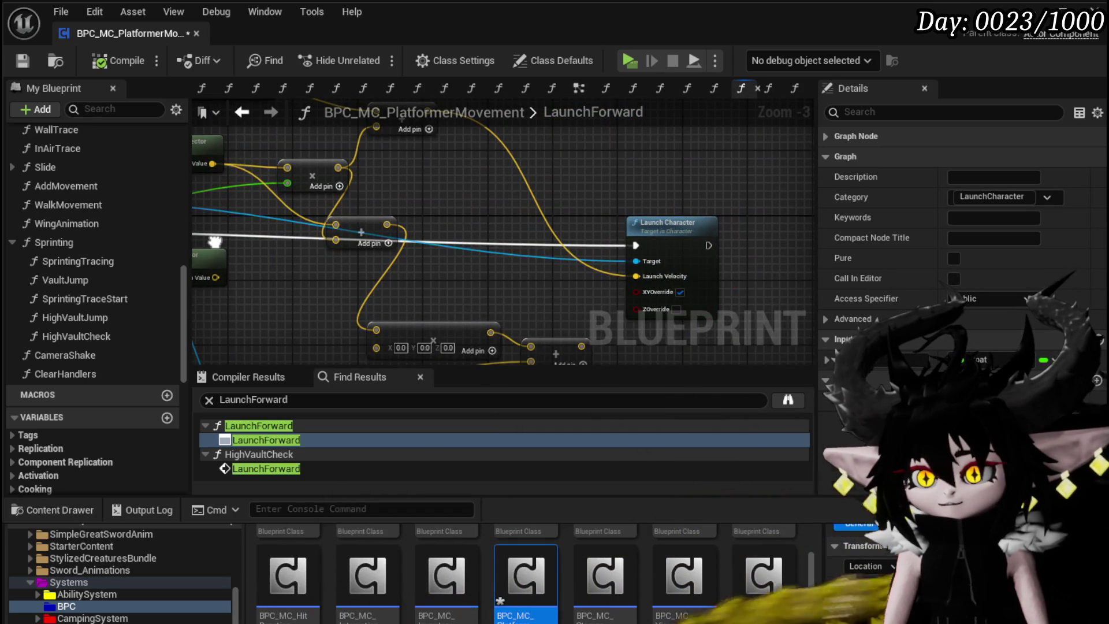
{"action": "mouse_move", "coordinate": [215, 242]}
{"action": "left_mouse_down"}
{"action": "mouse_move", "coordinate": [341, 243]}
{"action": "mouse_move", "coordinate": [324, 231]}
{"action": "mouse_move", "coordinate": [347, 225]}
{"action": "mouse_move", "coordinate": [203, 225]}
{"action": "mouse_move", "coordinate": [411, 254]}
{"action": "mouse_move", "coordinate": [513, 254]}
{"action": "left_mouse_up"}
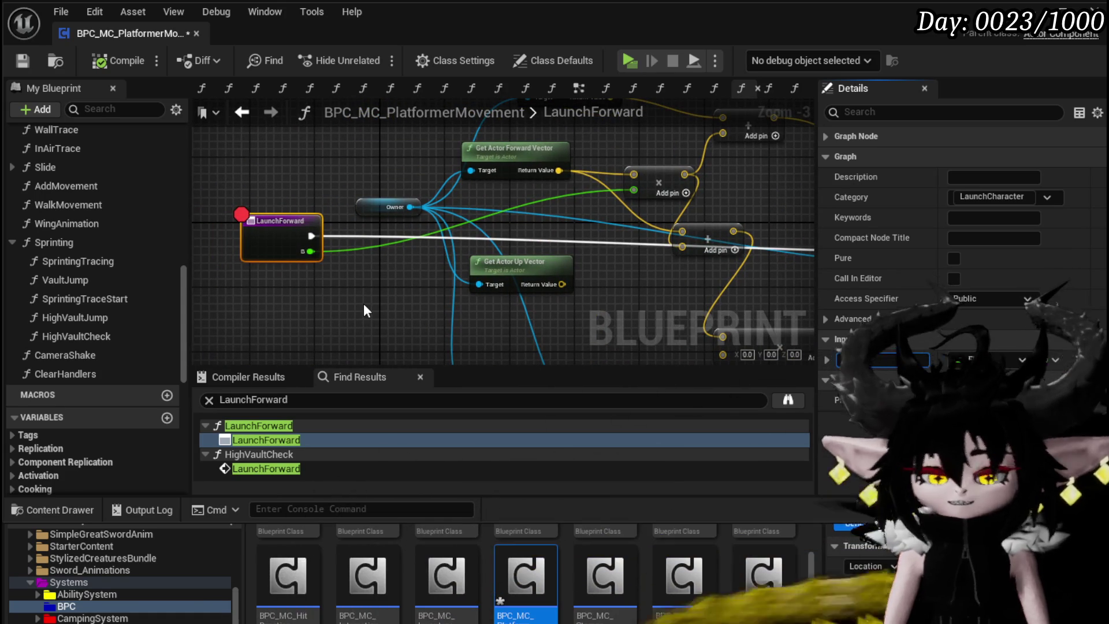
{"action": "key", "text": "Return"}
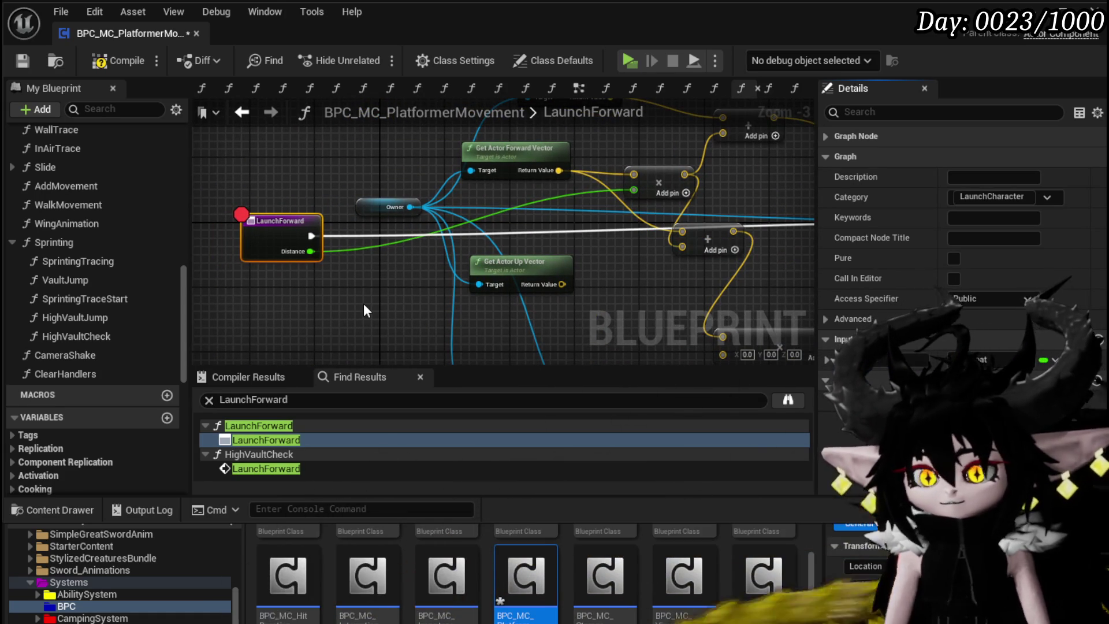
{"action": "left_click", "coordinate": [111, 61]}
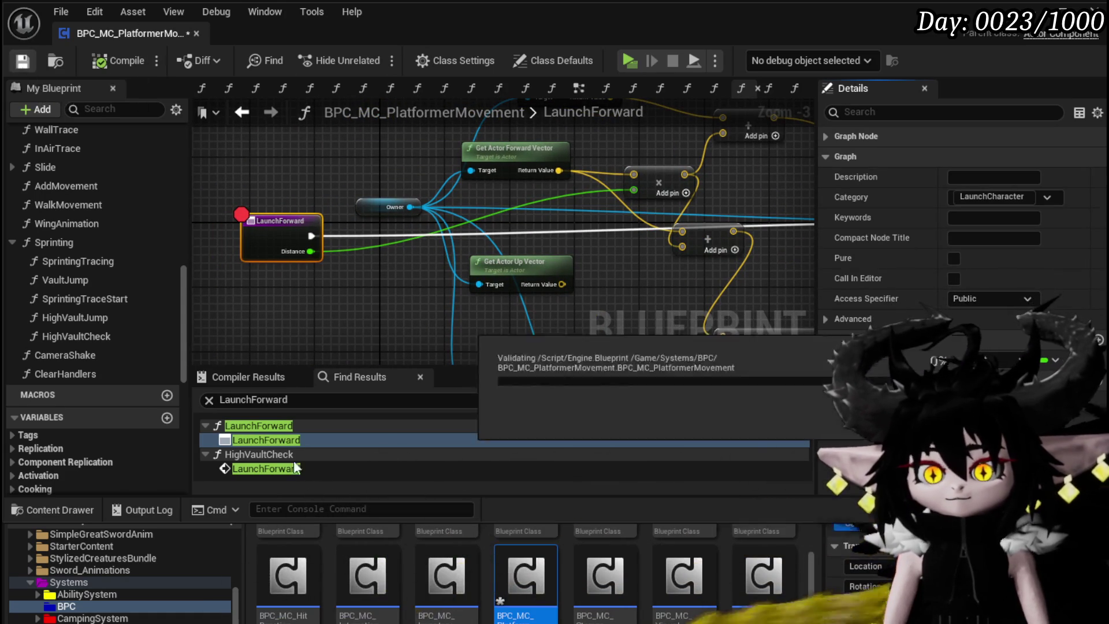
- Pass Distance 800.0 in HighVaultCheck's Launch Forward call, then compile and save
{"action": "left_click", "coordinate": [266, 468]}
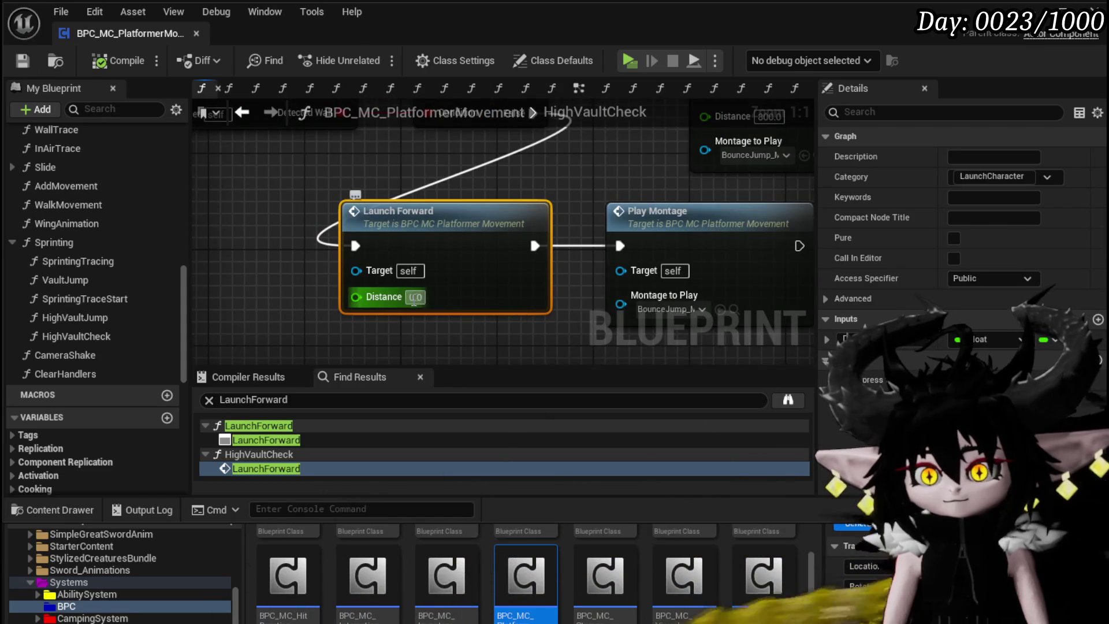
{"action": "left_click", "coordinate": [120, 65]}
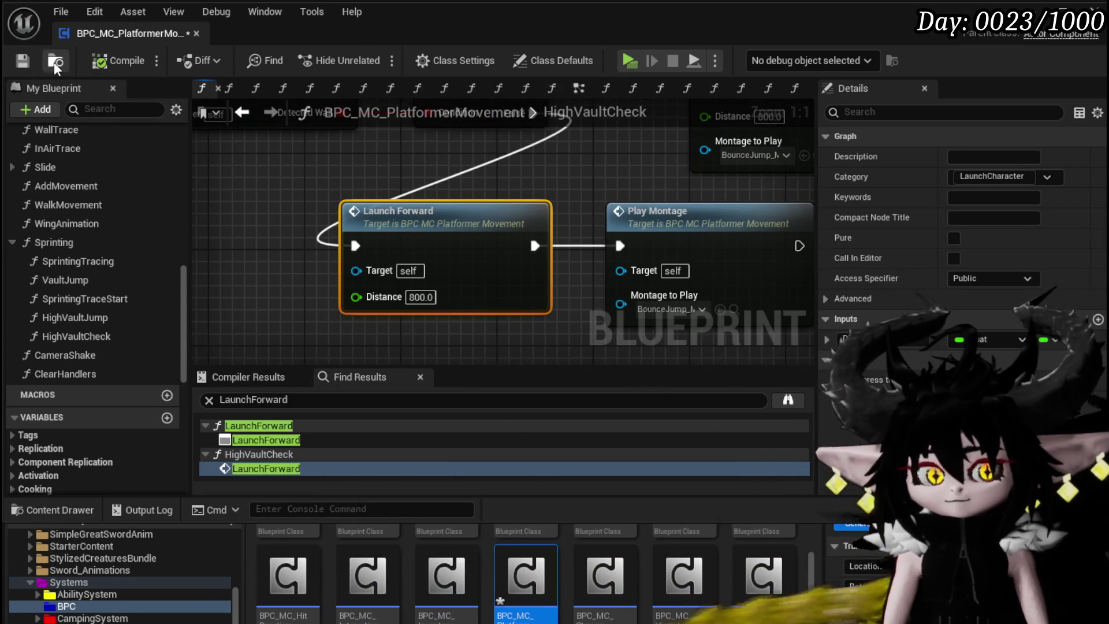
{"action": "left_click", "coordinate": [24, 63]}
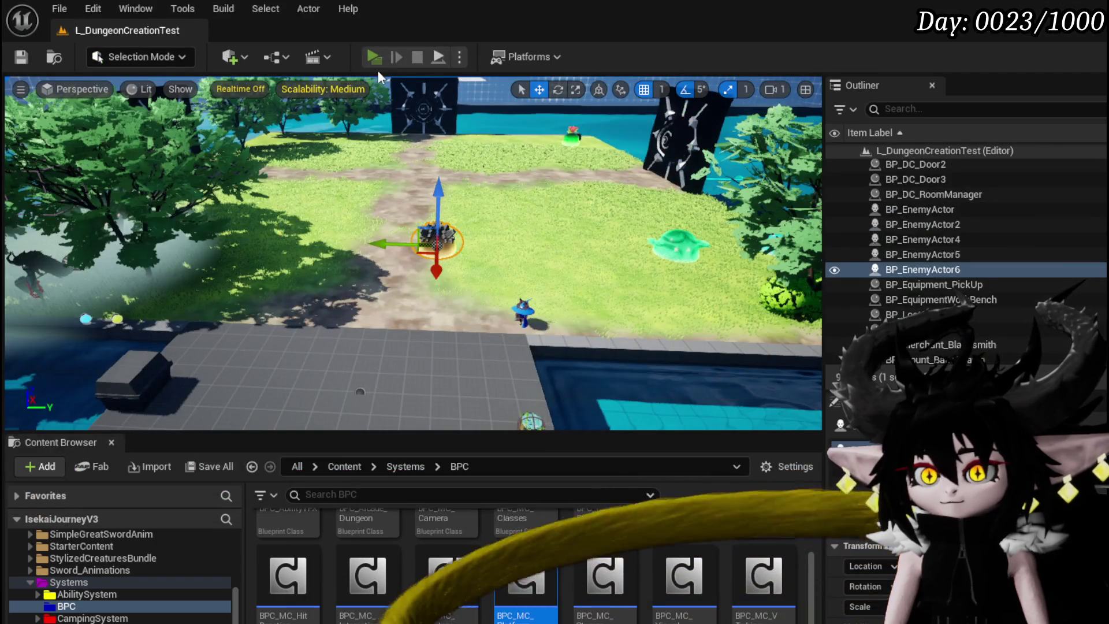
- Playtest the level, running the character onto the platform and along the grey walkway
{"action": "left_click", "coordinate": [374, 58]}
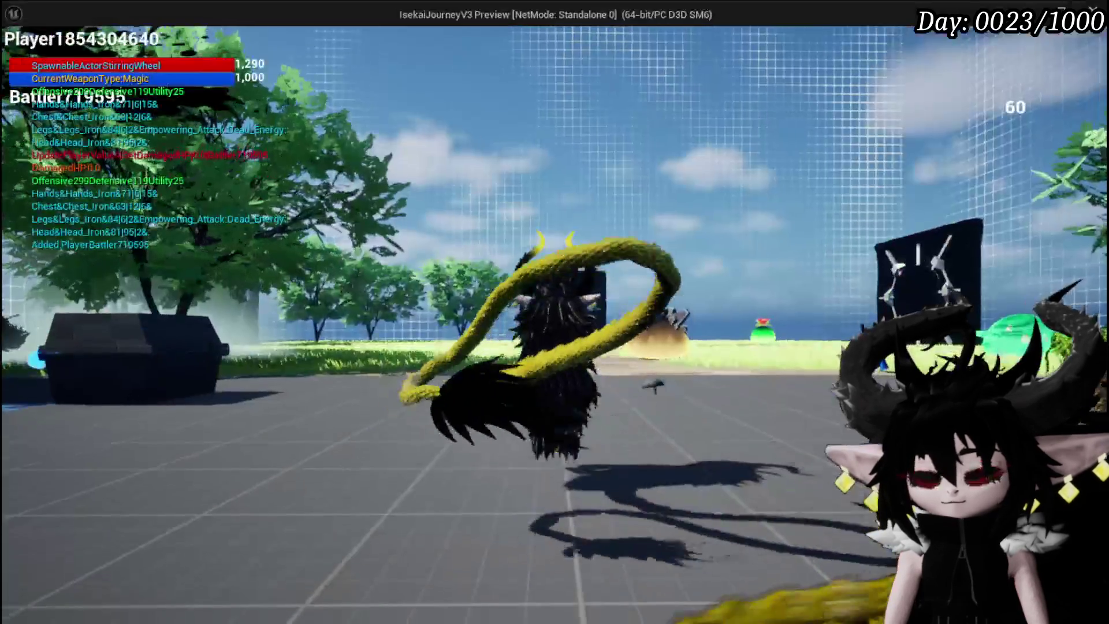
{"action": "key", "text": "w"}
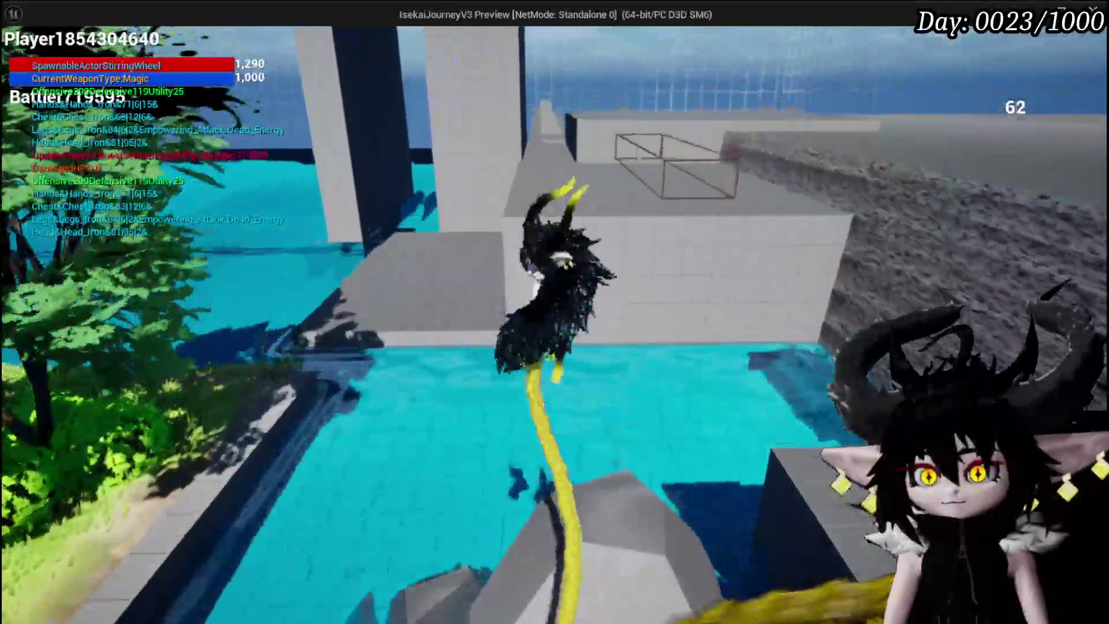
{"action": "key", "text": "w"}
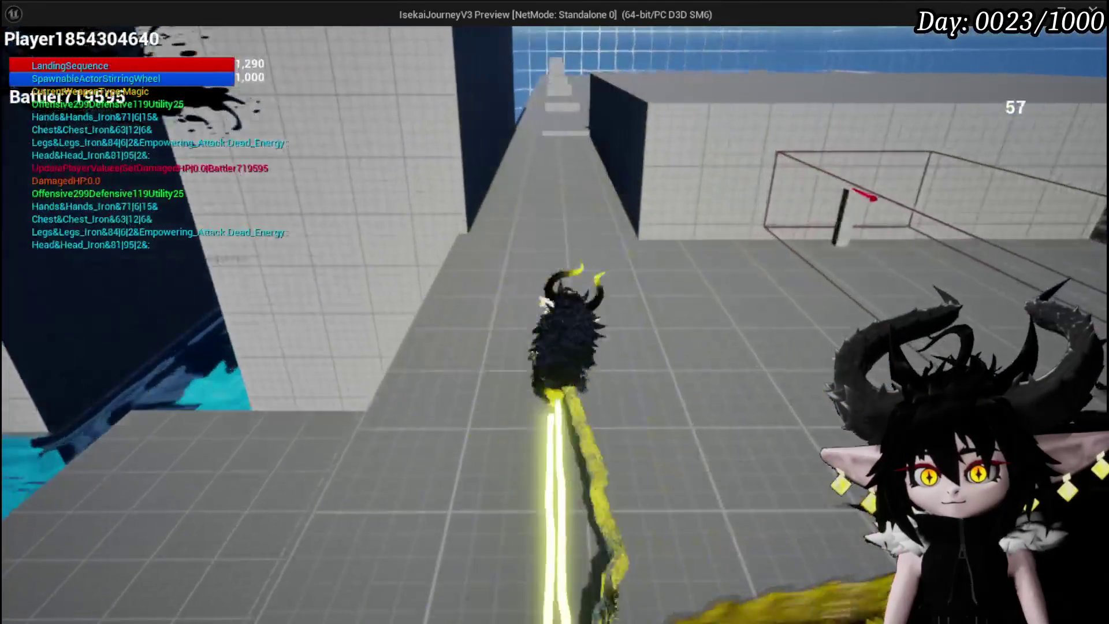
{"action": "key", "text": "w"}
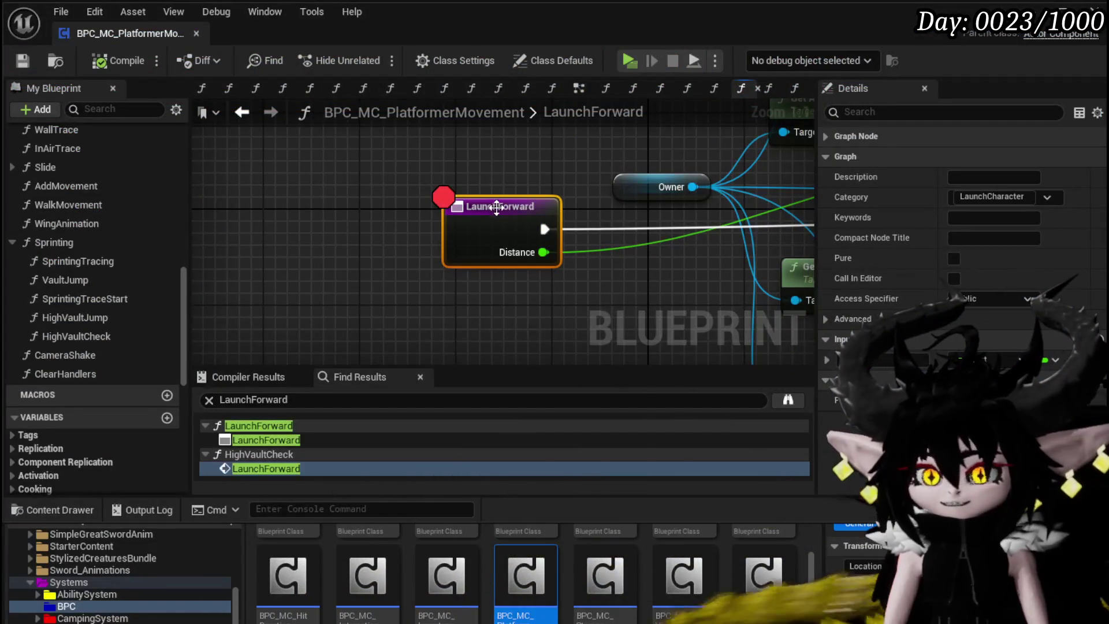
- Remove the breakpoint from the LaunchForward node and start another playtest
{"action": "right_click", "coordinate": [498, 213]}
{"action": "left_click", "coordinate": [563, 514]}
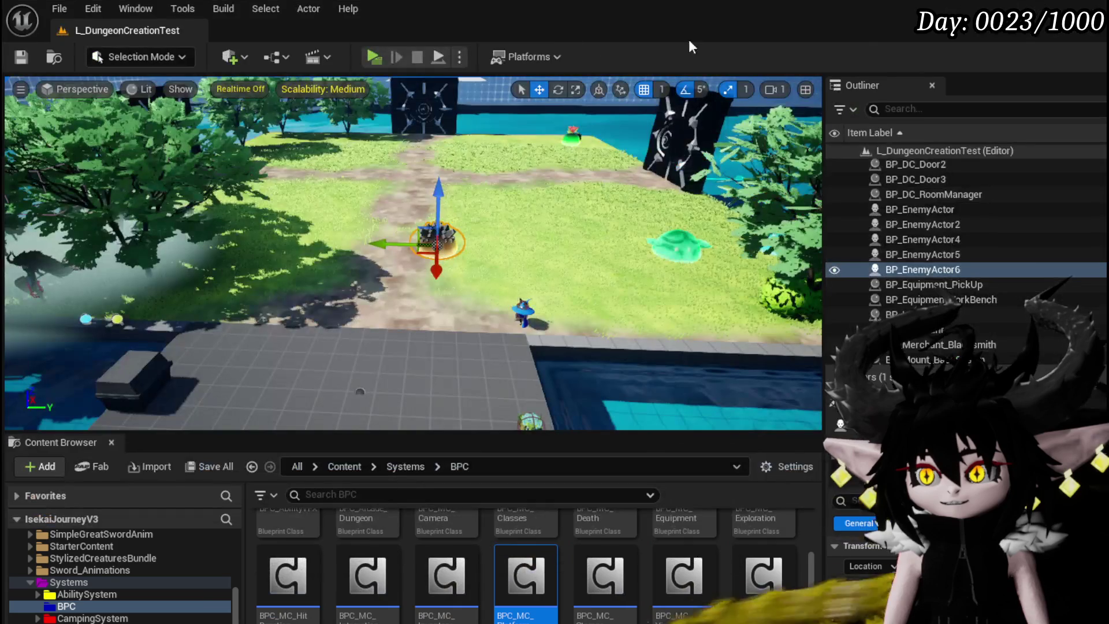
{"action": "left_click", "coordinate": [373, 56]}
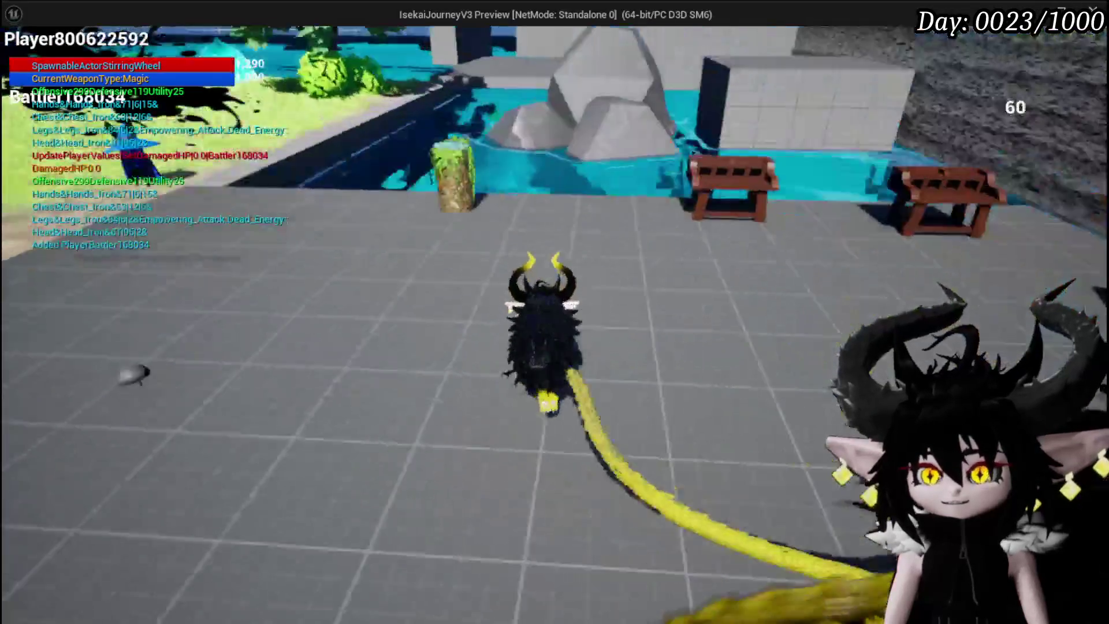
- Run the character down the grey corridor, vault over the block, then stop the playtest
{"action": "key", "text": "w"}
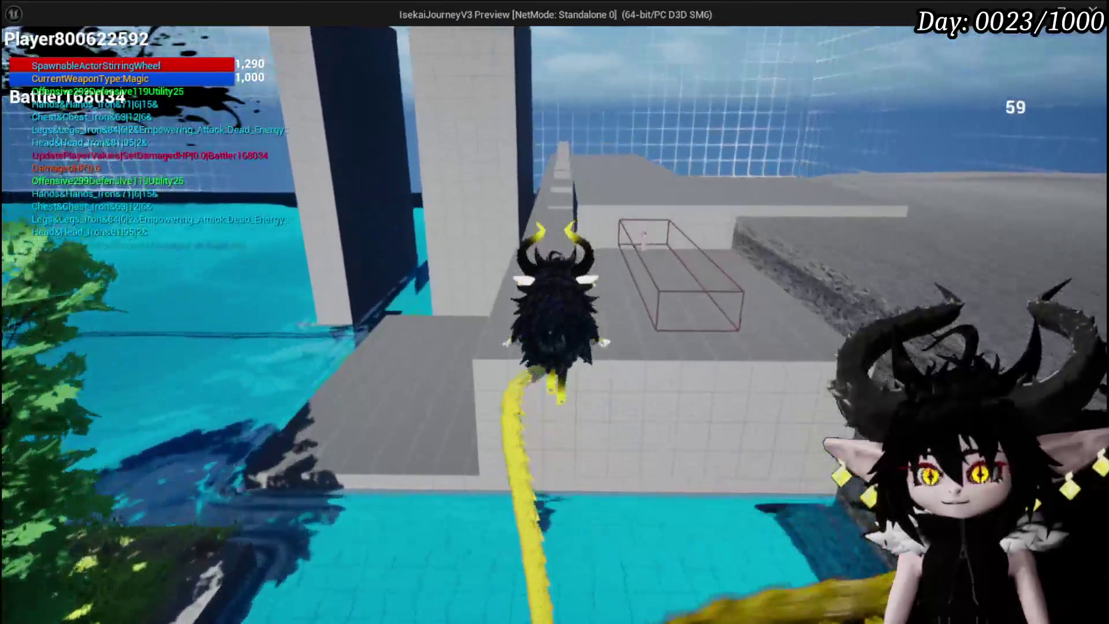
{"action": "key", "text": "w"}
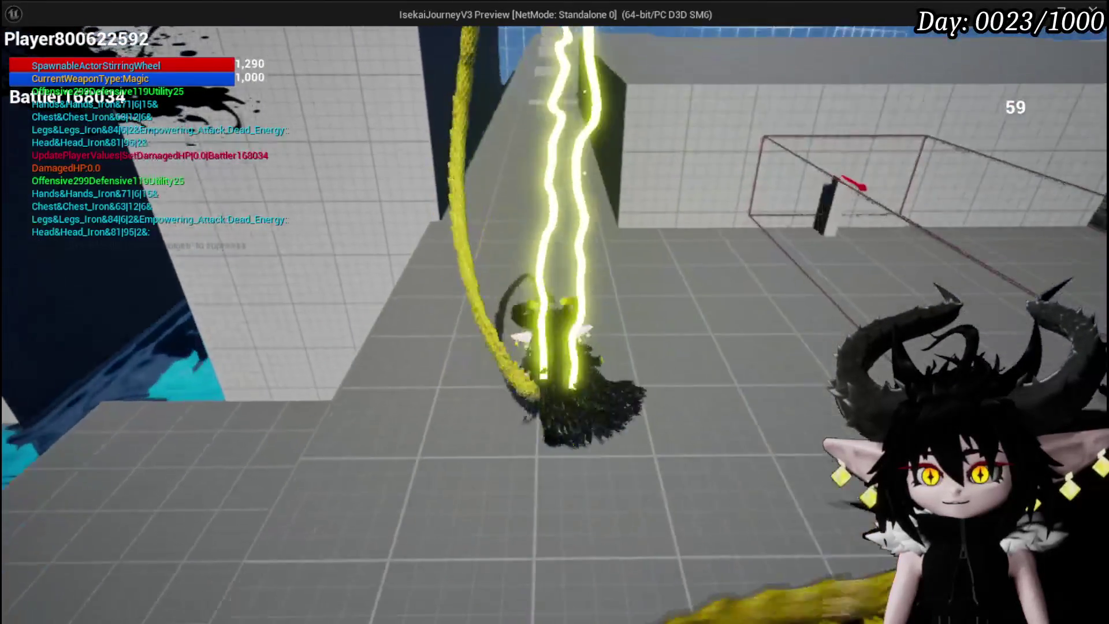
{"action": "key", "text": "w"}
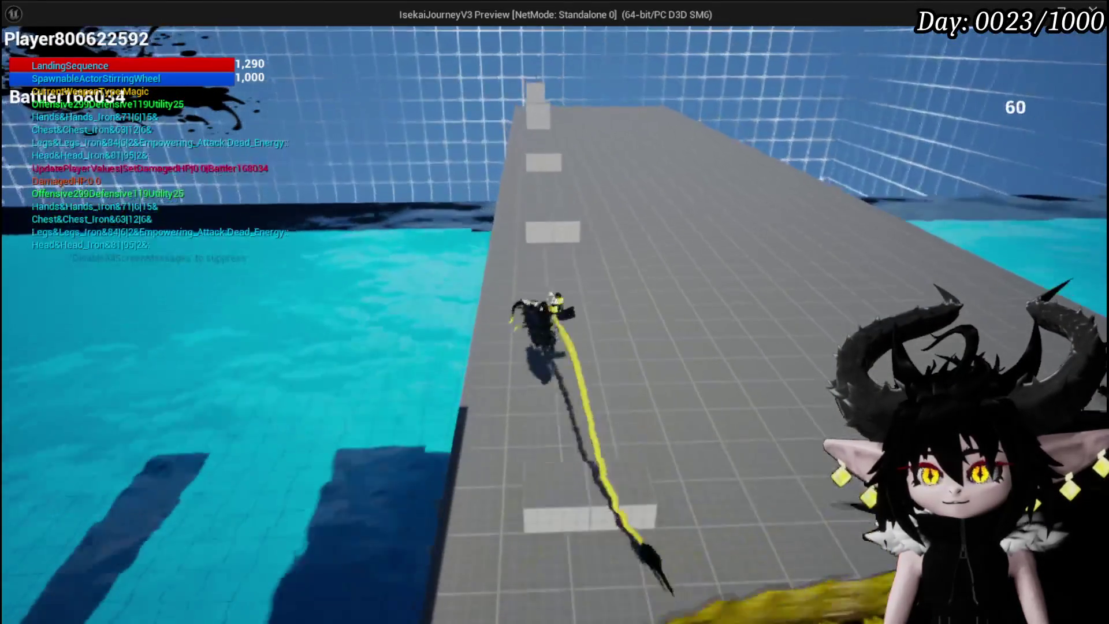
{"action": "key", "text": "w"}
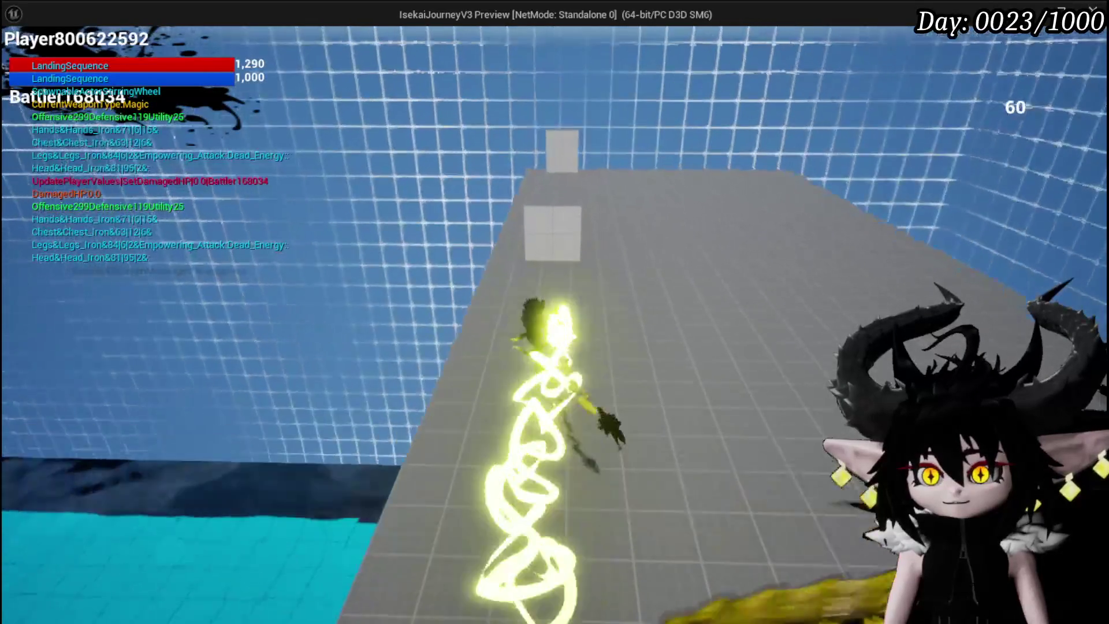
{"action": "key", "text": "space"}
{"action": "key", "text": "w"}
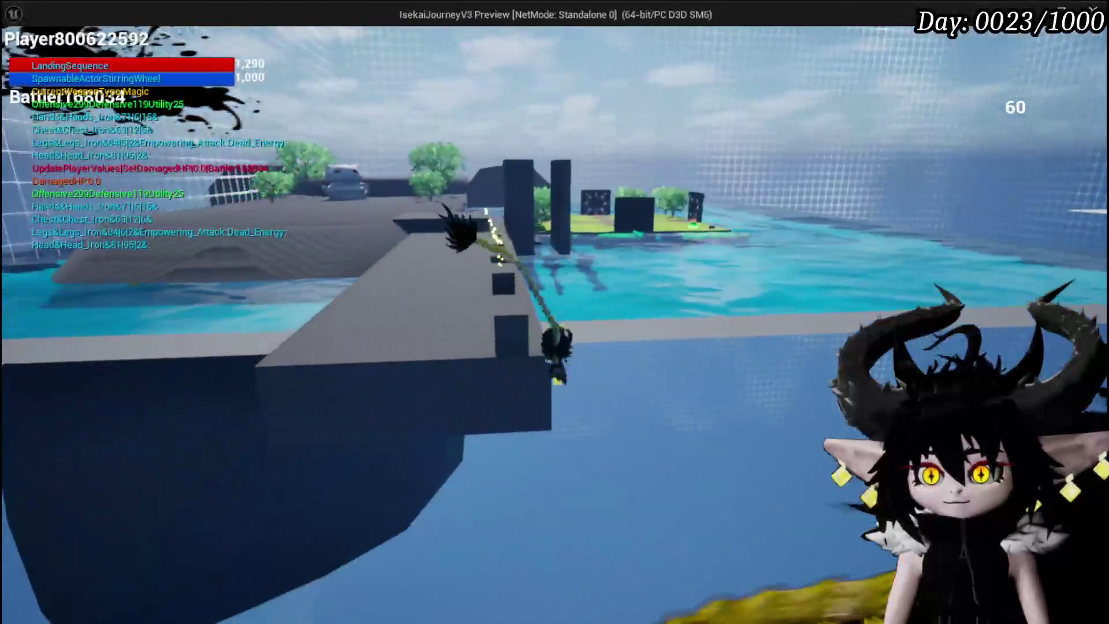
{"action": "key", "text": "Escape"}
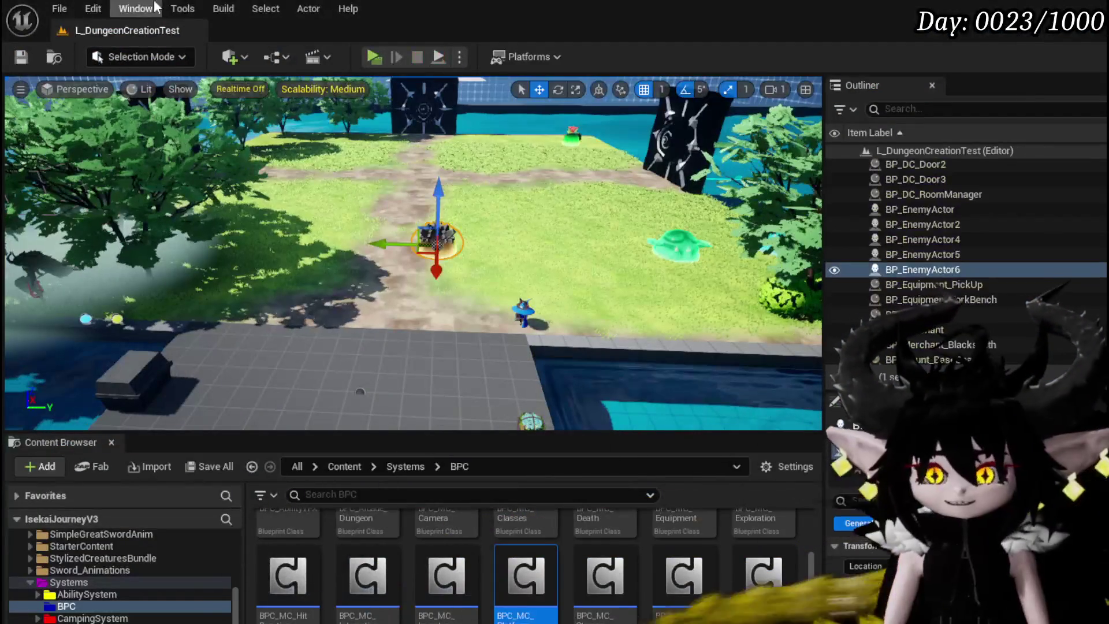
- Save the level, open BPC_MC_PlatformerMovement, and nudge the Launch Character node slightly up
{"action": "left_click", "coordinate": [20, 56]}
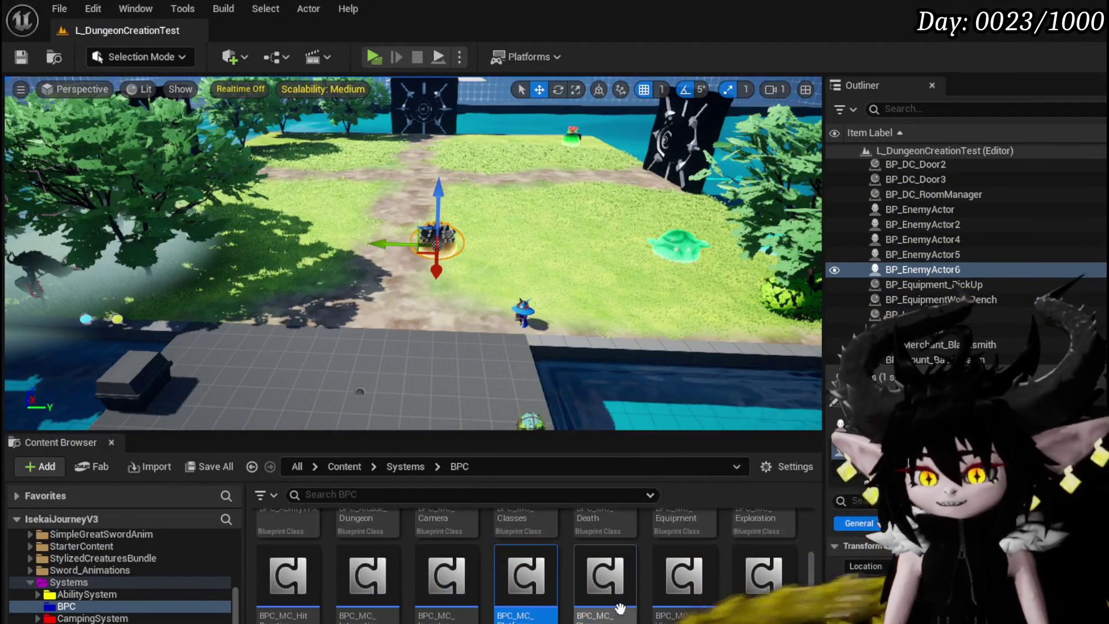
{"action": "double_click", "coordinate": [516, 577]}
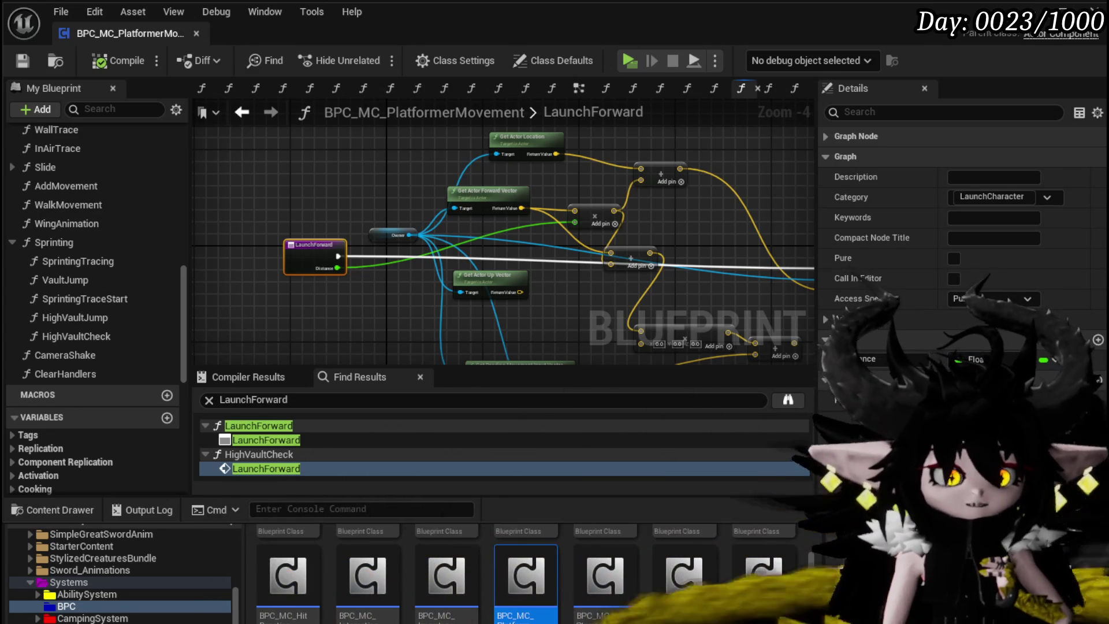
{"action": "mouse_move", "coordinate": [403, 268]}
{"action": "left_mouse_down"}
{"action": "mouse_move", "coordinate": [377, 317]}
{"action": "mouse_move", "coordinate": [279, 291]}
{"action": "left_mouse_up"}
{"action": "left_click_drag", "start_coordinate": [767, 229], "coordinate": [766, 216]}
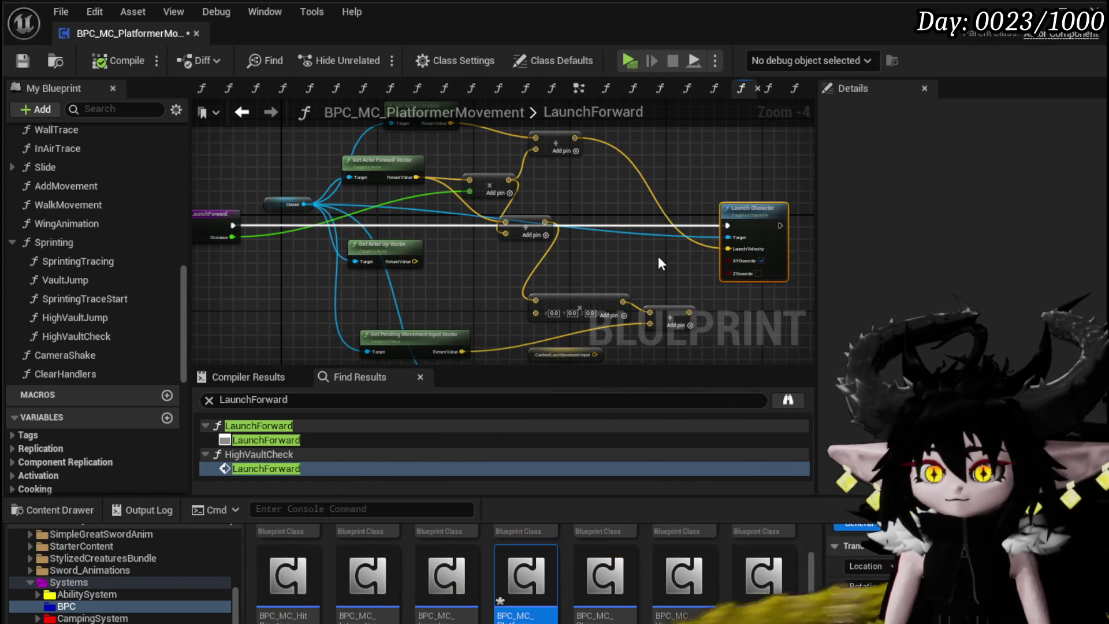
- Put a breakpoint back on the LaunchForward entry node and return to the level editor
{"action": "left_click_drag", "start_coordinate": [657, 255], "coordinate": [733, 255]}
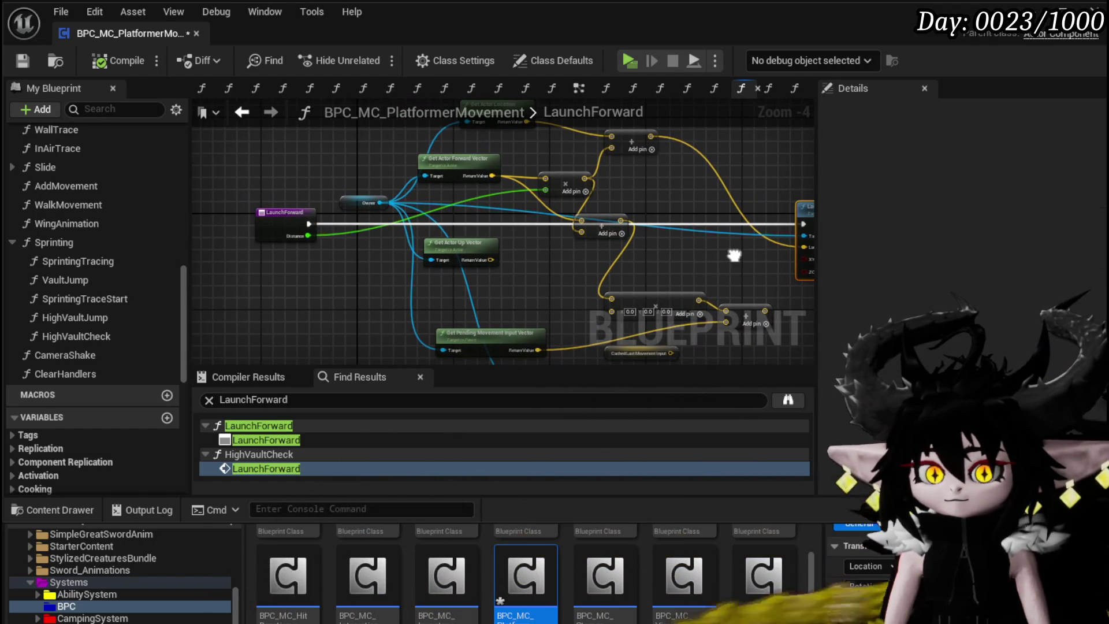
{"action": "mouse_move", "coordinate": [316, 199]}
{"action": "left_mouse_down"}
{"action": "mouse_move", "coordinate": [298, 213]}
{"action": "mouse_move", "coordinate": [247, 202]}
{"action": "mouse_move", "coordinate": [283, 271]}
{"action": "mouse_move", "coordinate": [285, 243]}
{"action": "left_mouse_up"}
{"action": "right_click", "coordinate": [247, 267]}
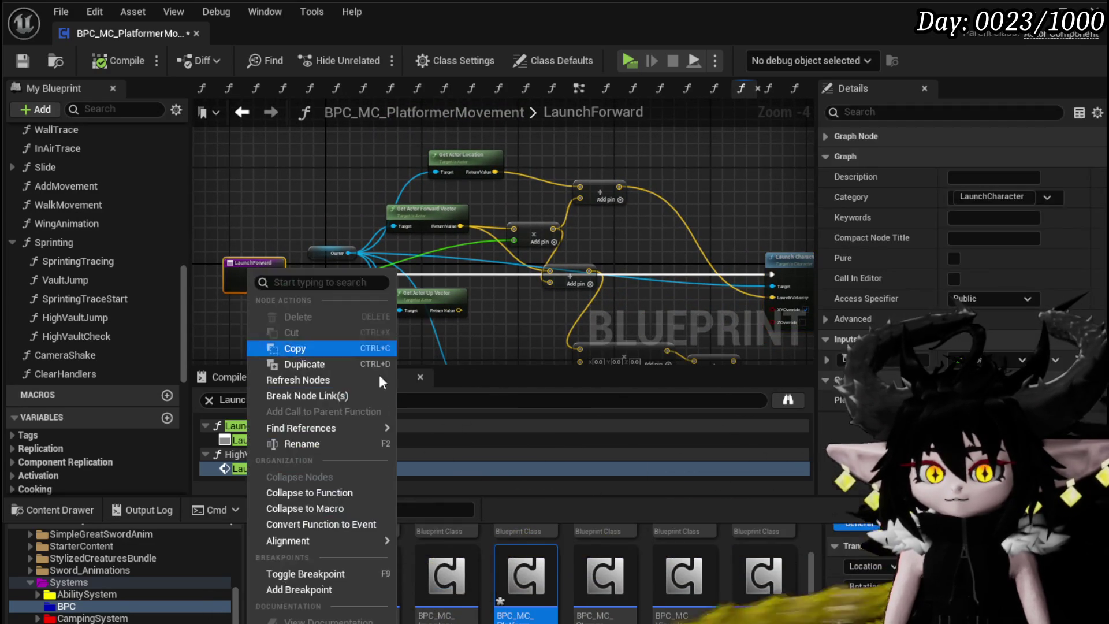
{"action": "left_click", "coordinate": [317, 589]}
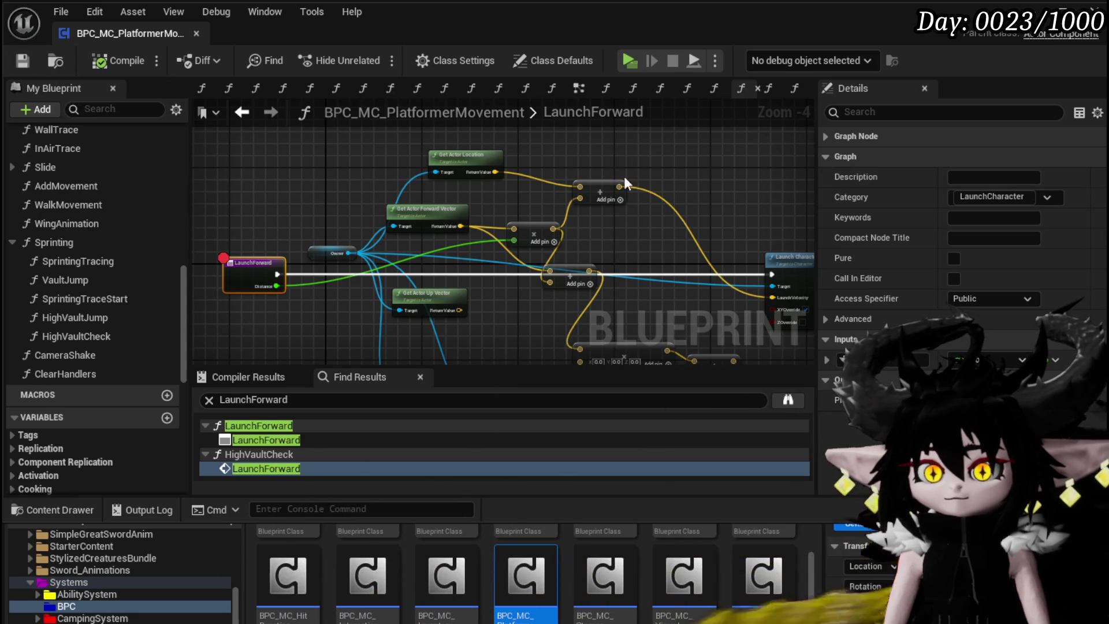
{"action": "left_click", "coordinate": [1062, 8]}
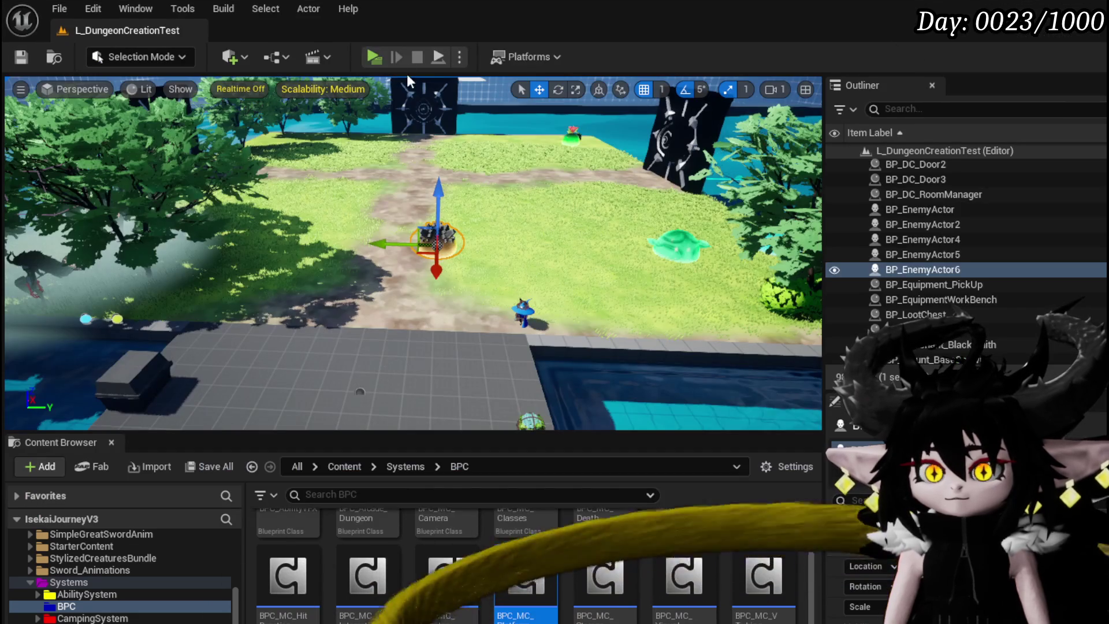
- Playtest the level, running over the water and down the walkway until the LaunchForward breakpoint hits
{"action": "left_click", "coordinate": [376, 56]}
{"action": "key", "text": "w"}
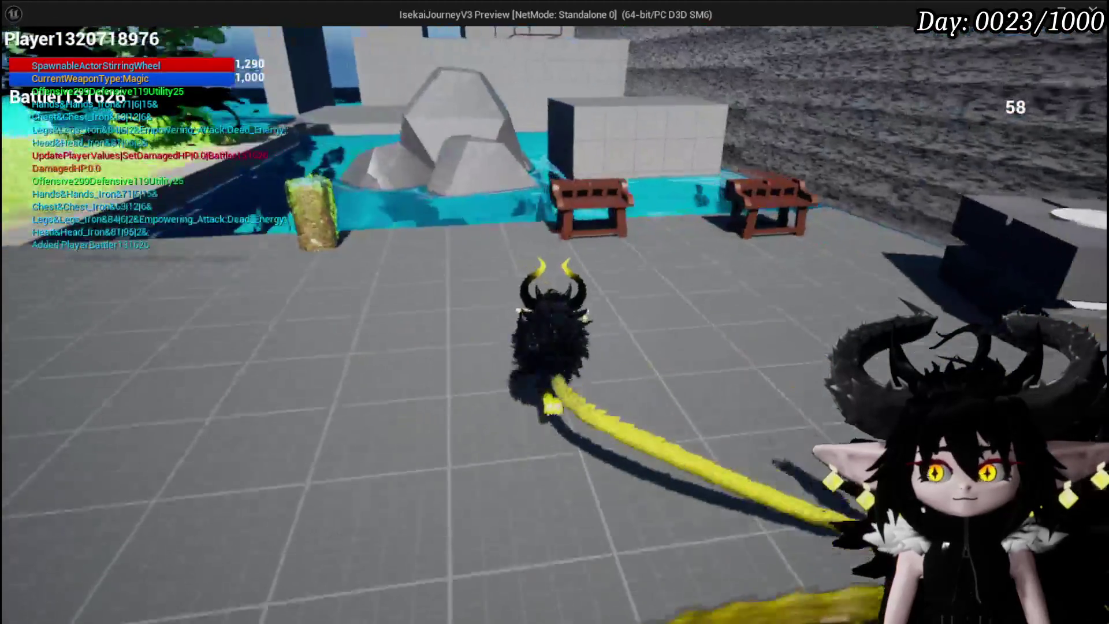
{"action": "key", "text": "w"}
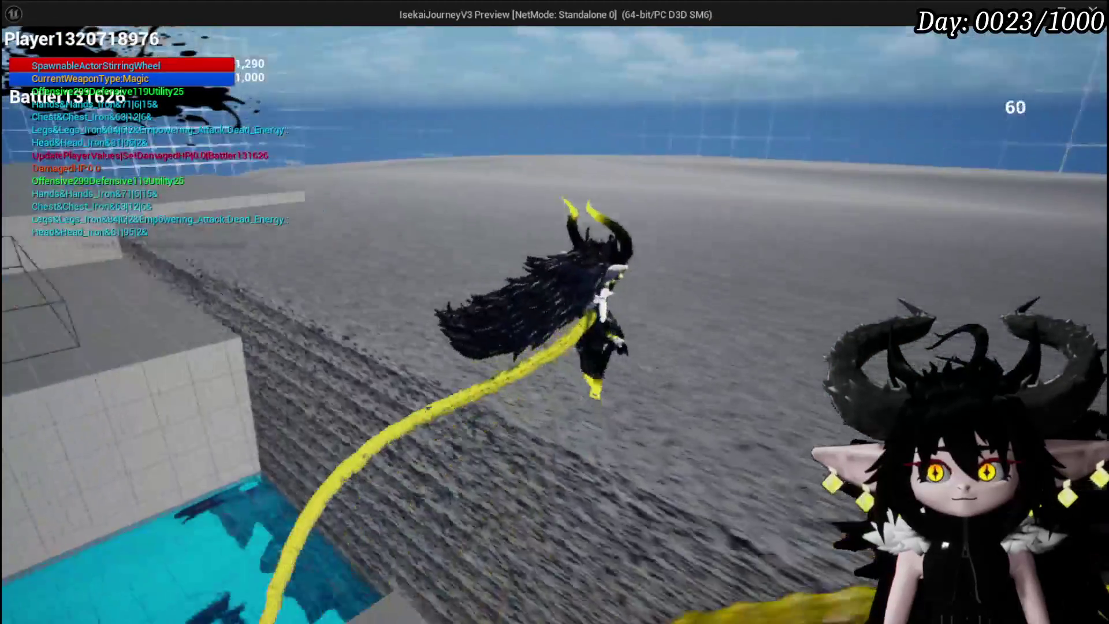
{"action": "key", "text": "w"}
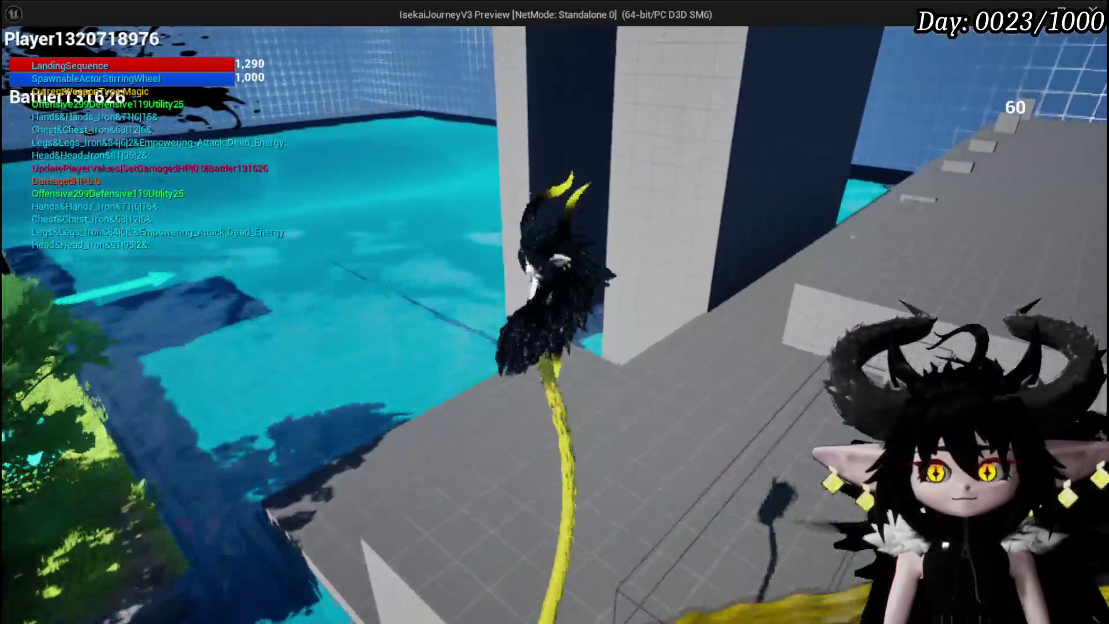
{"action": "key", "text": "w"}
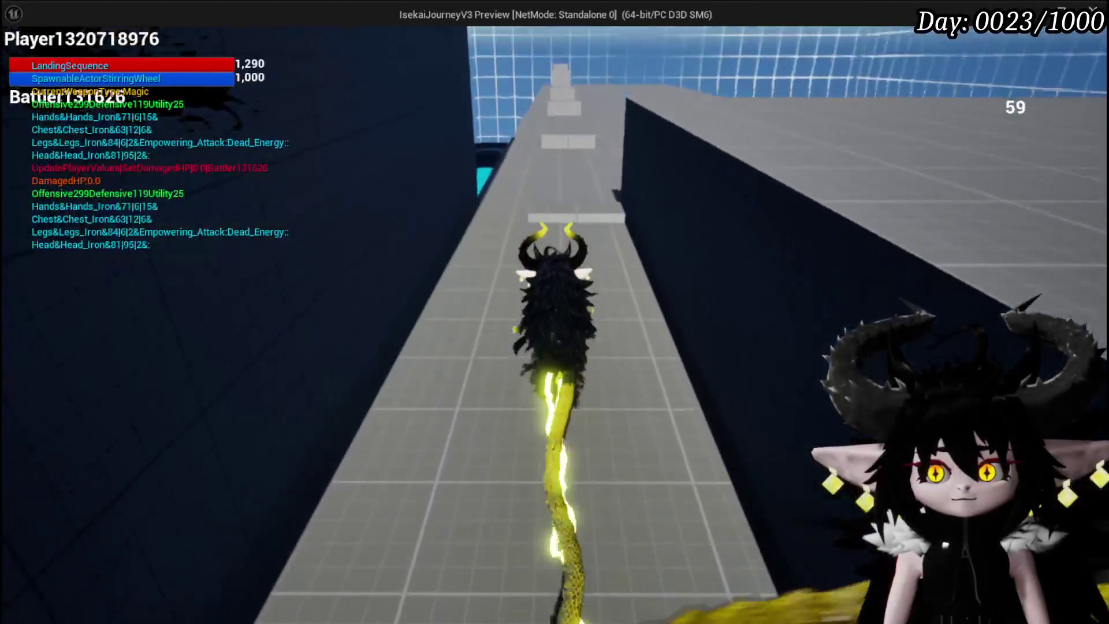
{"action": "key", "text": "w"}
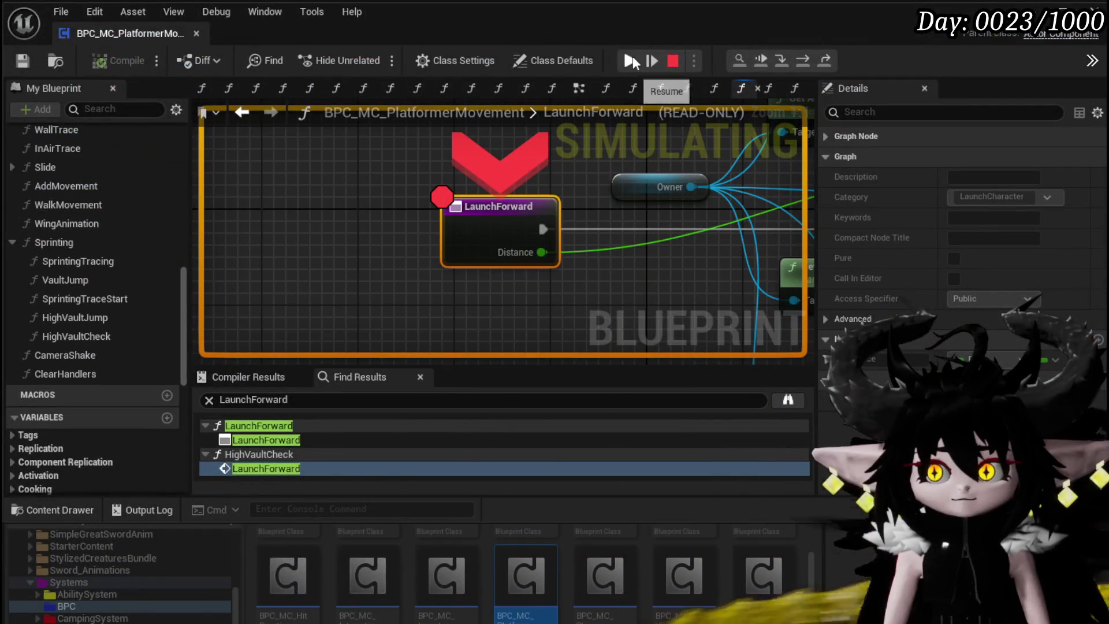
- Resume past the breakpoint, change HighVaultCheck's Launch Forward Distance to 5.0, and compile
{"action": "left_click", "coordinate": [631, 59]}
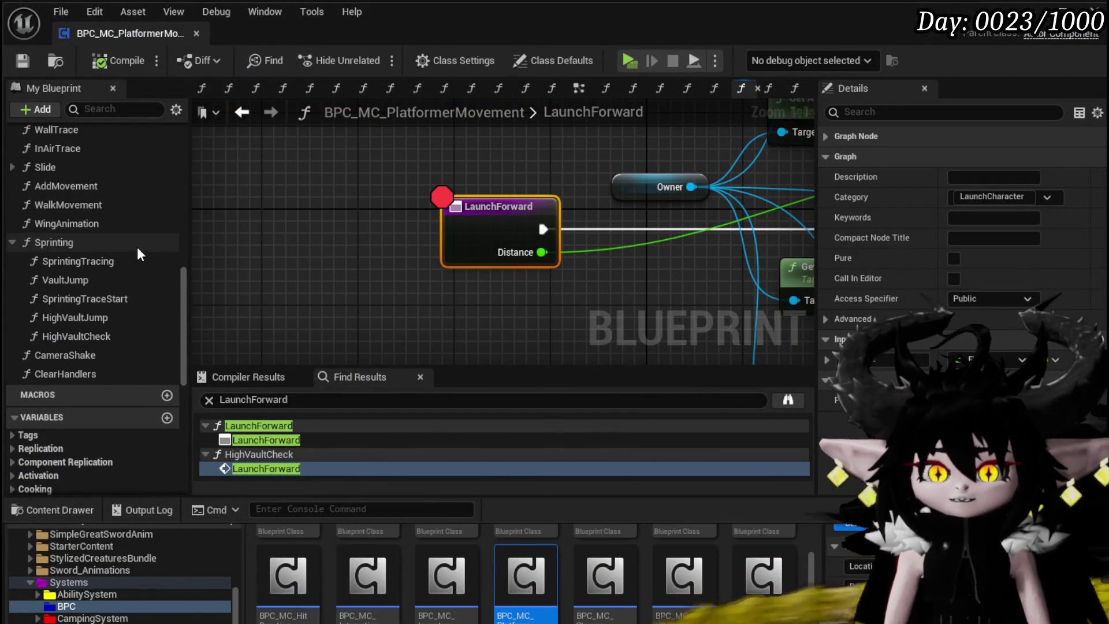
{"action": "double_click", "coordinate": [109, 335]}
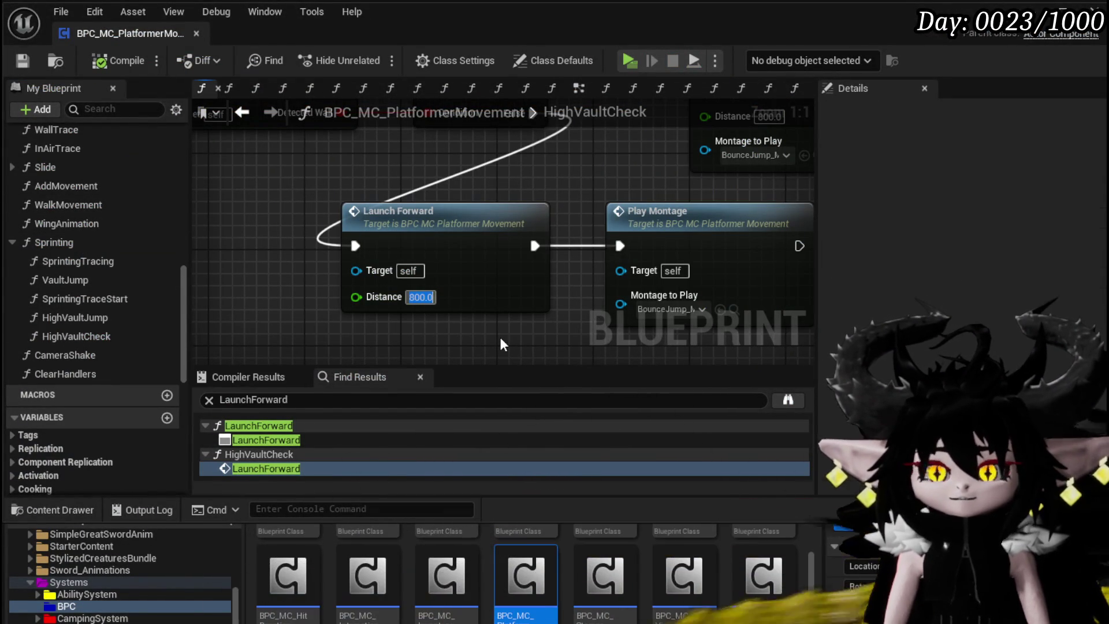
{"action": "left_click", "coordinate": [130, 67]}
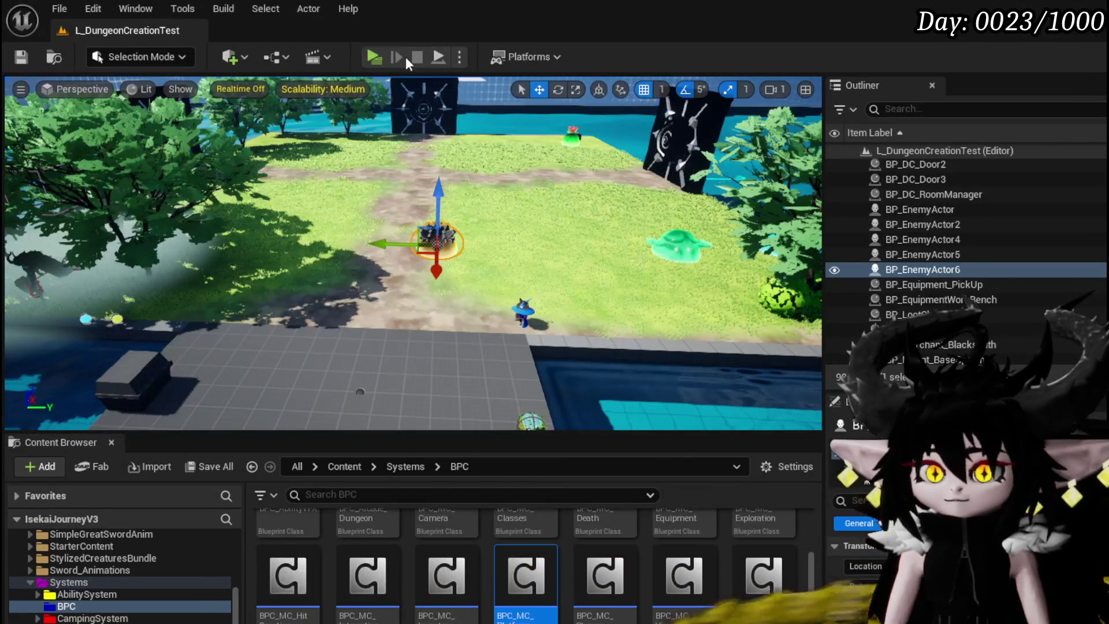
- Start a test play and bring up the LaunchForward function graph's entry node options
{"action": "left_click", "coordinate": [374, 57]}
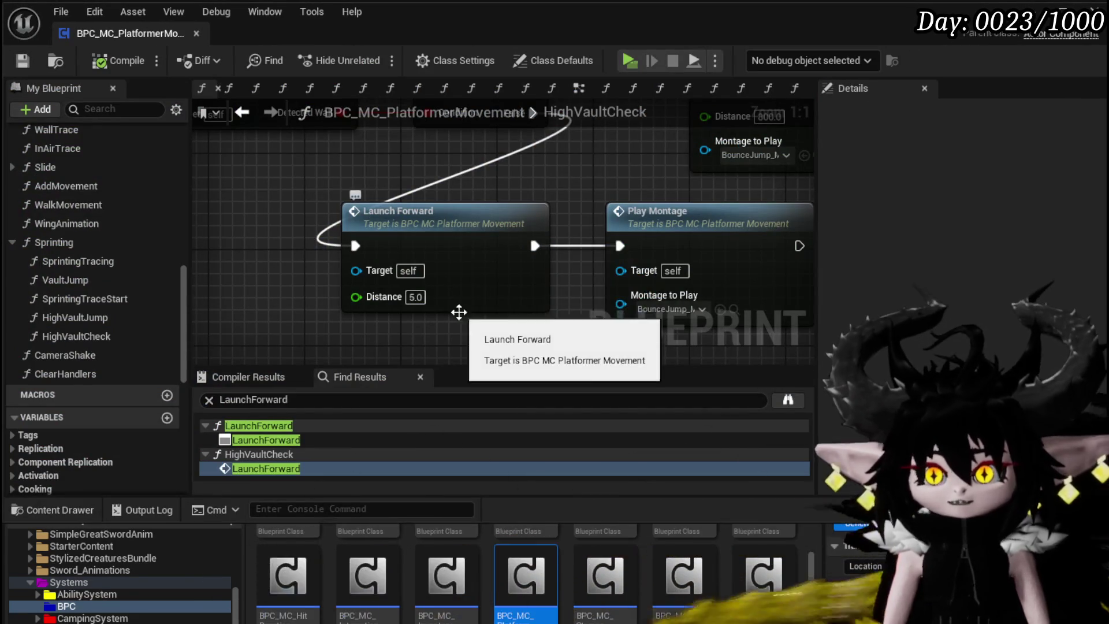
{"action": "double_click", "coordinate": [453, 246]}
{"action": "right_click", "coordinate": [482, 211]}
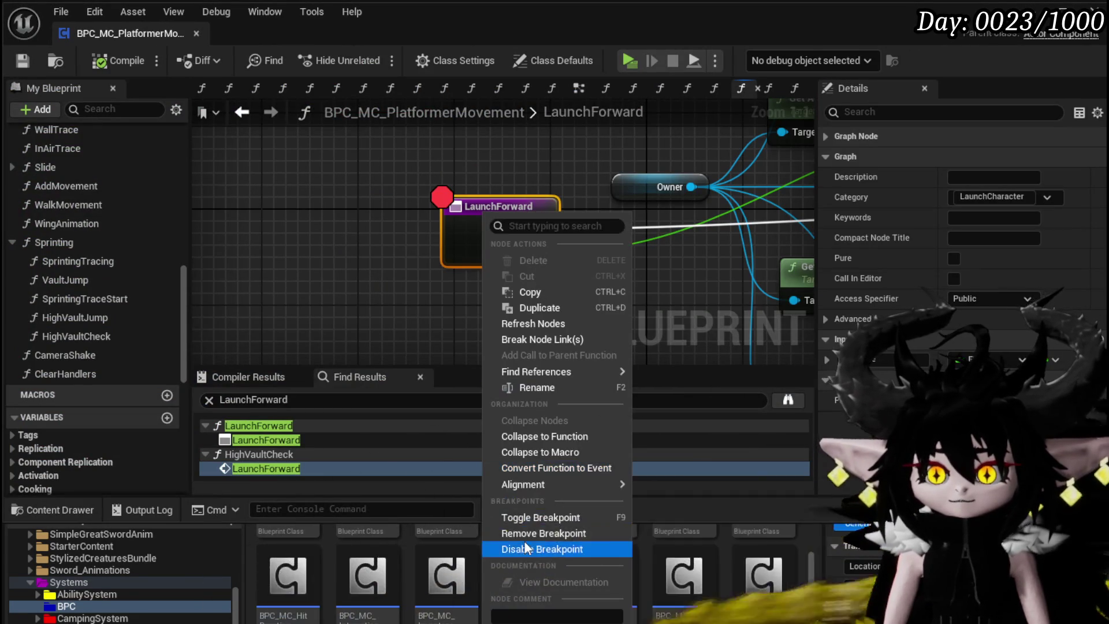
- Remove the LaunchForward breakpoint, shift Get Actor Forward Vector right, then compile and save
{"action": "left_click", "coordinate": [522, 533]}
{"action": "left_click", "coordinate": [366, 259]}
{"action": "scroll", "coordinate": [355, 217], "scroll_direction": "down", "scroll_amount": 2}
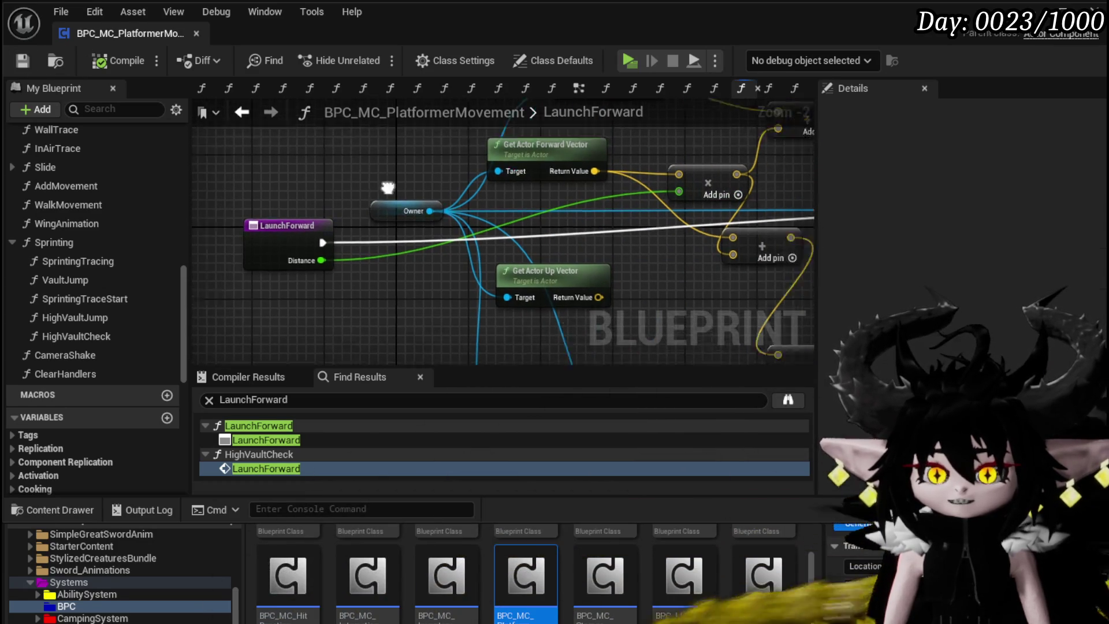
{"action": "left_click_drag", "start_coordinate": [317, 266], "coordinate": [345, 266]}
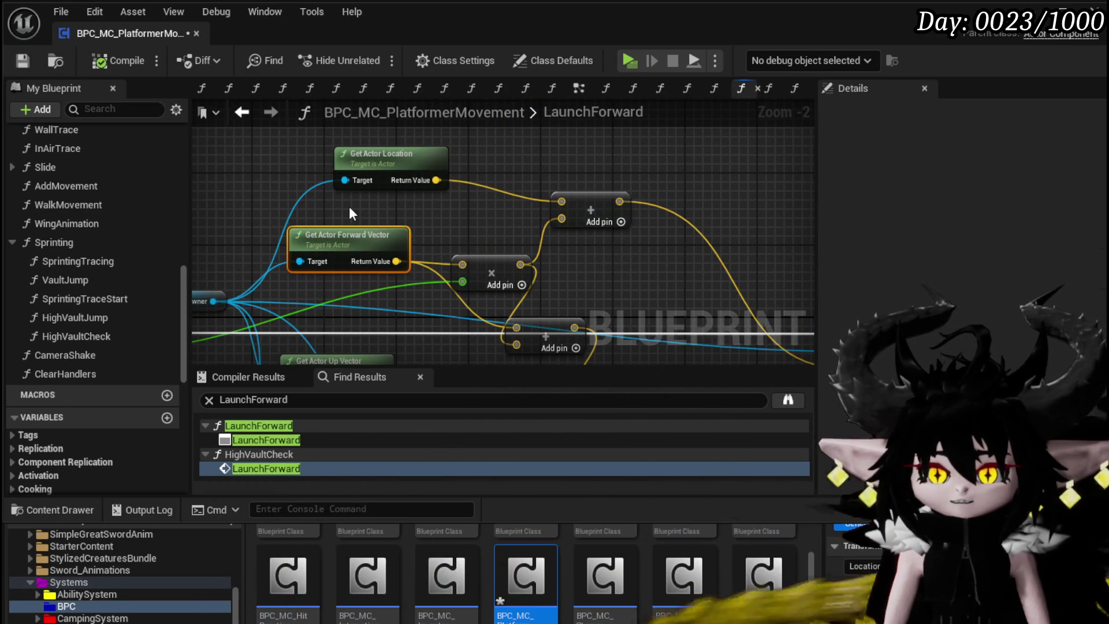
{"action": "scroll", "coordinate": [349, 206], "scroll_direction": "down", "scroll_amount": 2}
{"action": "mouse_move", "coordinate": [312, 151]}
{"action": "left_mouse_down"}
{"action": "mouse_move", "coordinate": [482, 270]}
{"action": "mouse_move", "coordinate": [554, 268]}
{"action": "left_mouse_up"}
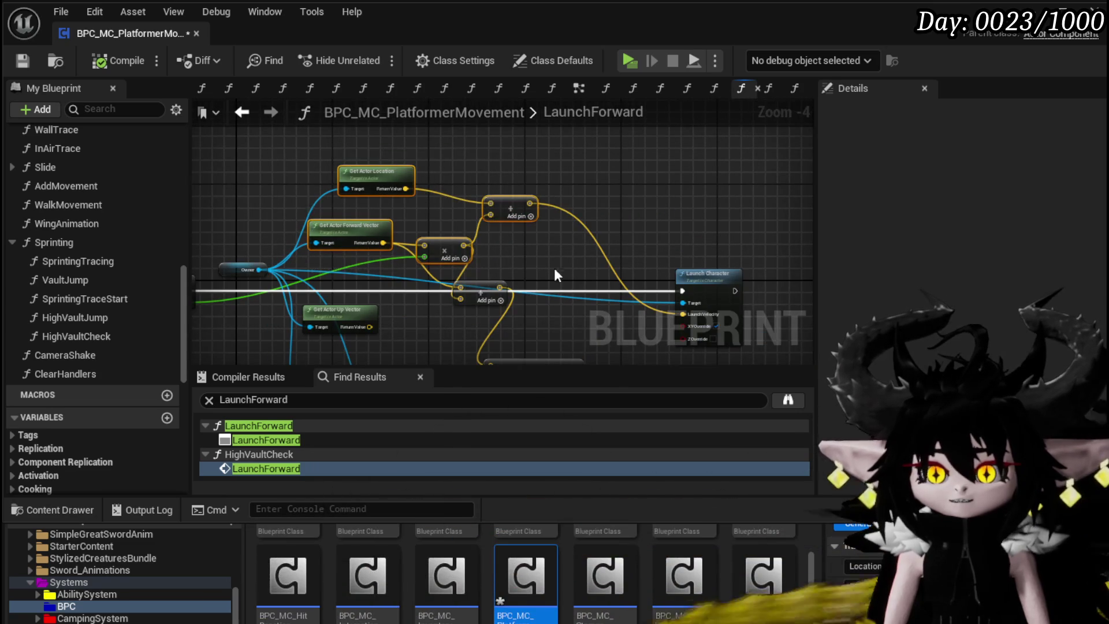
{"action": "left_click_drag", "start_coordinate": [433, 279], "coordinate": [479, 290]}
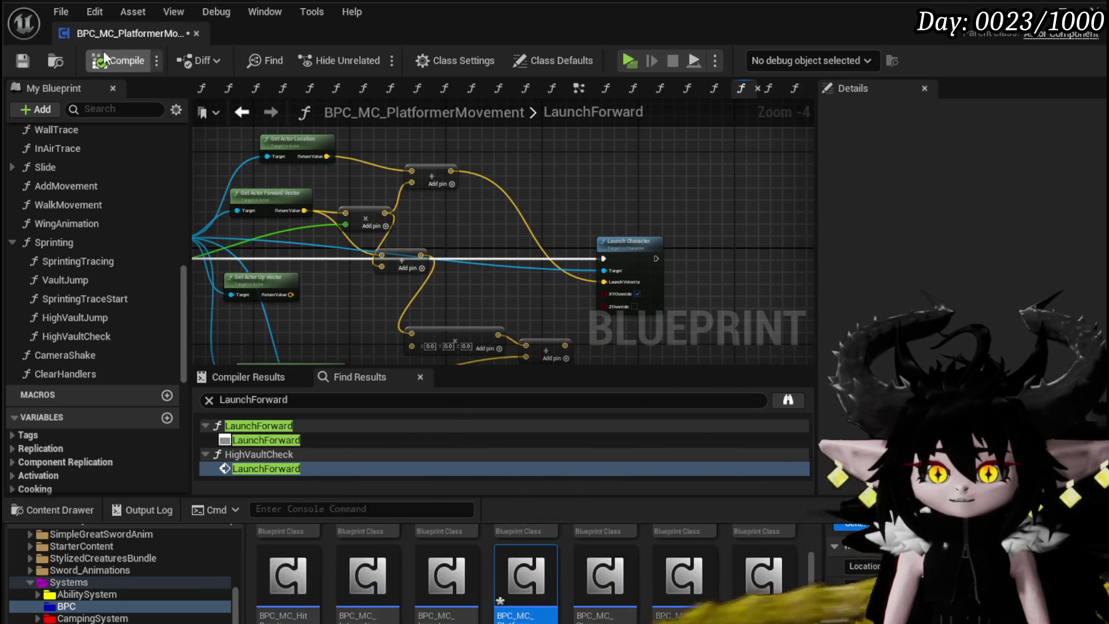
{"action": "left_click", "coordinate": [26, 61]}
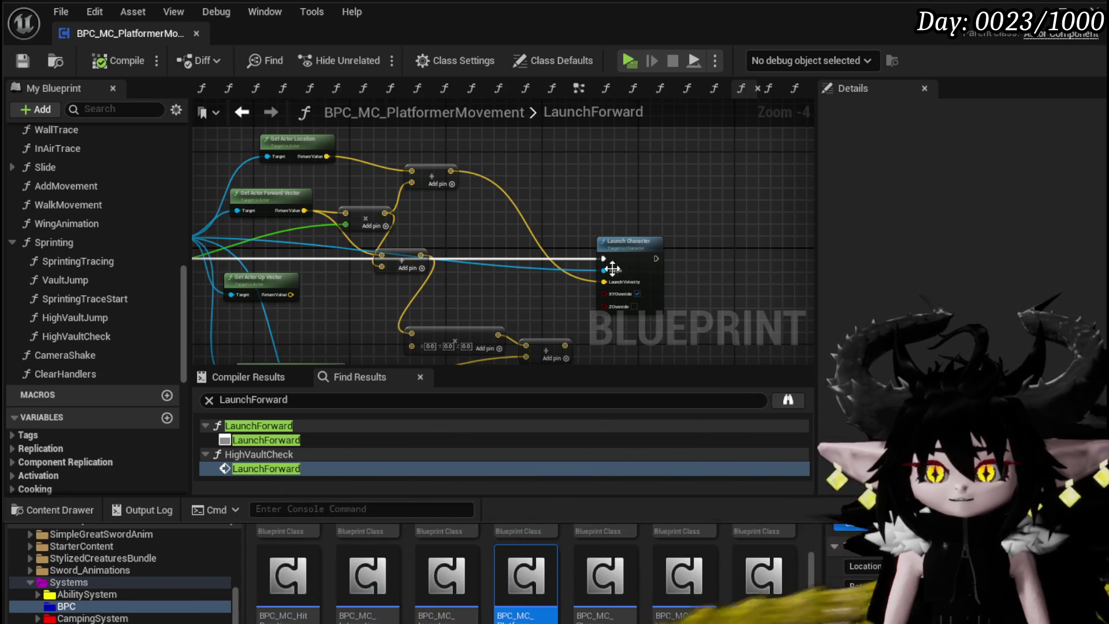
- Pan the graph across the location, forward vector and Launch Character nodes
{"action": "scroll", "coordinate": [612, 268], "scroll_direction": "up", "scroll_amount": 3}
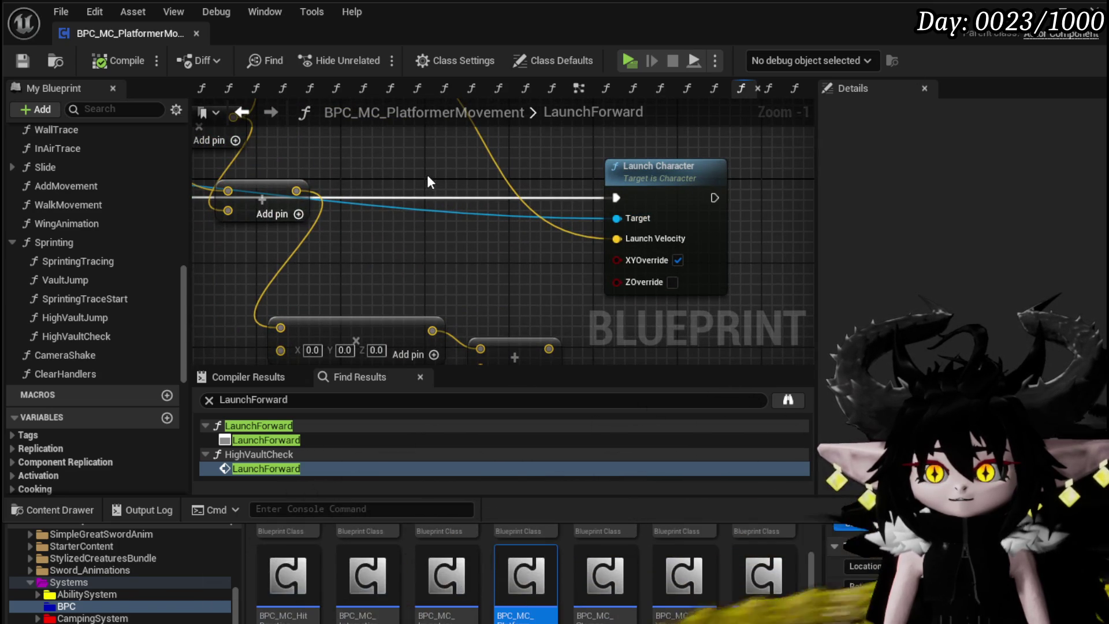
{"action": "mouse_move", "coordinate": [424, 171]}
{"action": "left_mouse_down"}
{"action": "mouse_move", "coordinate": [664, 323]}
{"action": "mouse_move", "coordinate": [626, 271]}
{"action": "left_mouse_up"}
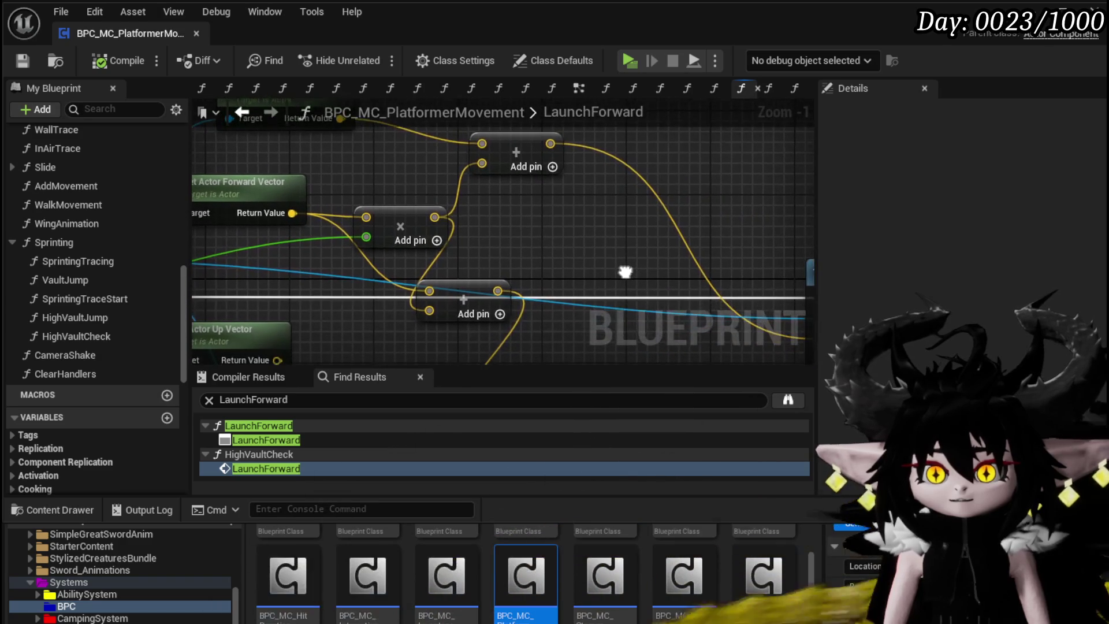
{"action": "scroll", "coordinate": [568, 196], "scroll_direction": "down", "scroll_amount": 2}
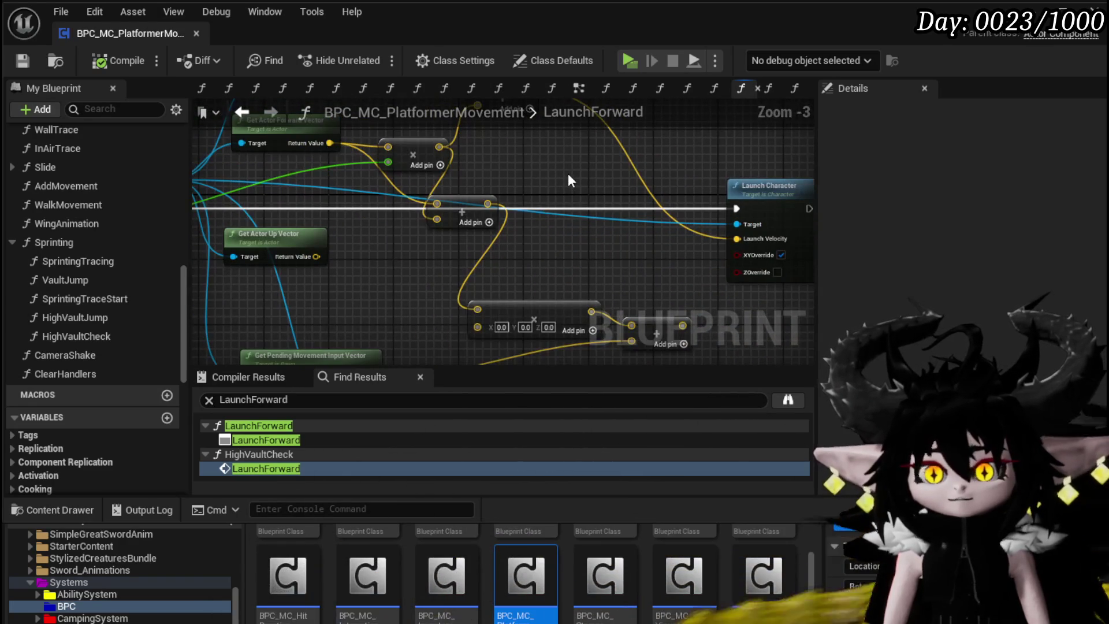
{"action": "mouse_move", "coordinate": [567, 173]}
{"action": "left_mouse_down"}
{"action": "mouse_move", "coordinate": [569, 107]}
{"action": "mouse_move", "coordinate": [716, 200]}
{"action": "left_mouse_up"}
{"action": "left_click_drag", "start_coordinate": [311, 204], "coordinate": [309, 179]}
{"action": "type", "text": "get"}
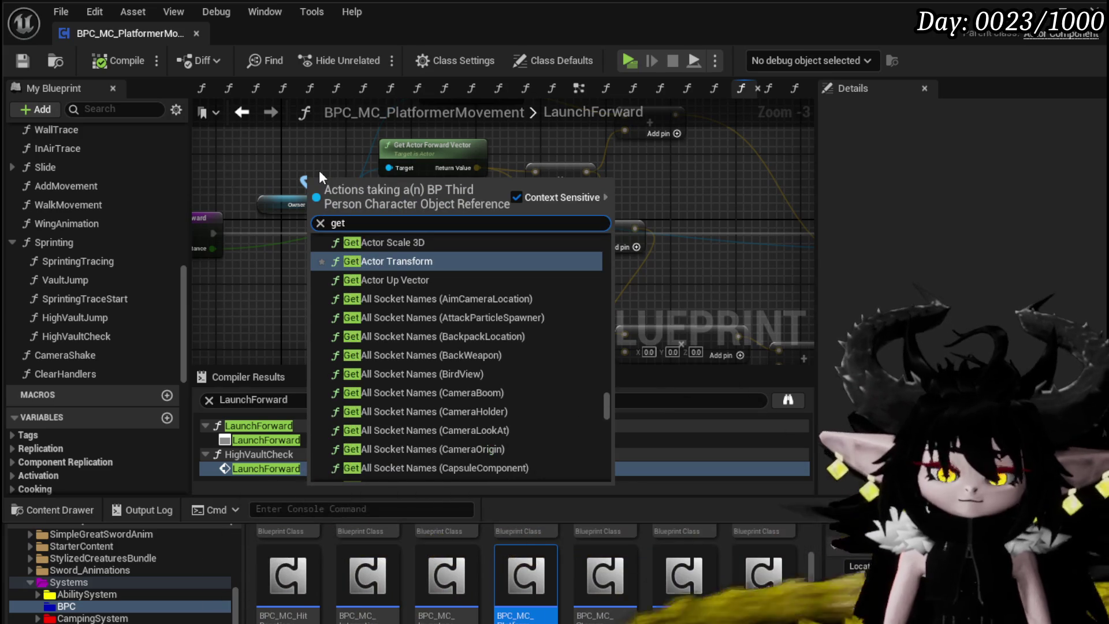
{"action": "type", "text": " velocity"}
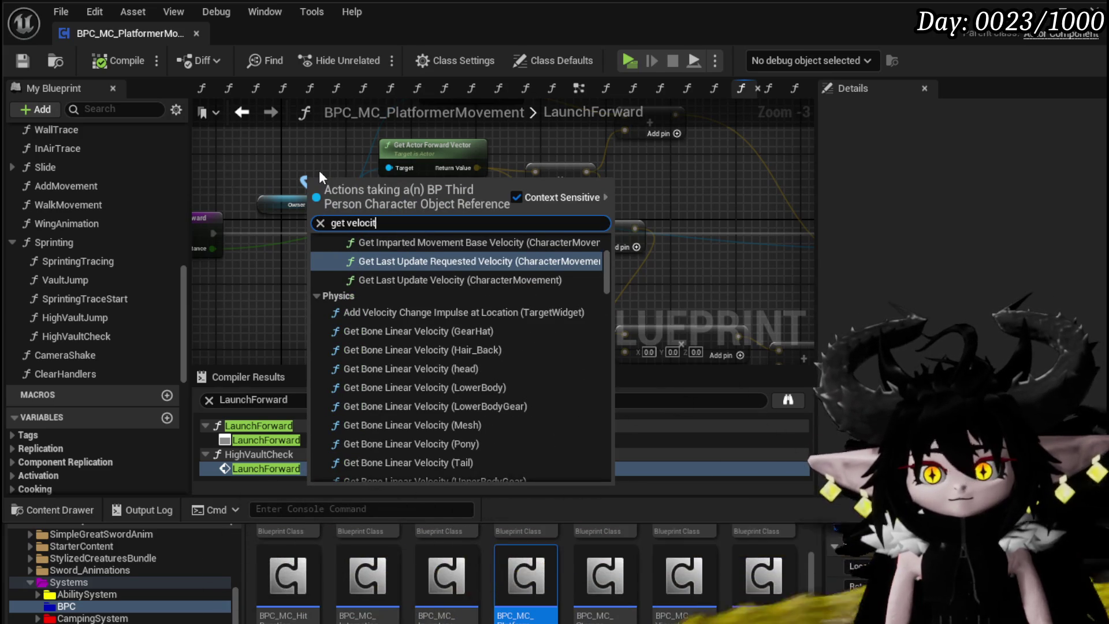
{"action": "scroll", "coordinate": [471, 261], "scroll_direction": "up", "scroll_amount": 5}
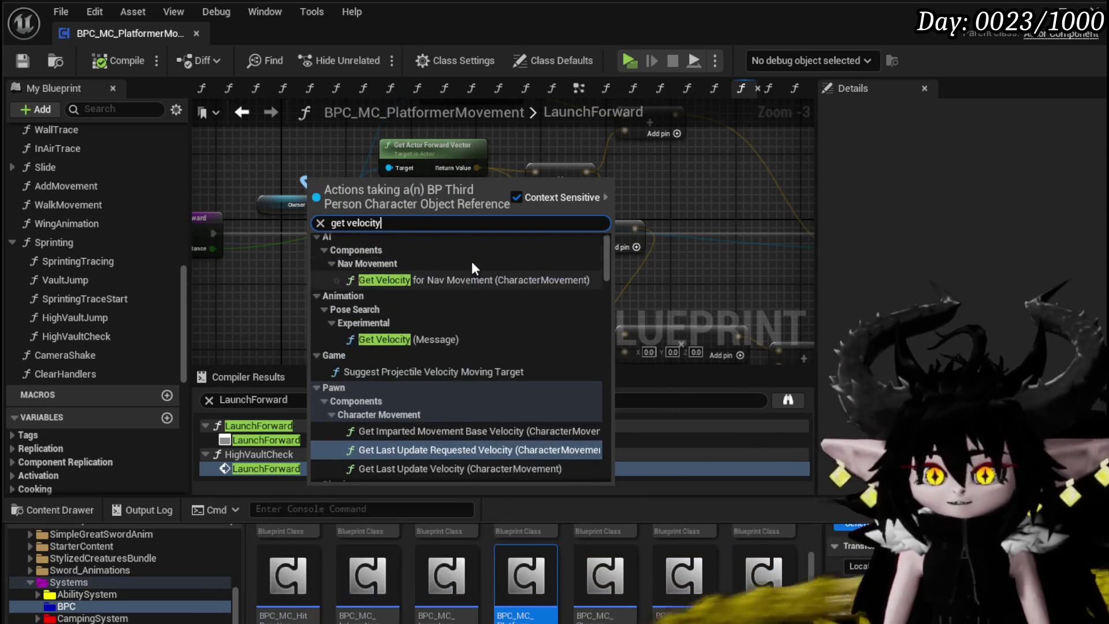
{"action": "scroll", "coordinate": [524, 264], "scroll_direction": "down", "scroll_amount": 6}
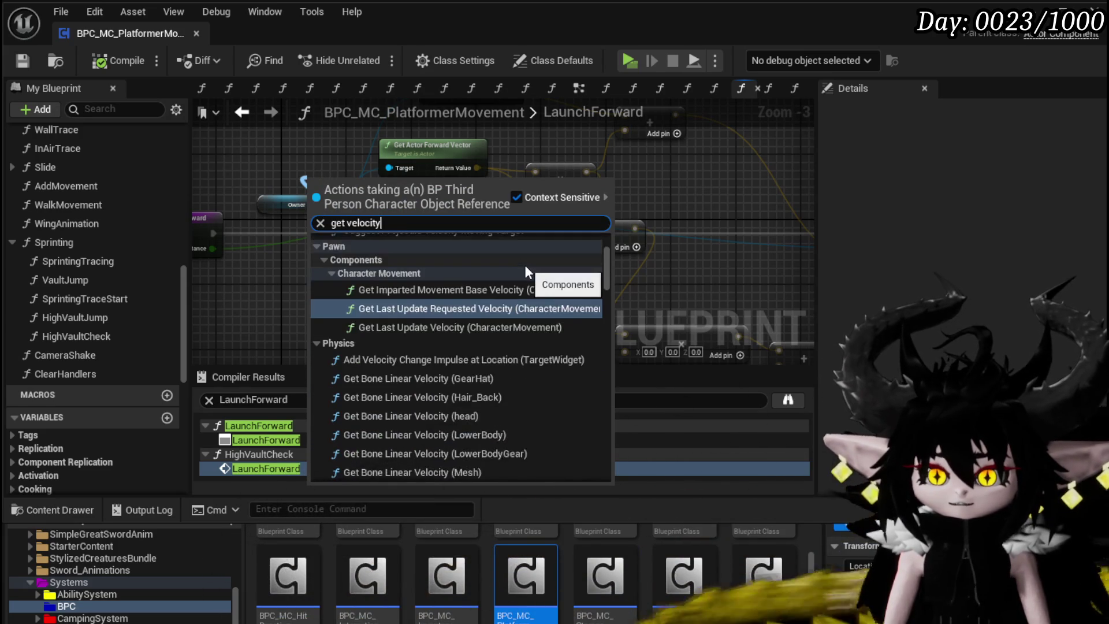
{"action": "scroll", "coordinate": [524, 265], "scroll_direction": "down", "scroll_amount": 15}
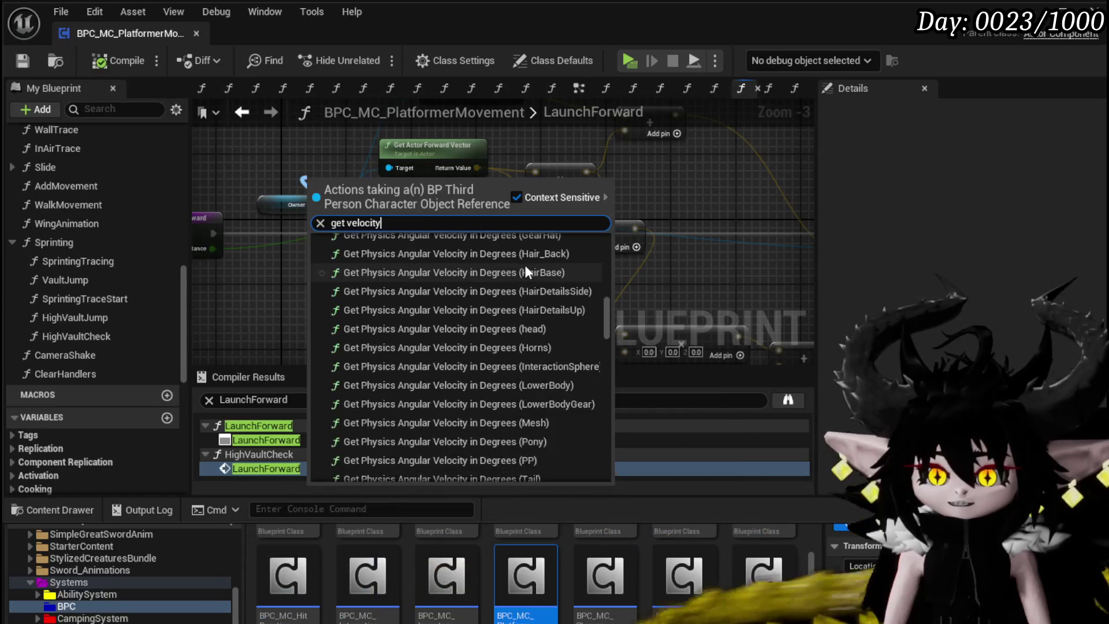
{"action": "scroll", "coordinate": [525, 265], "scroll_direction": "down", "scroll_amount": 20}
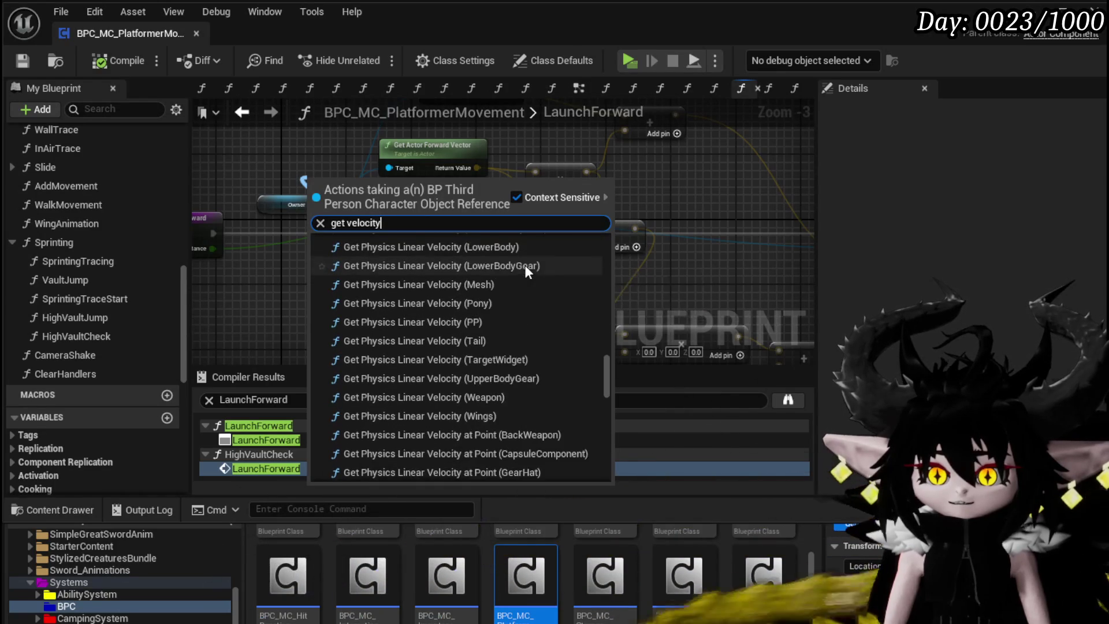
{"action": "scroll", "coordinate": [524, 264], "scroll_direction": "down", "scroll_amount": 20}
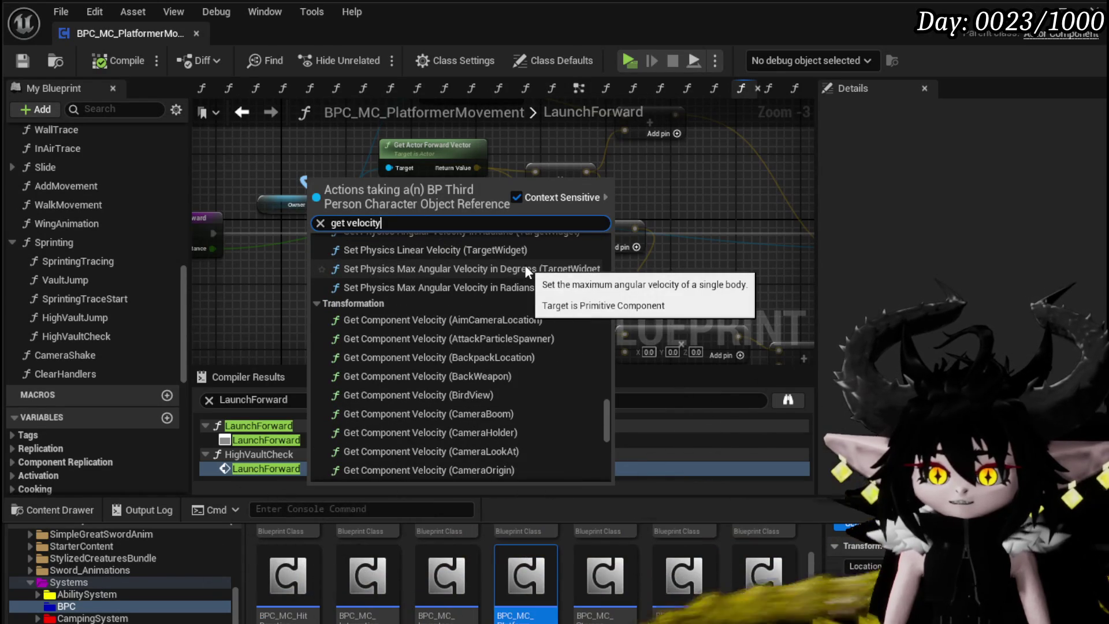
{"action": "scroll", "coordinate": [524, 264], "scroll_direction": "down", "scroll_amount": 15}
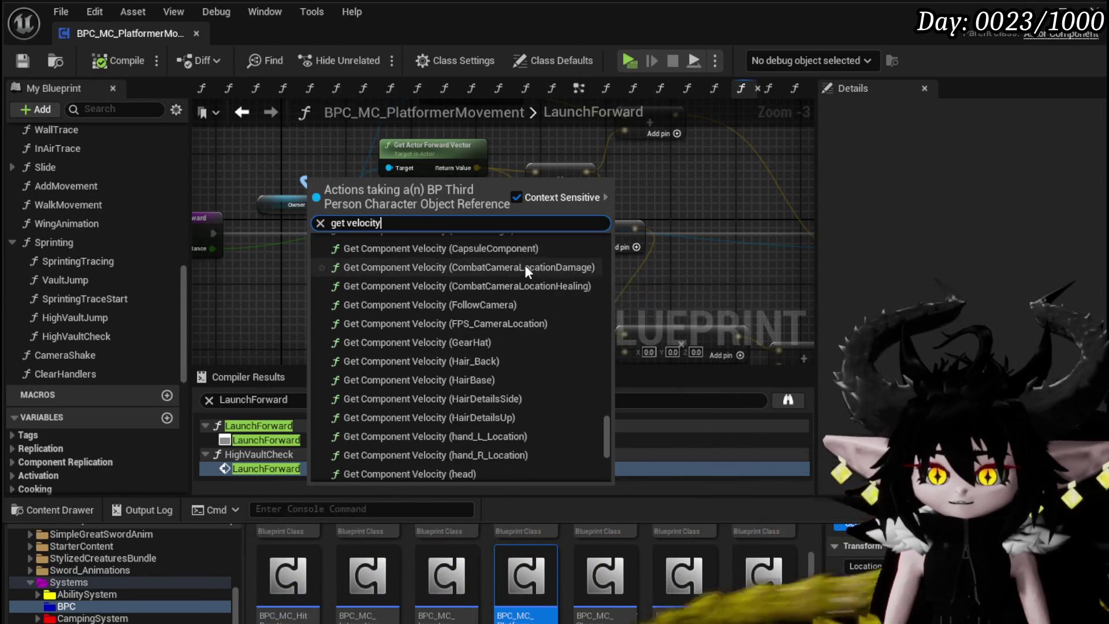
{"action": "scroll", "coordinate": [525, 268], "scroll_direction": "down", "scroll_amount": 5}
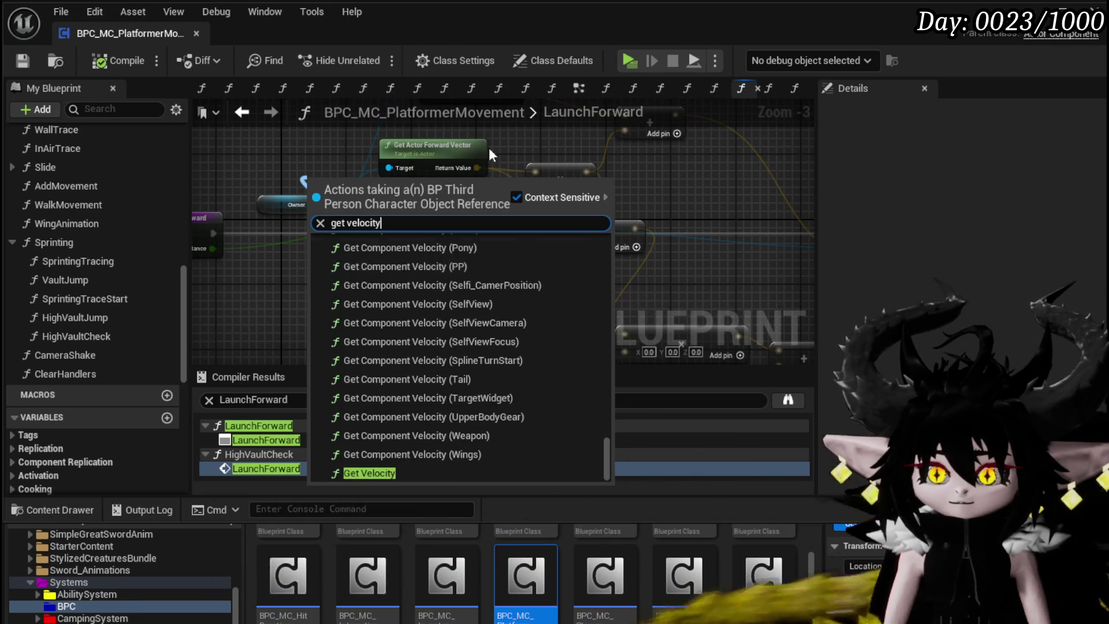
{"action": "left_click", "coordinate": [320, 132]}
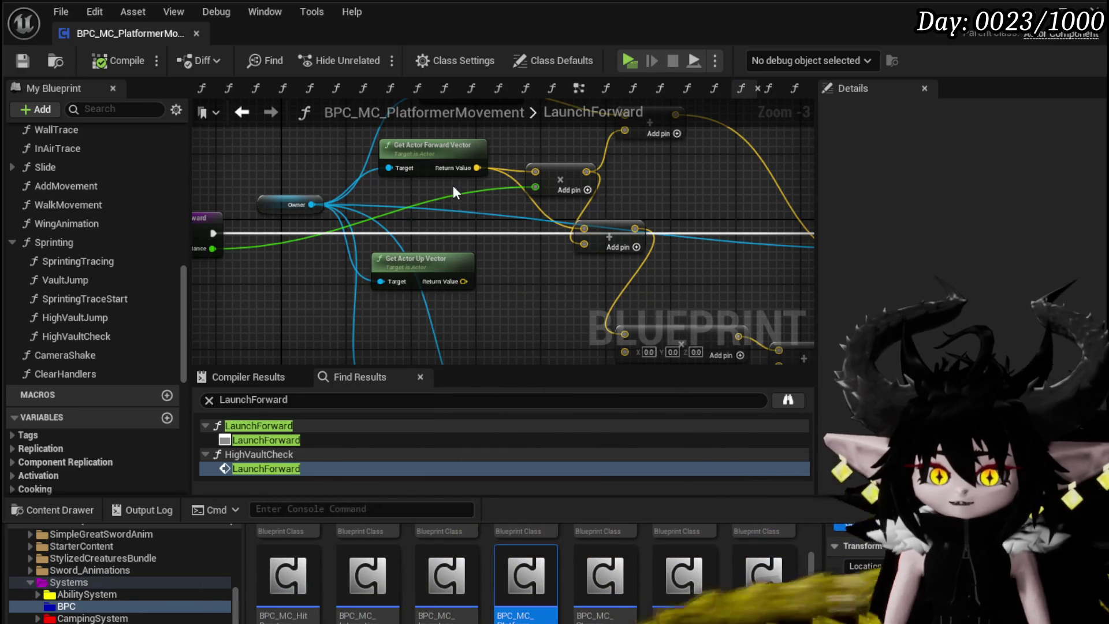
- Playtest the level, running and jumping the character along the grey walkway, then stop the preview
{"action": "key", "text": "alt+Tab"}
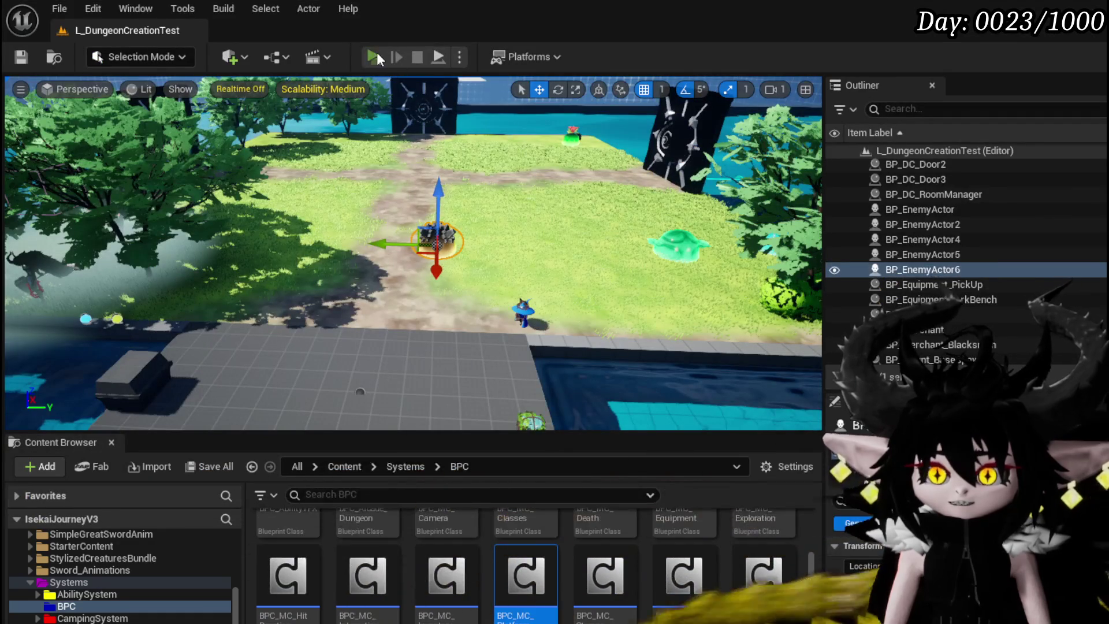
{"action": "left_click", "coordinate": [373, 56]}
{"action": "key", "text": "w"}
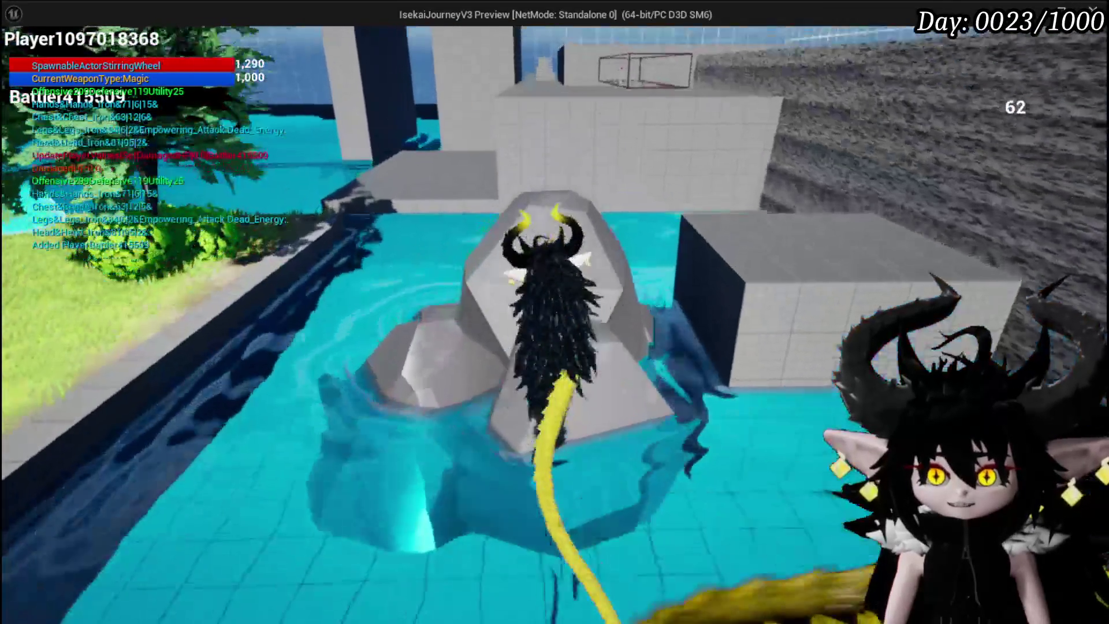
{"action": "key", "text": "space"}
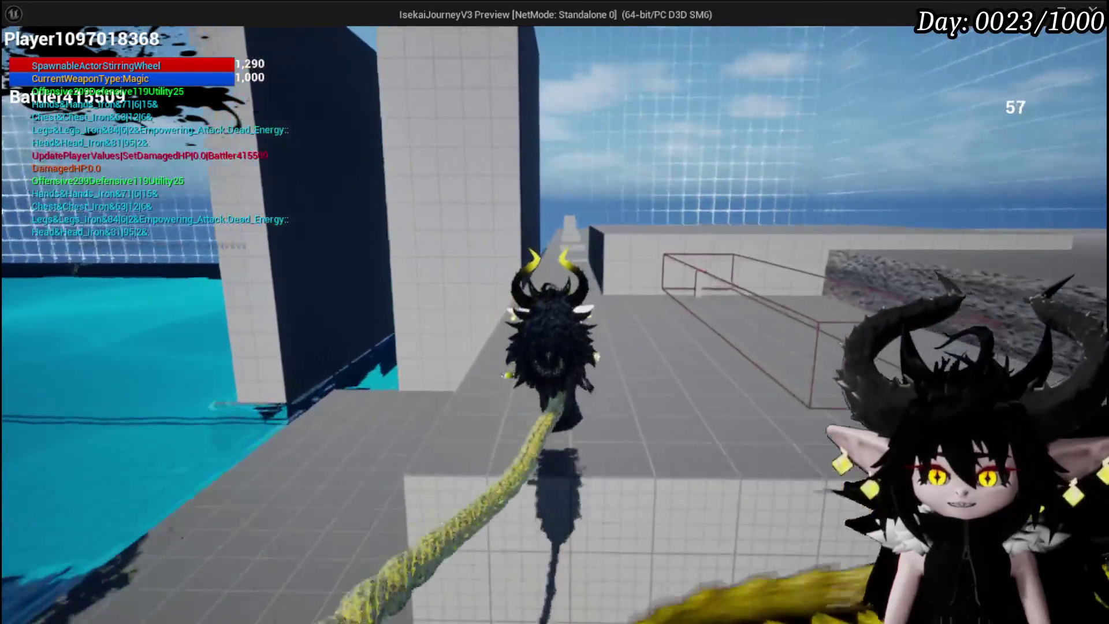
{"action": "key", "text": "space"}
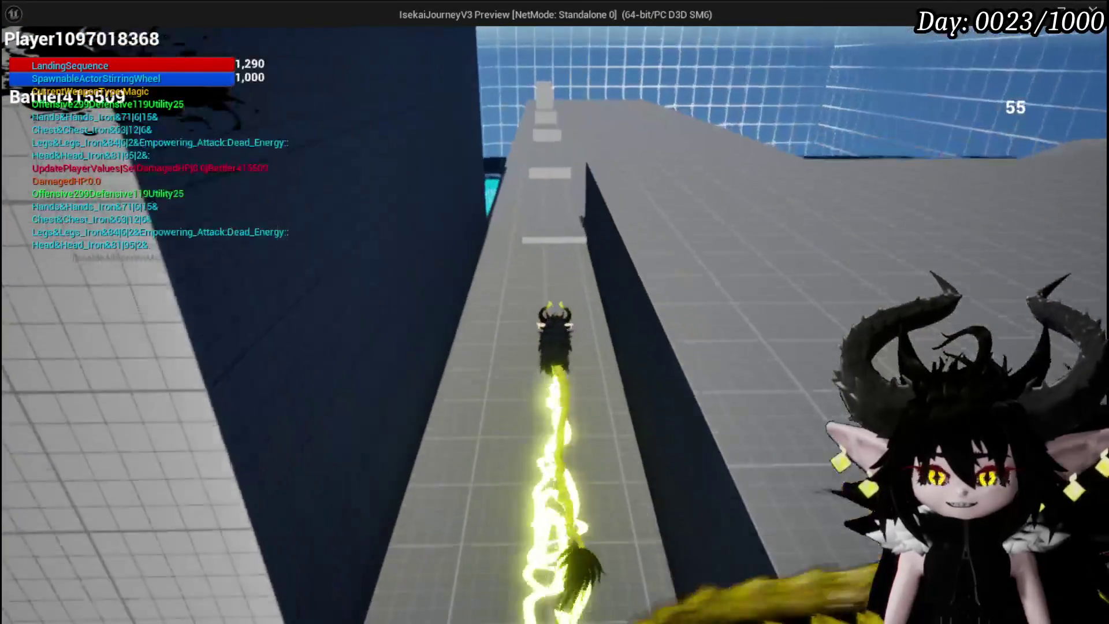
{"action": "key", "text": "w"}
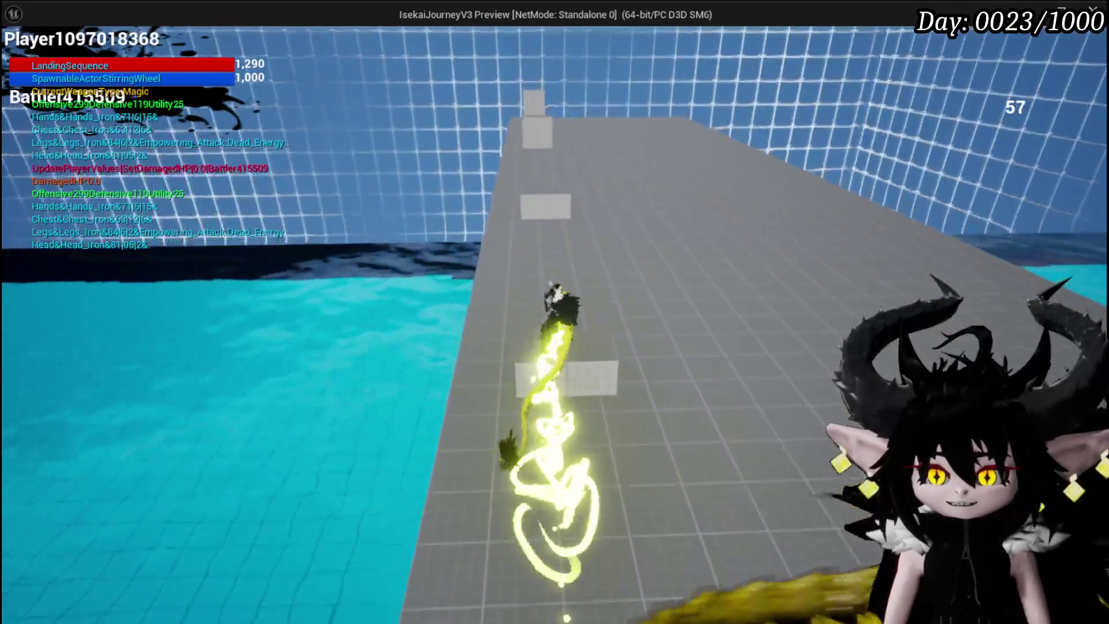
{"action": "key", "text": "space"}
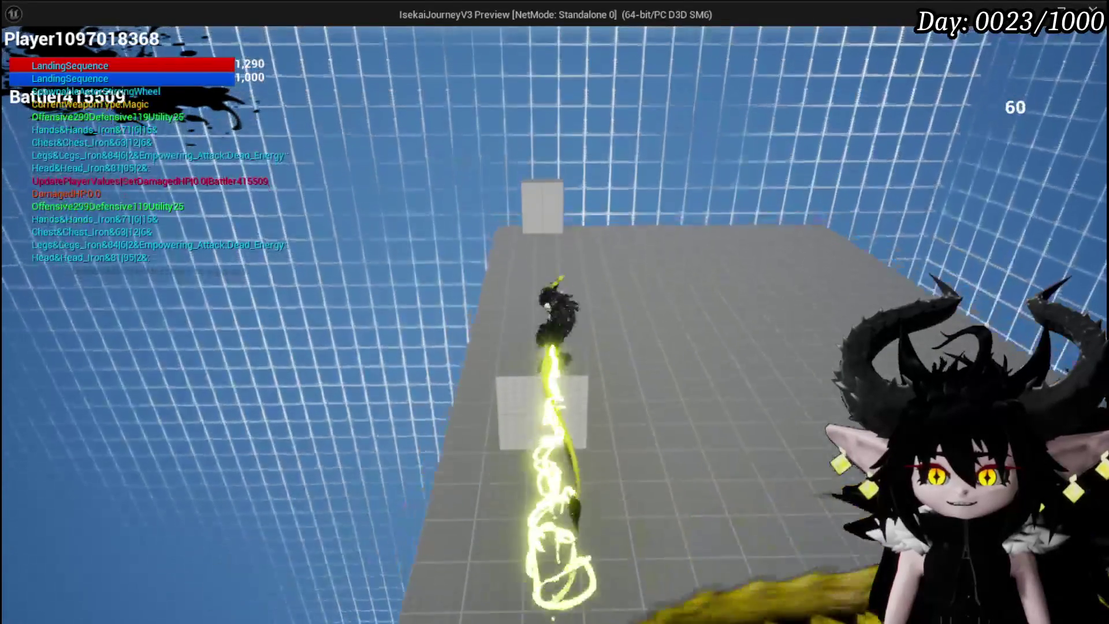
{"action": "key", "text": "w"}
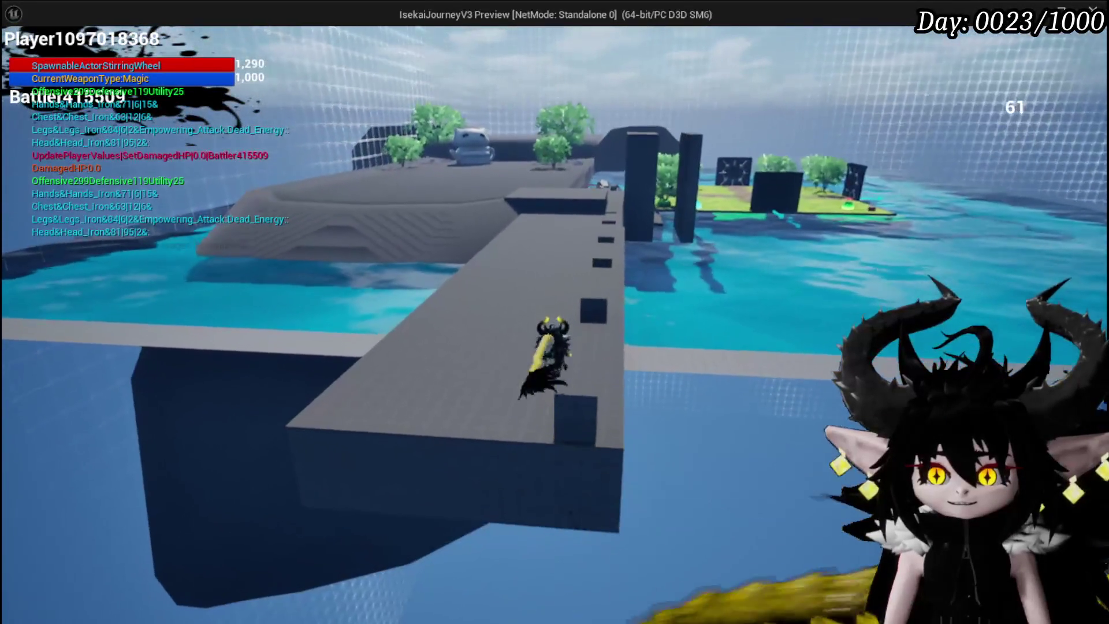
{"action": "key", "text": "w"}
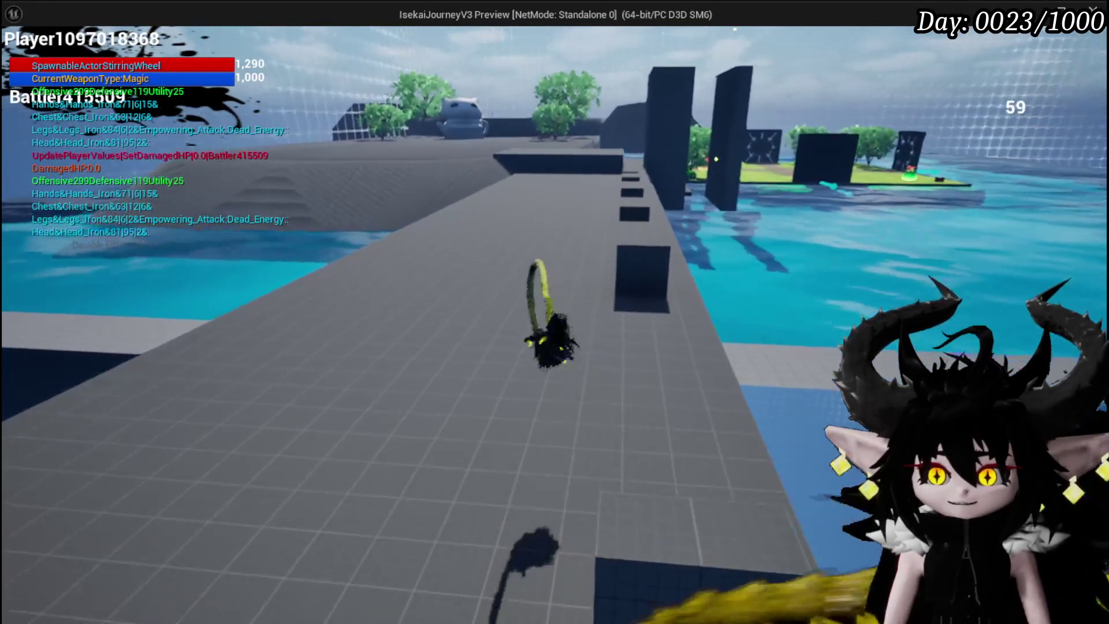
{"action": "key", "text": "w"}
{"action": "key", "text": "Escape"}
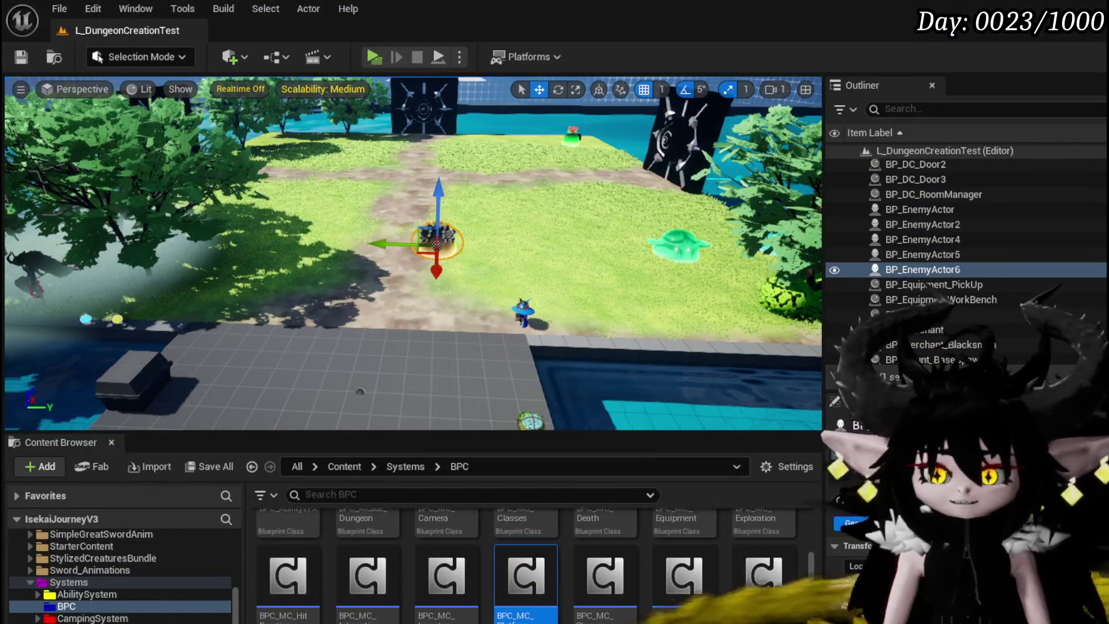
- In BPC_MC_PlatformerMovement, disconnect the wire feeding Launch Character's Launch Velocity
{"action": "double_click", "coordinate": [521, 589]}
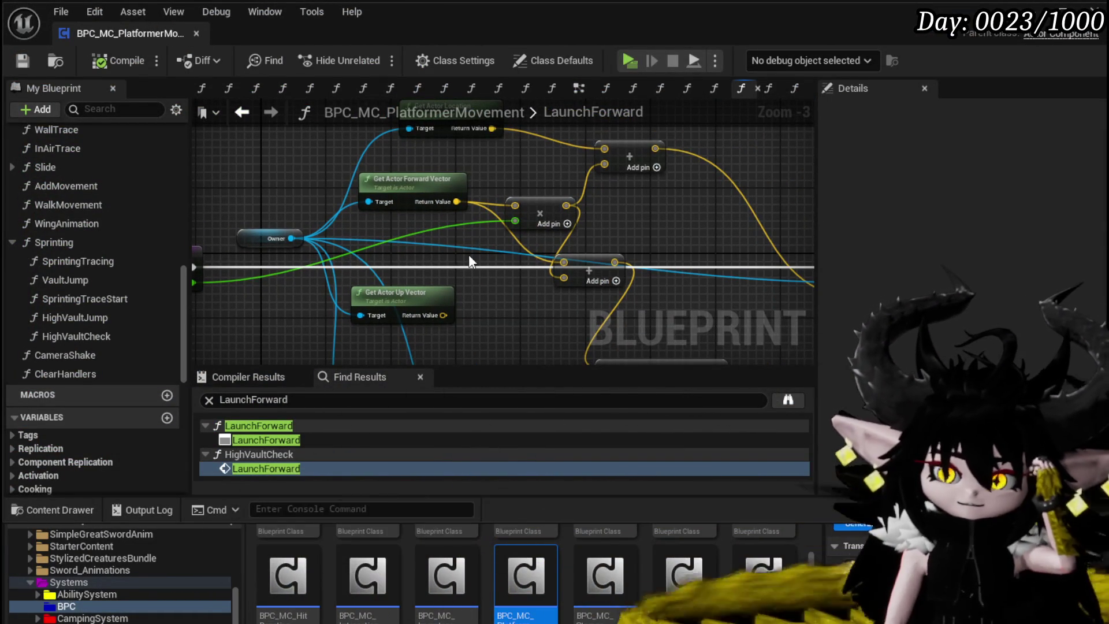
{"action": "mouse_move", "coordinate": [469, 261]}
{"action": "left_mouse_down"}
{"action": "mouse_move", "coordinate": [332, 251]}
{"action": "mouse_move", "coordinate": [290, 262]}
{"action": "left_mouse_up"}
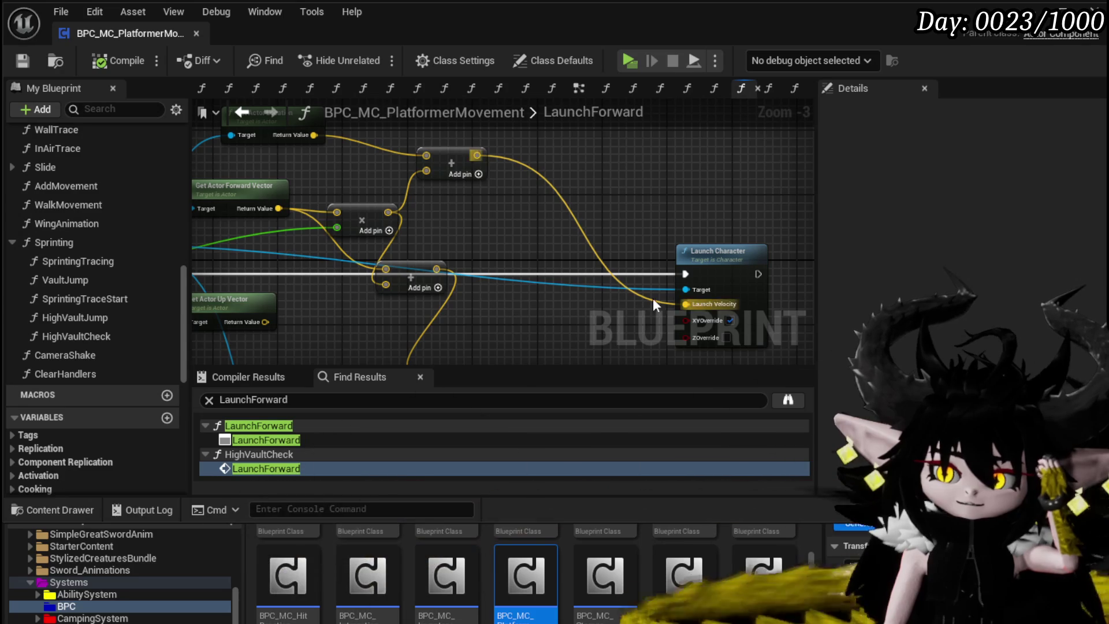
{"action": "left_click", "coordinate": [687, 303], "text": "alt"}
{"action": "scroll", "coordinate": [686, 303], "scroll_direction": "up", "scroll_amount": 3}
{"action": "left_click_drag", "start_coordinate": [598, 313], "coordinate": [356, 265]}
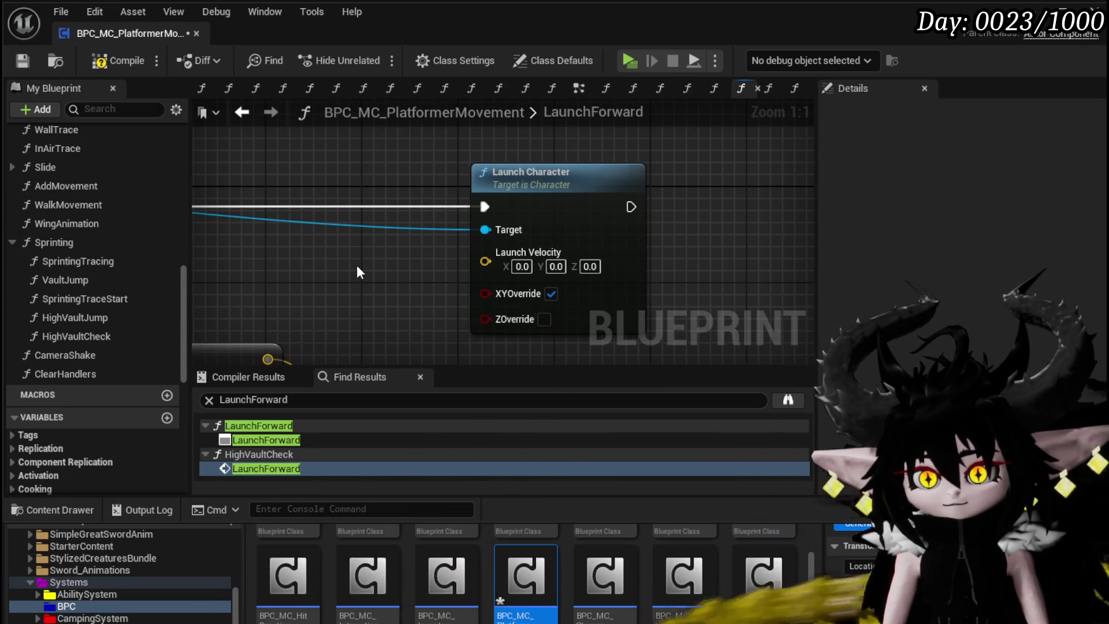
- Set Launch Velocity X to 400.0 and compile the blueprint
{"action": "left_click", "coordinate": [521, 265]}
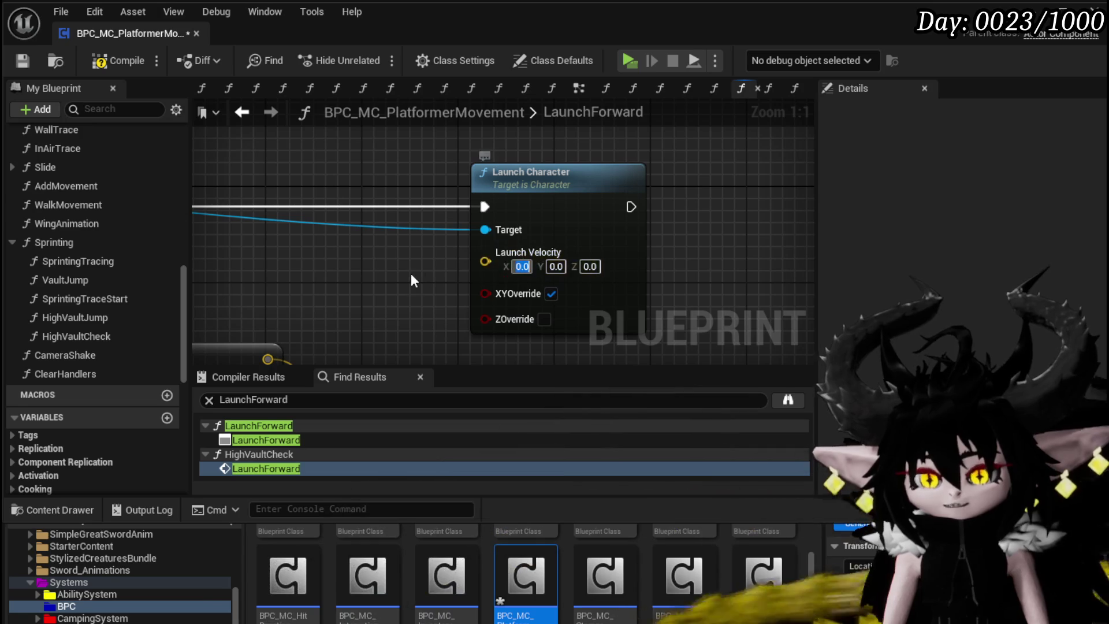
{"action": "type", "text": "400"}
{"action": "key", "text": "Return"}
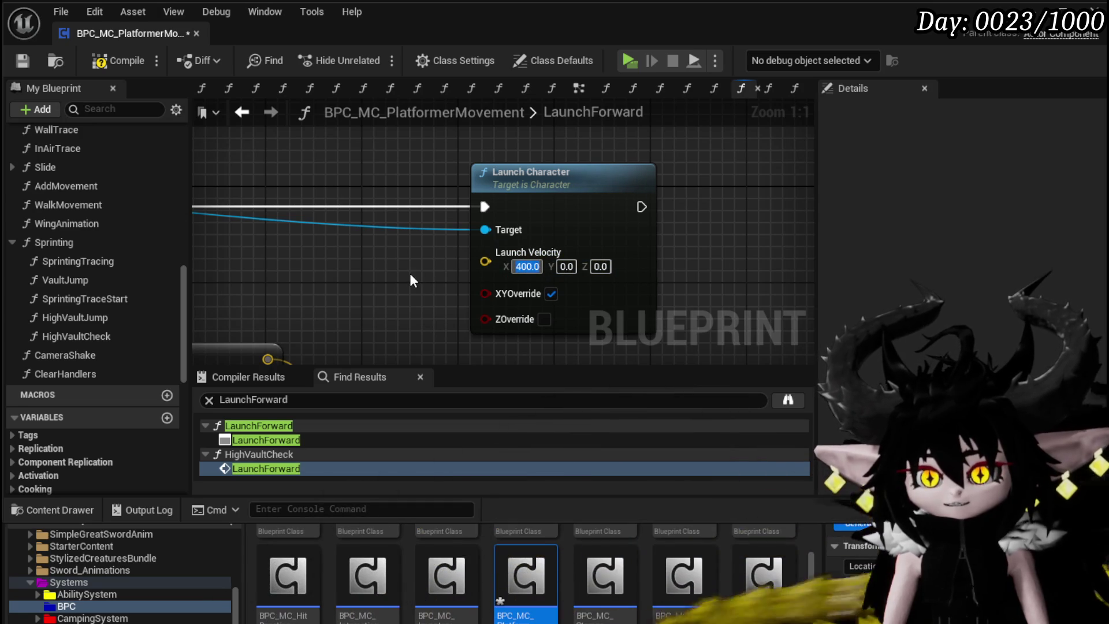
{"action": "left_click", "coordinate": [22, 61]}
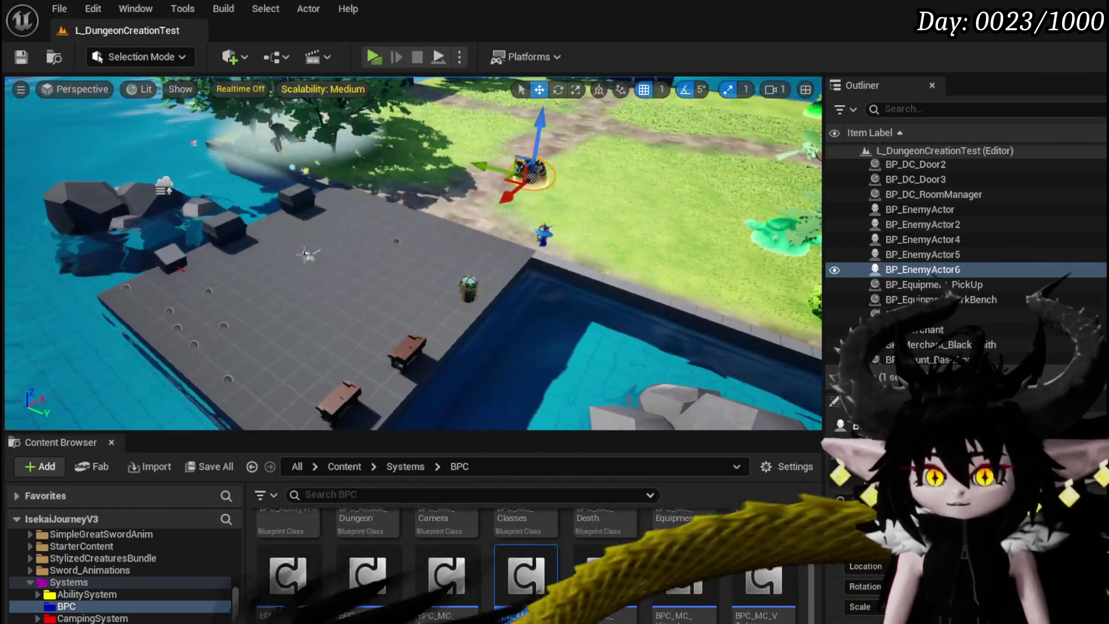
- Move PlayerStart along Y onto the grey walkway, save the level, and run a quick playtest
{"action": "left_click", "coordinate": [145, 291]}
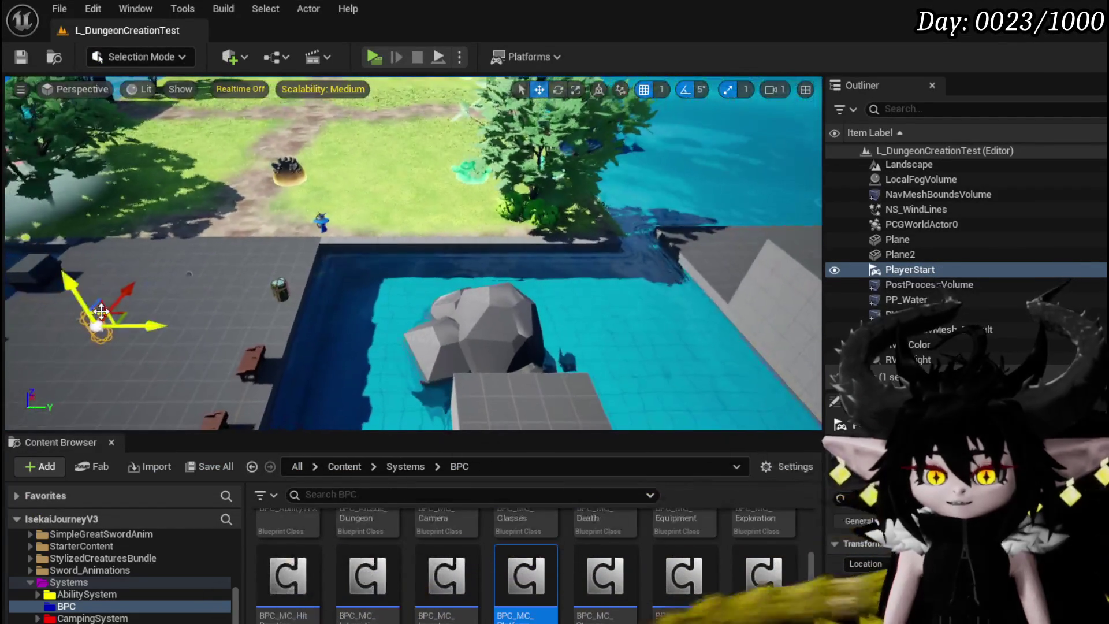
{"action": "mouse_move", "coordinate": [134, 330]}
{"action": "left_mouse_down"}
{"action": "mouse_move", "coordinate": [751, 321]}
{"action": "mouse_move", "coordinate": [607, 295]}
{"action": "mouse_move", "coordinate": [387, 306]}
{"action": "left_mouse_up"}
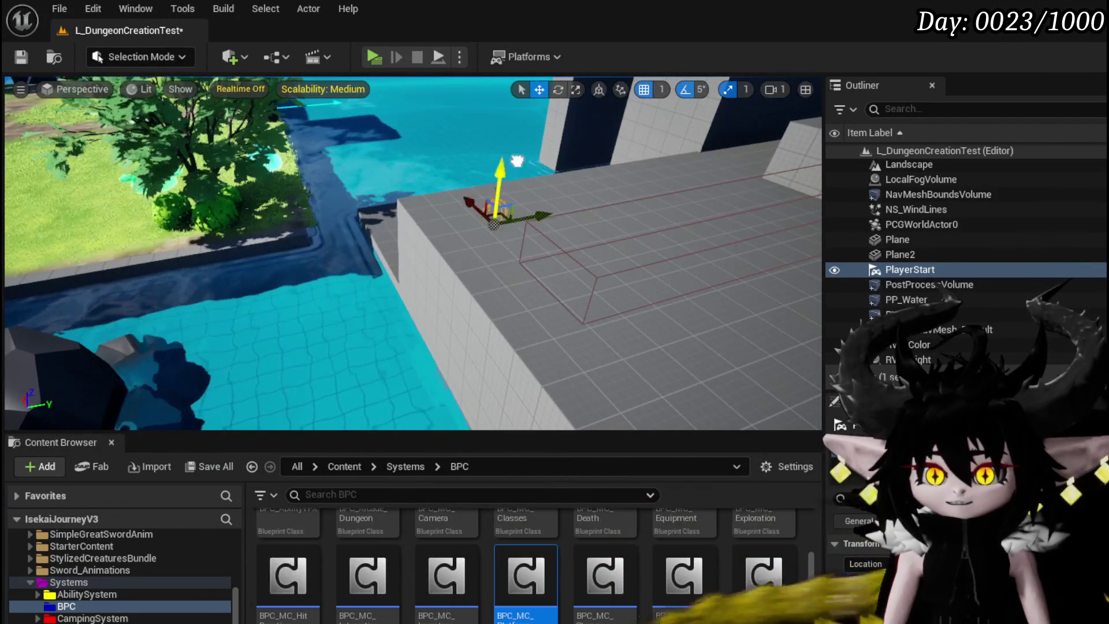
{"action": "left_click", "coordinate": [21, 57]}
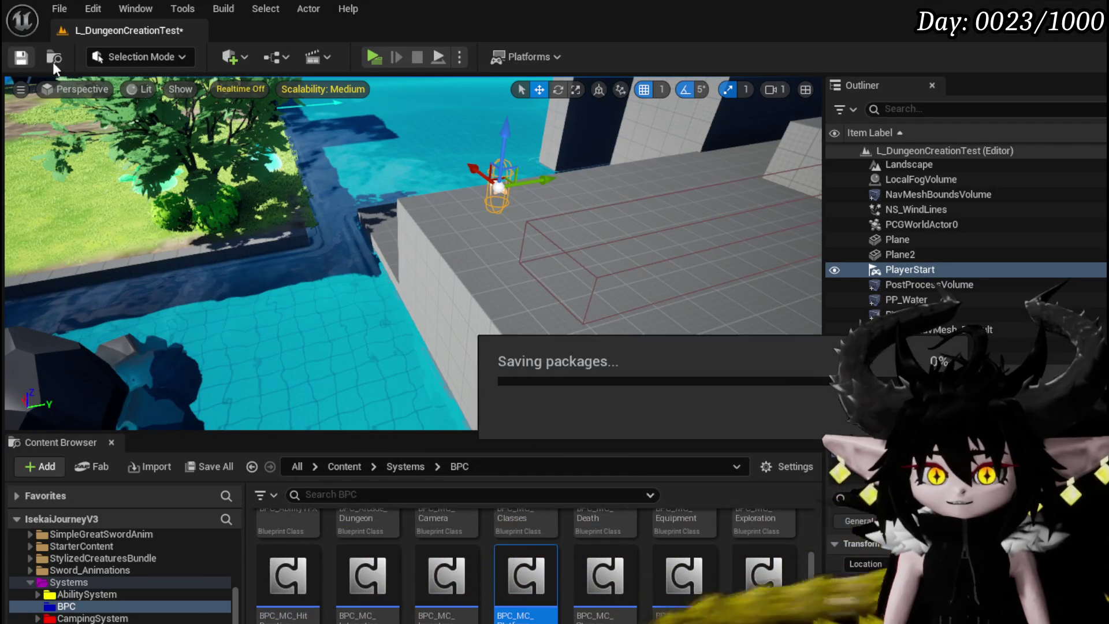
{"action": "left_click", "coordinate": [374, 56]}
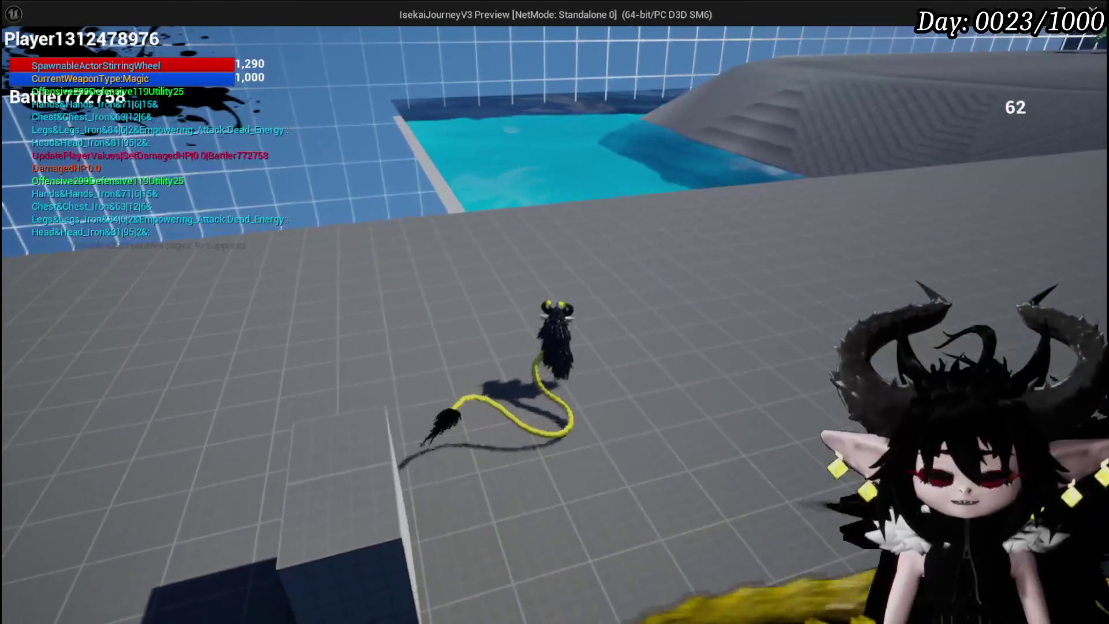
{"action": "key", "text": "Escape"}
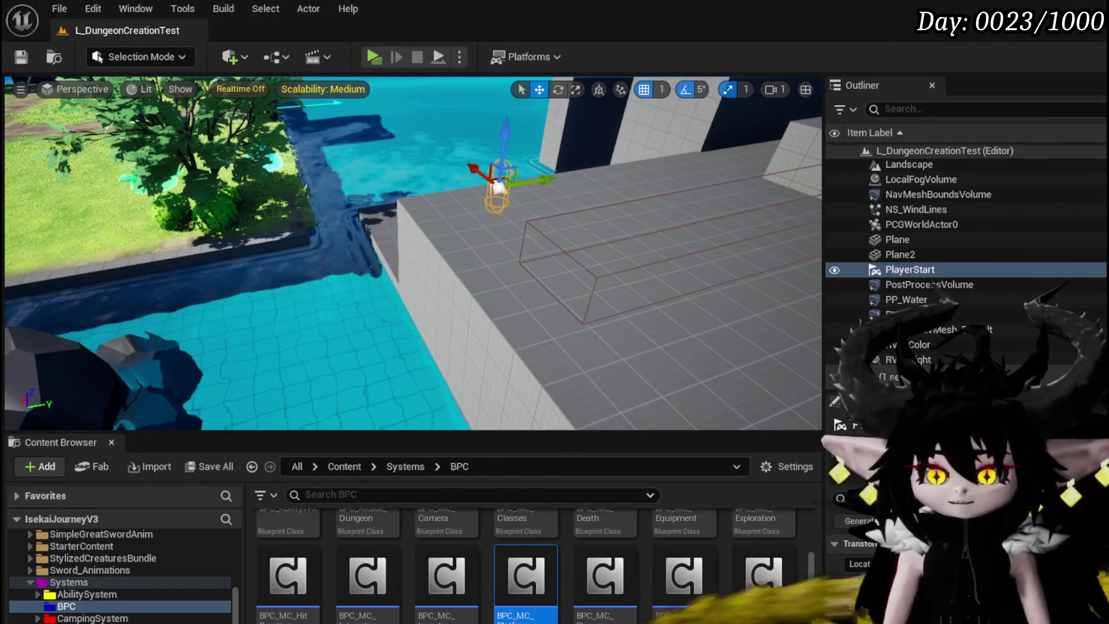
- Set Launch Character's Launch Velocity to X 0 and Y 9000, then compile and save the blueprint
{"action": "double_click", "coordinate": [500, 608]}
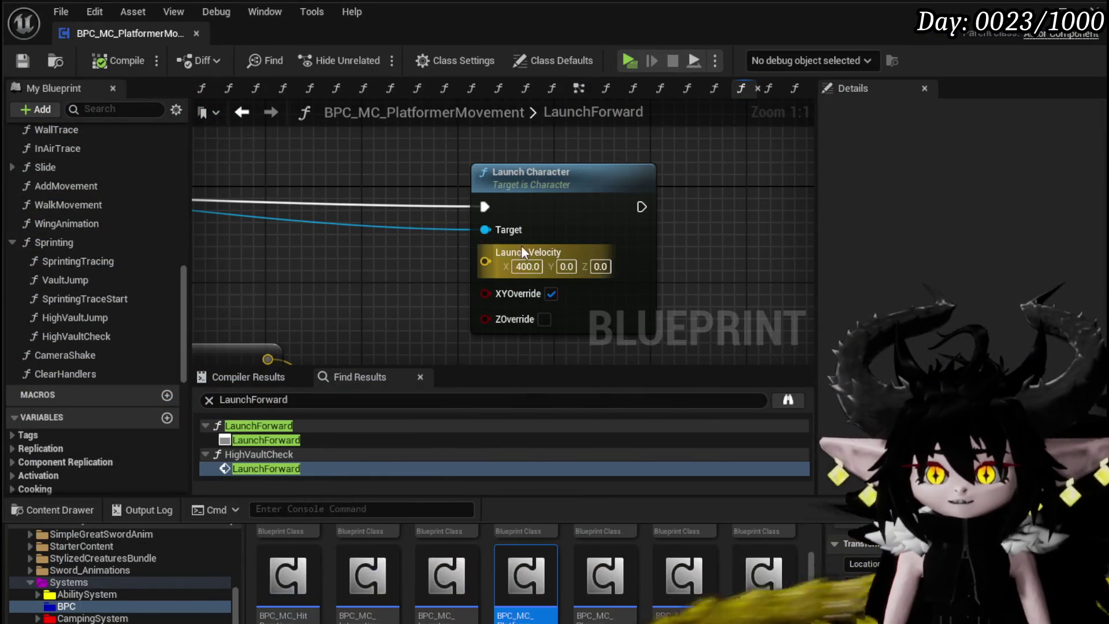
{"action": "type", "text": "0"}
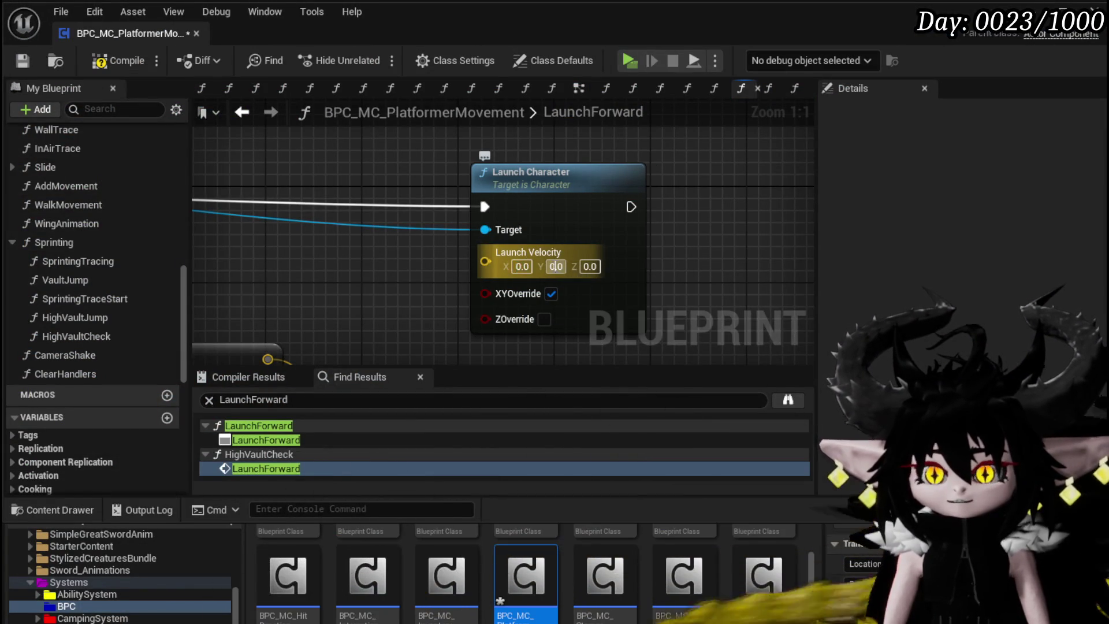
{"action": "key", "text": "Tab"}
{"action": "type", "text": "900"}
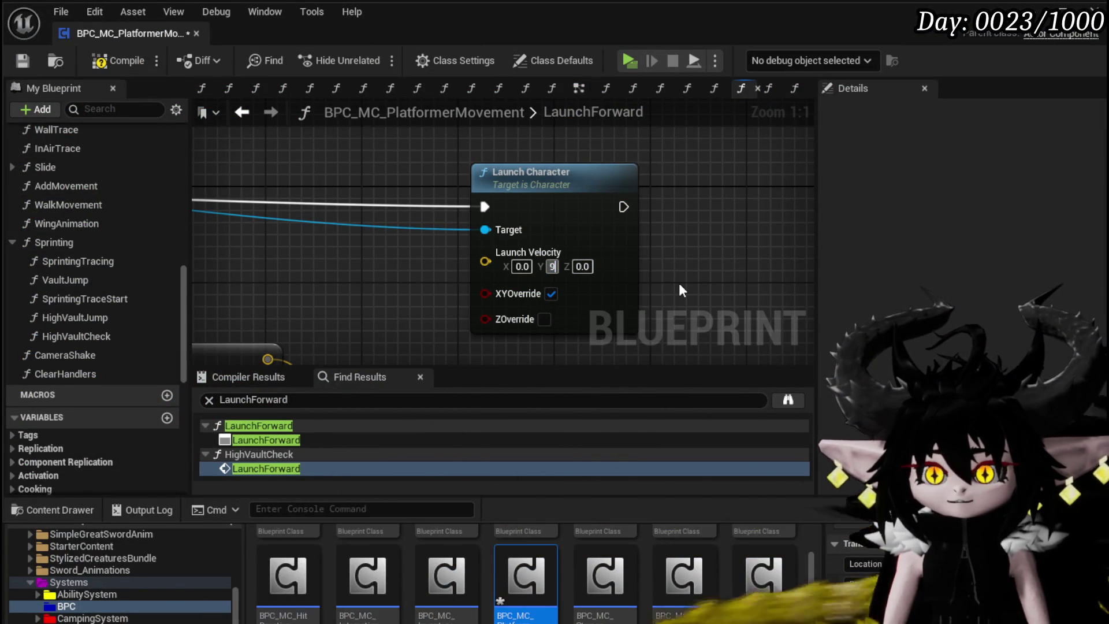
{"action": "key", "text": "Return"}
{"action": "type", "text": "9000"}
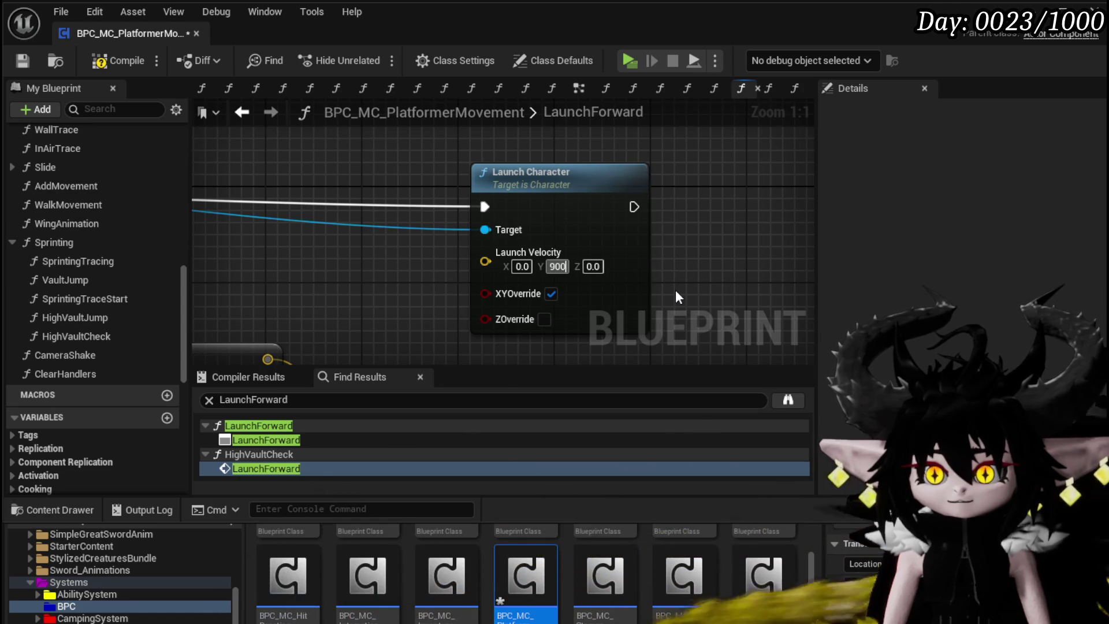
{"action": "key", "text": "Return"}
{"action": "left_click", "coordinate": [126, 61]}
{"action": "left_click", "coordinate": [25, 60]}
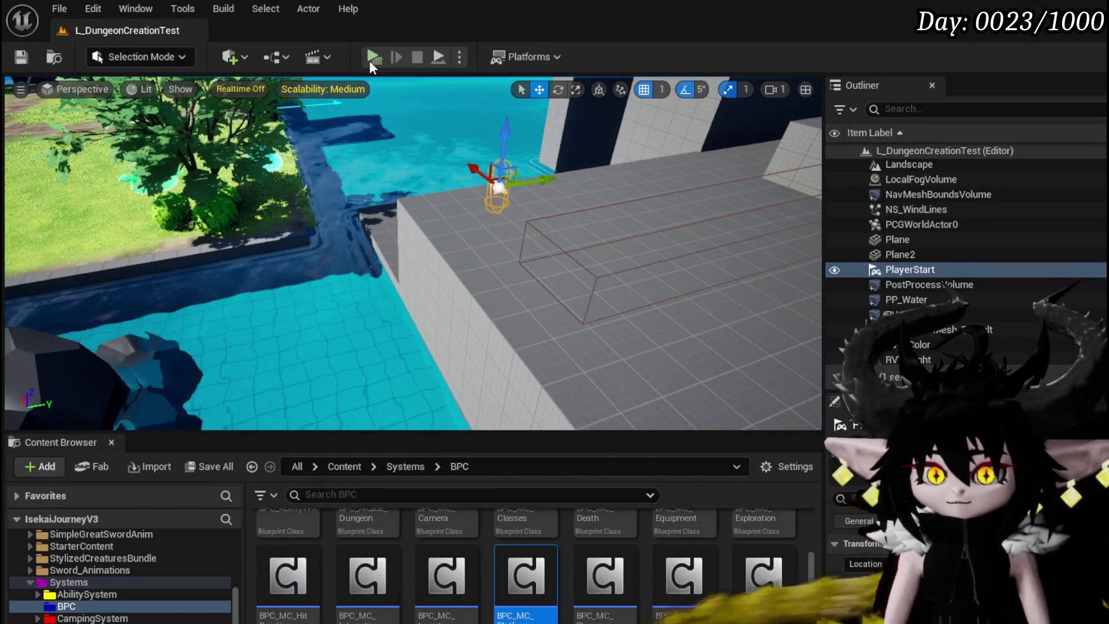
- Playtest the dash by launching the character repeatedly along the walkway, then stop the preview
{"action": "left_click", "coordinate": [370, 60]}
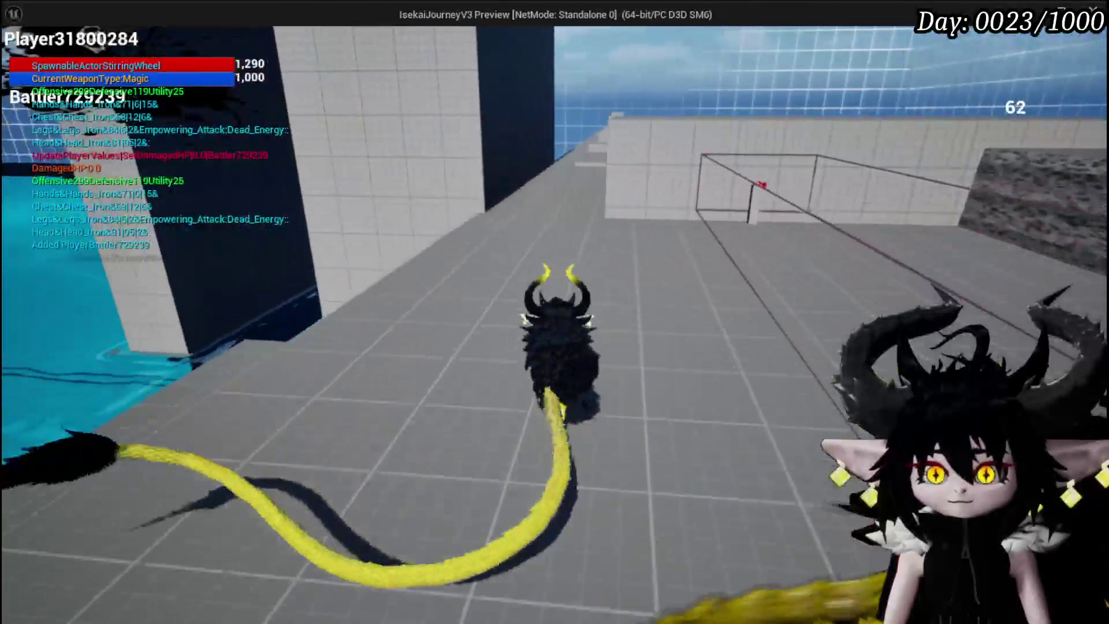
{"action": "key", "text": "w"}
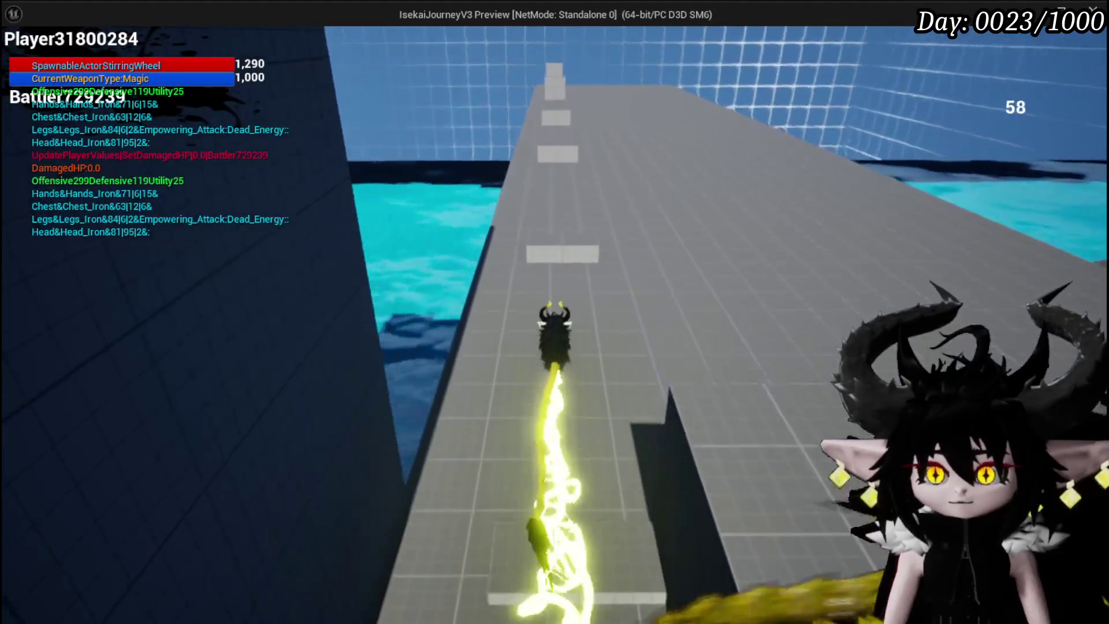
{"action": "key", "text": "w"}
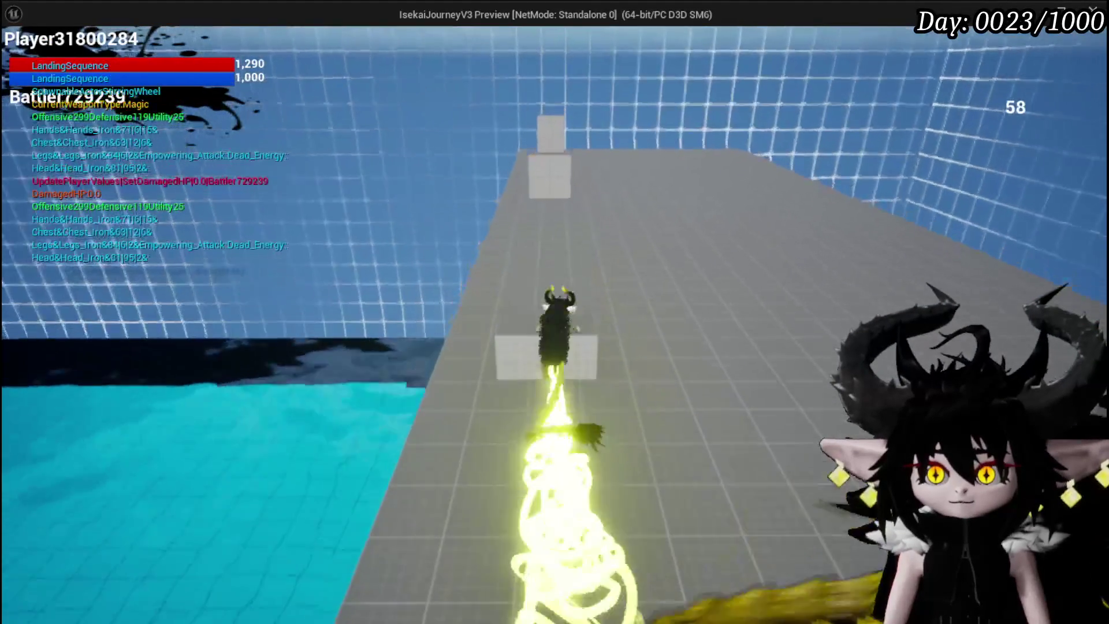
{"action": "key", "text": "w"}
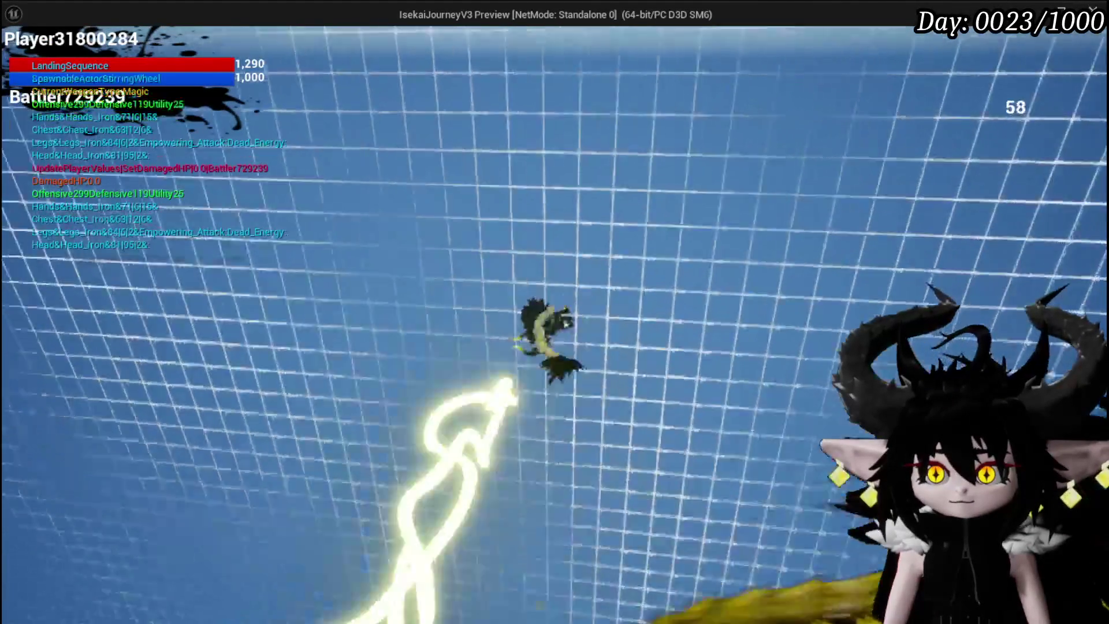
{"action": "key", "text": "w"}
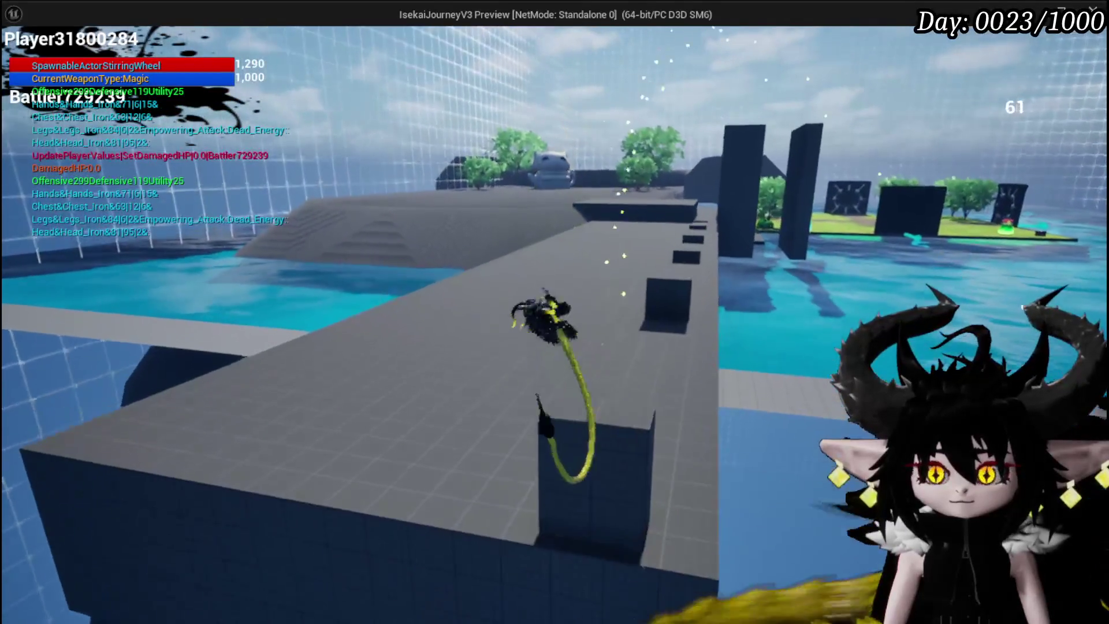
{"action": "key", "text": "w"}
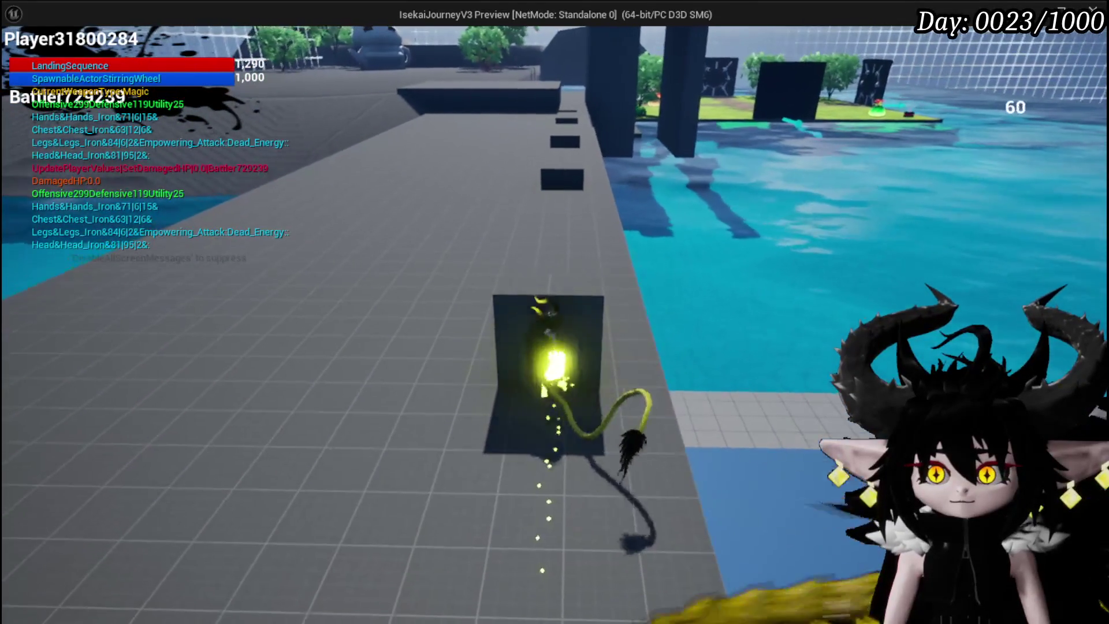
{"action": "key", "text": "w"}
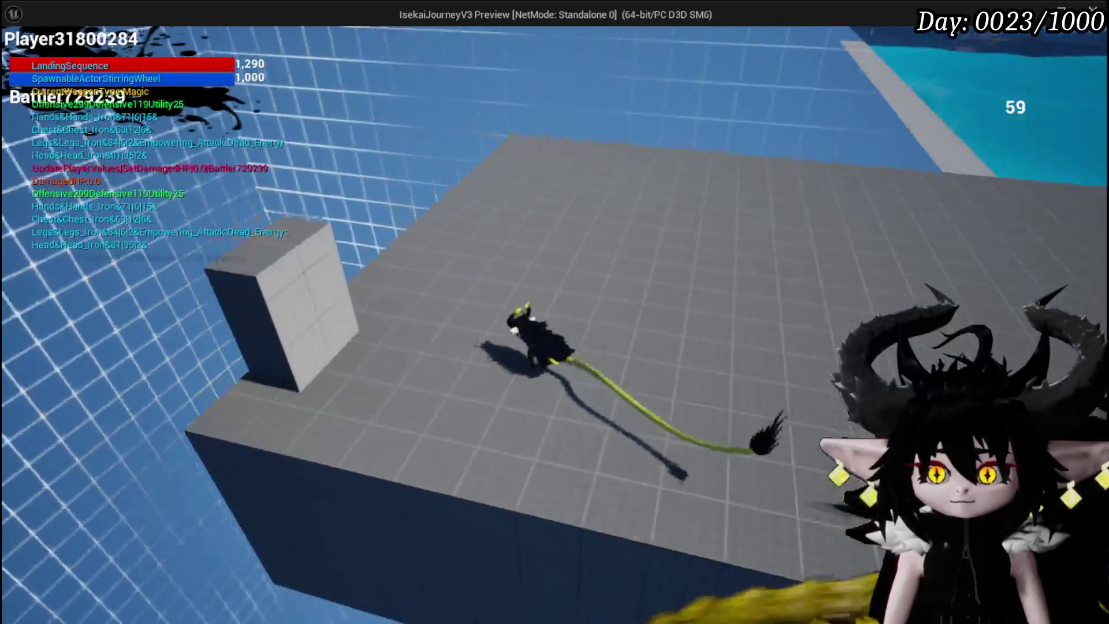
{"action": "key", "text": "w"}
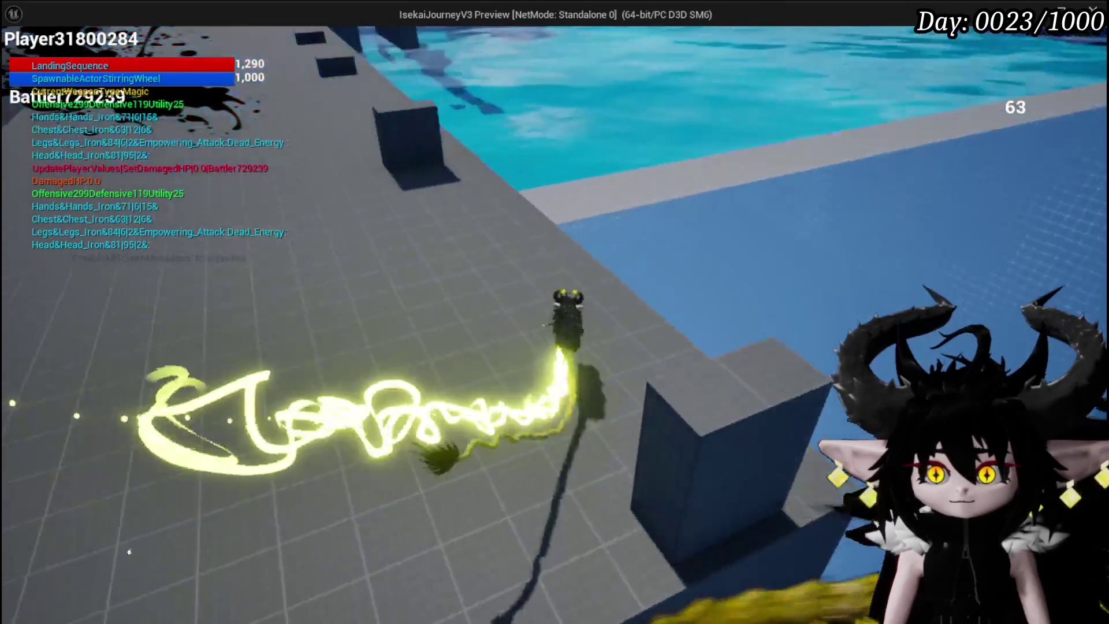
{"action": "key", "text": "w"}
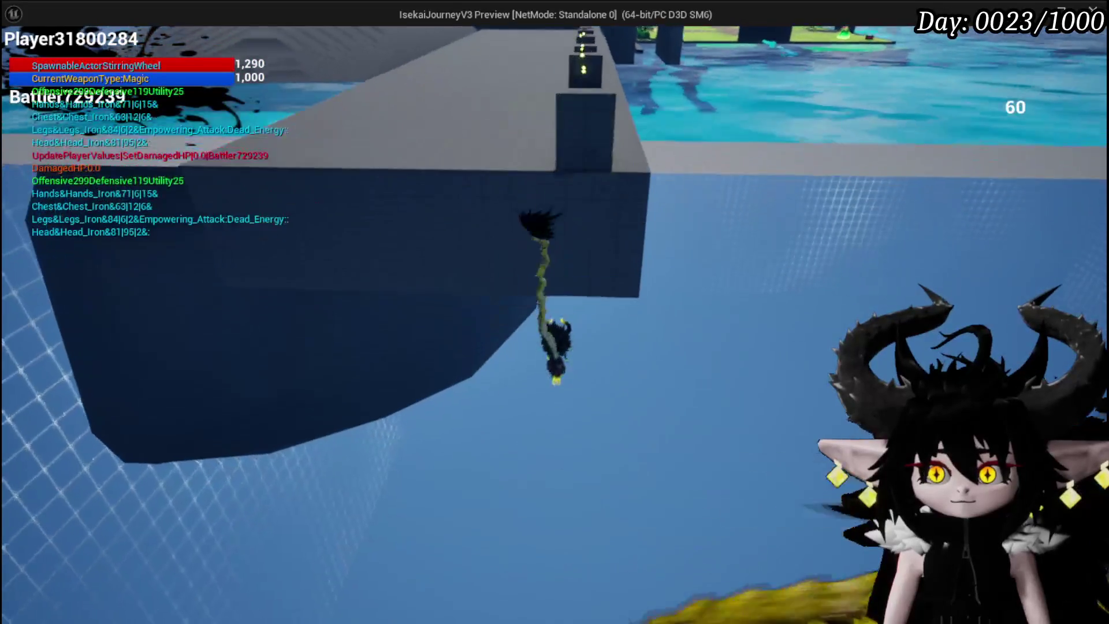
{"action": "key", "text": "Escape"}
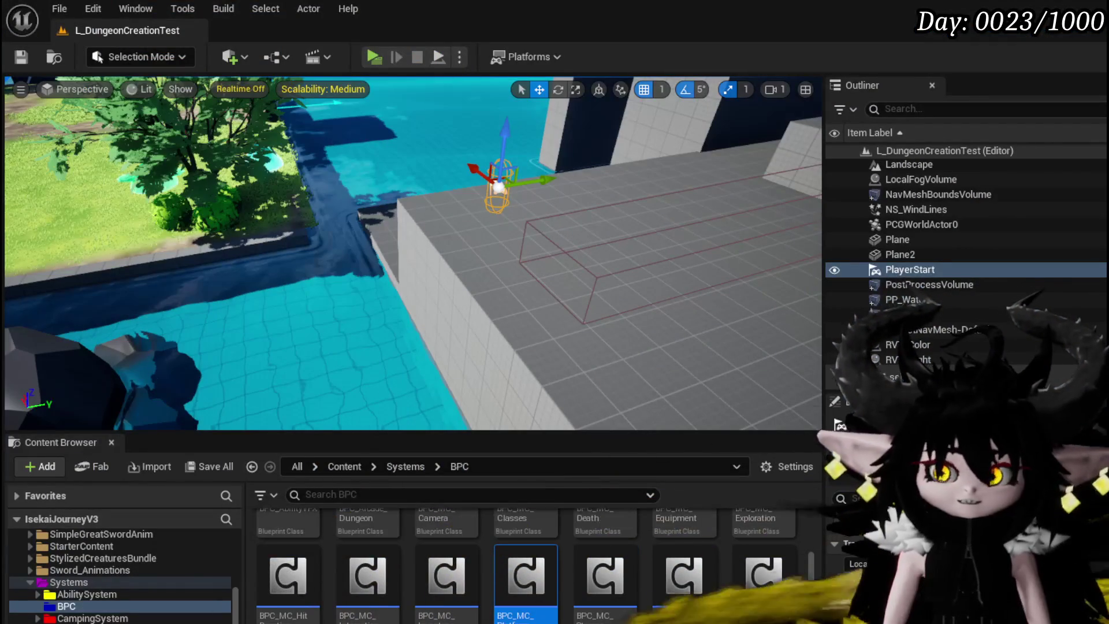
- Reopen BPC_MC_PlatformerMovement and reset the Launch Velocity Y value to 0
{"action": "double_click", "coordinate": [516, 576]}
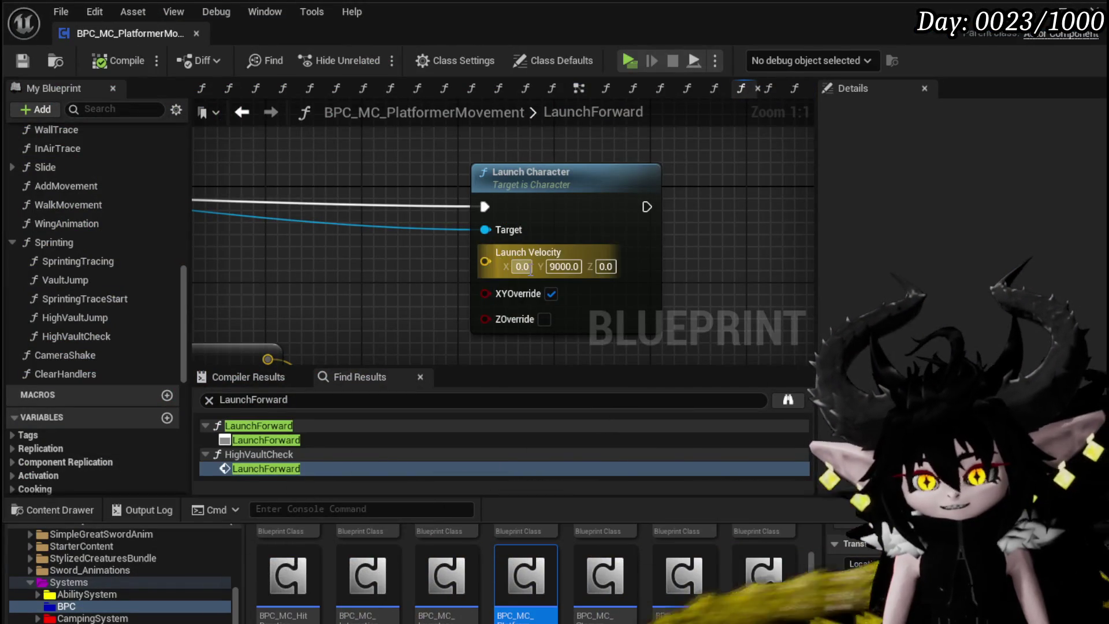
{"action": "type", "text": "0"}
{"action": "key", "text": "Return"}
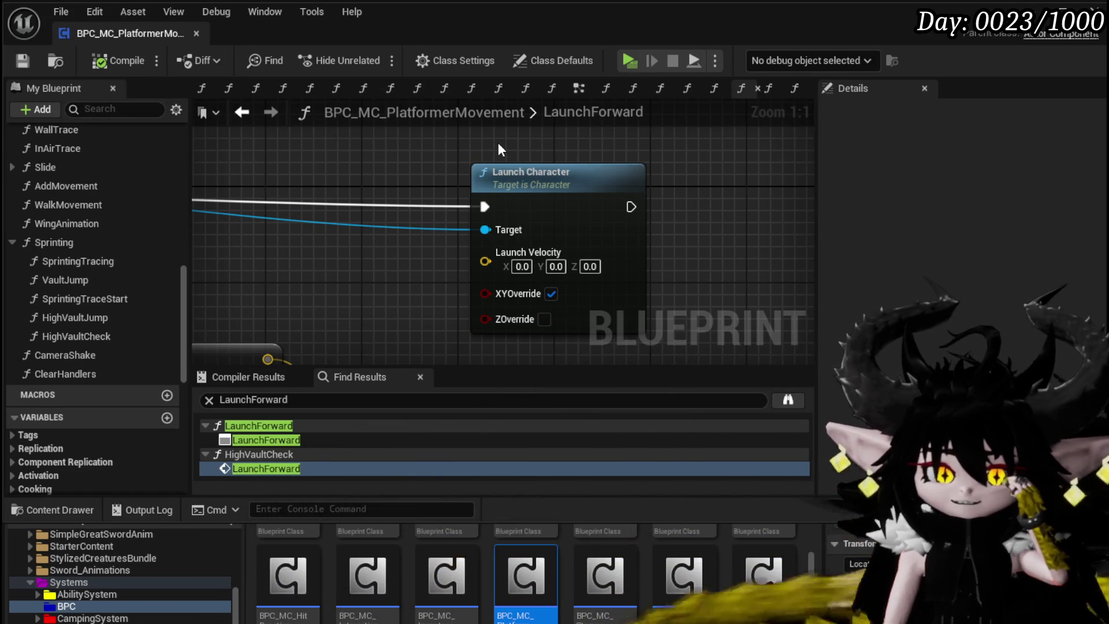
{"action": "left_click_drag", "start_coordinate": [379, 189], "coordinate": [418, 178]}
{"action": "mouse_move", "coordinate": [296, 225]}
{"action": "left_mouse_down"}
{"action": "mouse_move", "coordinate": [389, 149]}
{"action": "mouse_move", "coordinate": [349, 248]}
{"action": "mouse_move", "coordinate": [453, 240]}
{"action": "mouse_move", "coordinate": [222, 245]}
{"action": "mouse_move", "coordinate": [286, 263]}
{"action": "left_mouse_up"}
- Pan the LaunchForward graph to the Owner node and drag a wire off its pin
{"action": "right_click", "coordinate": [258, 248]}
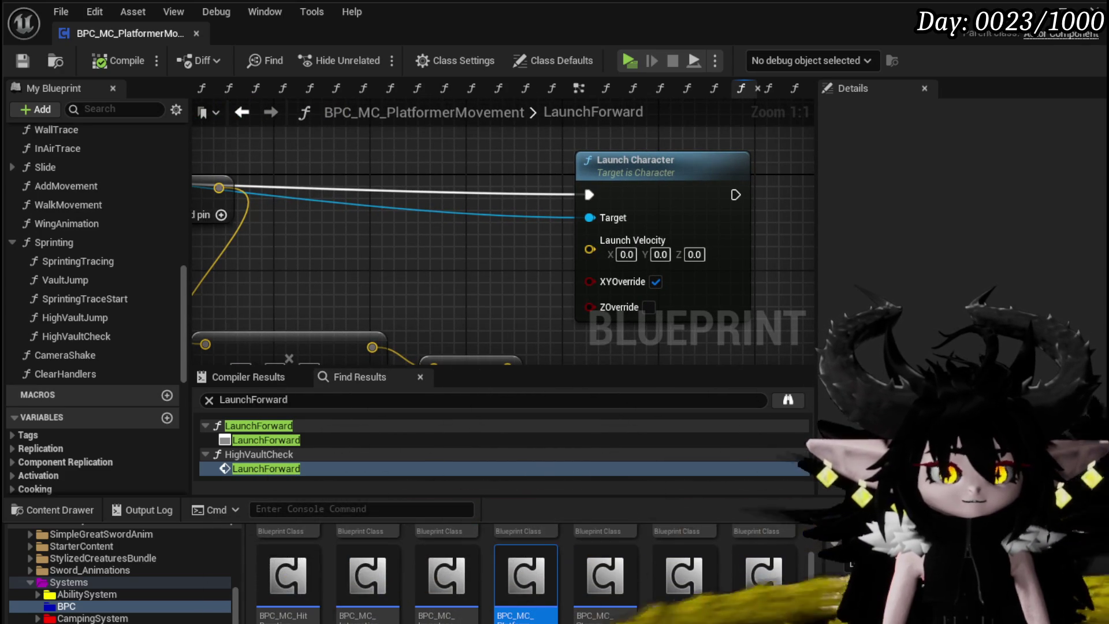
{"action": "scroll", "coordinate": [309, 254], "scroll_direction": "down", "scroll_amount": 3}
{"action": "mouse_move", "coordinate": [309, 255]}
{"action": "left_mouse_down"}
{"action": "mouse_move", "coordinate": [411, 199]}
{"action": "mouse_move", "coordinate": [546, 203]}
{"action": "left_mouse_up"}
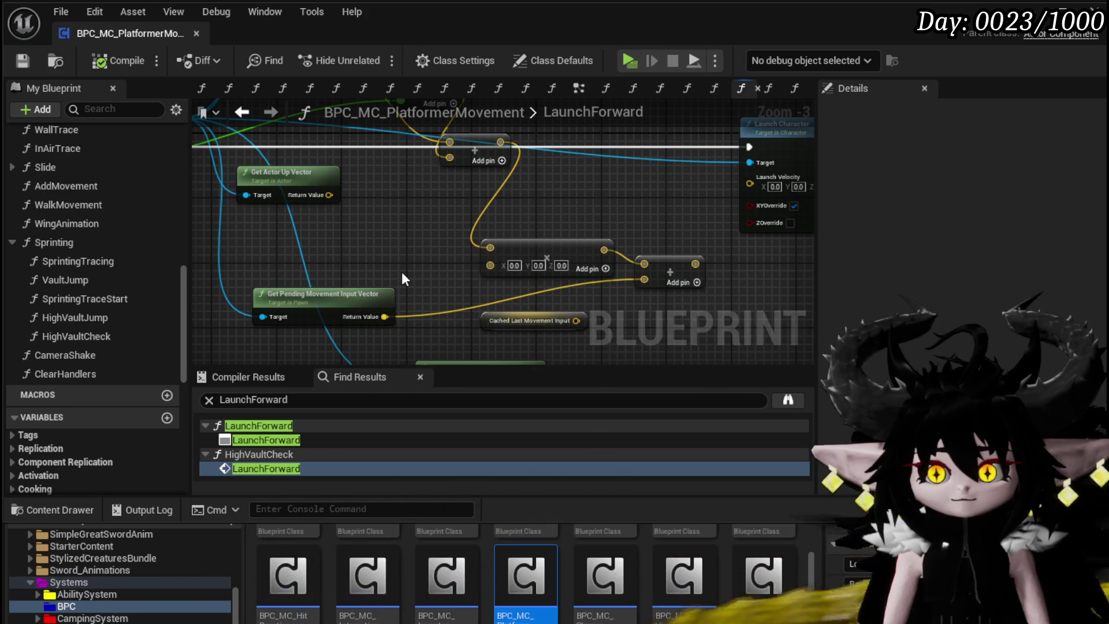
{"action": "mouse_move", "coordinate": [401, 272]}
{"action": "left_mouse_down"}
{"action": "mouse_move", "coordinate": [413, 178]}
{"action": "mouse_move", "coordinate": [399, 329]}
{"action": "left_mouse_up"}
{"action": "mouse_move", "coordinate": [374, 279]}
{"action": "left_mouse_down"}
{"action": "mouse_move", "coordinate": [370, 254]}
{"action": "mouse_move", "coordinate": [346, 289]}
{"action": "mouse_move", "coordinate": [335, 358]}
{"action": "mouse_move", "coordinate": [322, 336]}
{"action": "left_mouse_up"}
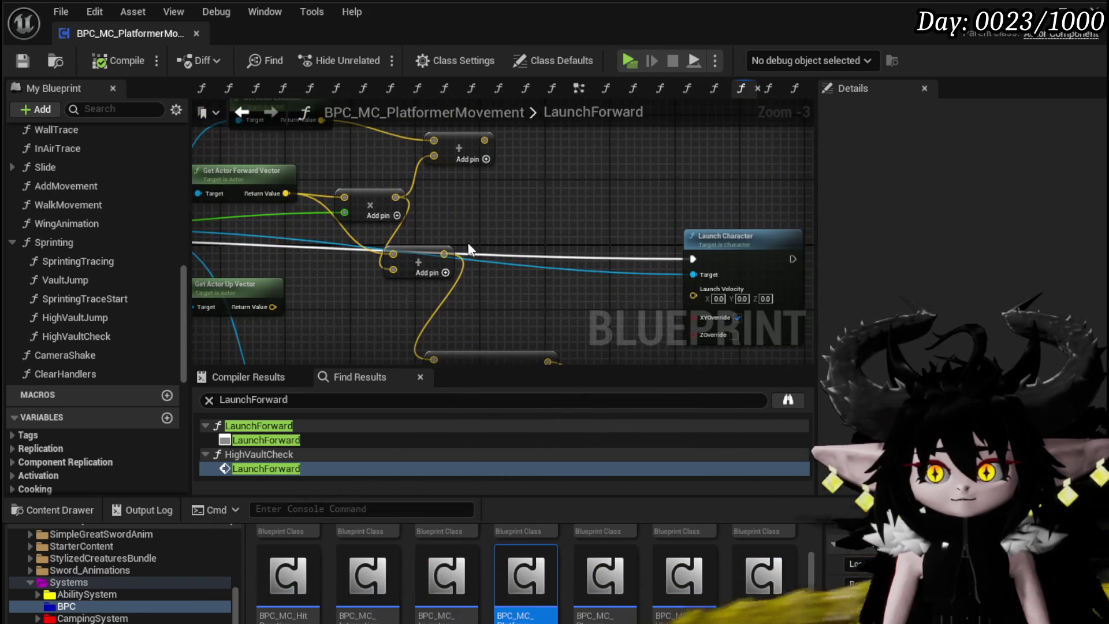
{"action": "mouse_move", "coordinate": [468, 242]}
{"action": "left_mouse_down"}
{"action": "mouse_move", "coordinate": [526, 217]}
{"action": "mouse_move", "coordinate": [356, 246]}
{"action": "left_mouse_up"}
{"action": "left_click_drag", "start_coordinate": [682, 175], "coordinate": [588, 180]}
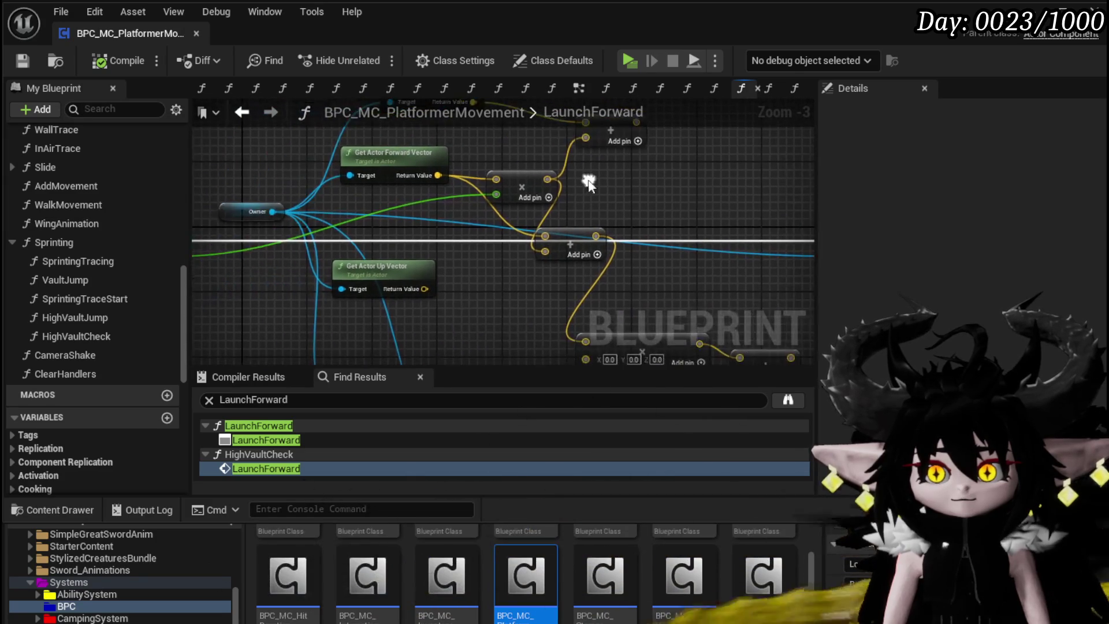
{"action": "mouse_move", "coordinate": [266, 214]}
{"action": "left_mouse_down"}
{"action": "mouse_move", "coordinate": [827, 179]}
{"action": "mouse_move", "coordinate": [470, 209]}
{"action": "left_mouse_up"}
- Try node searches such as 'forward ve', 'vector tovel' and 'get veloc', then cancel the search
{"action": "type", "text": "f"}
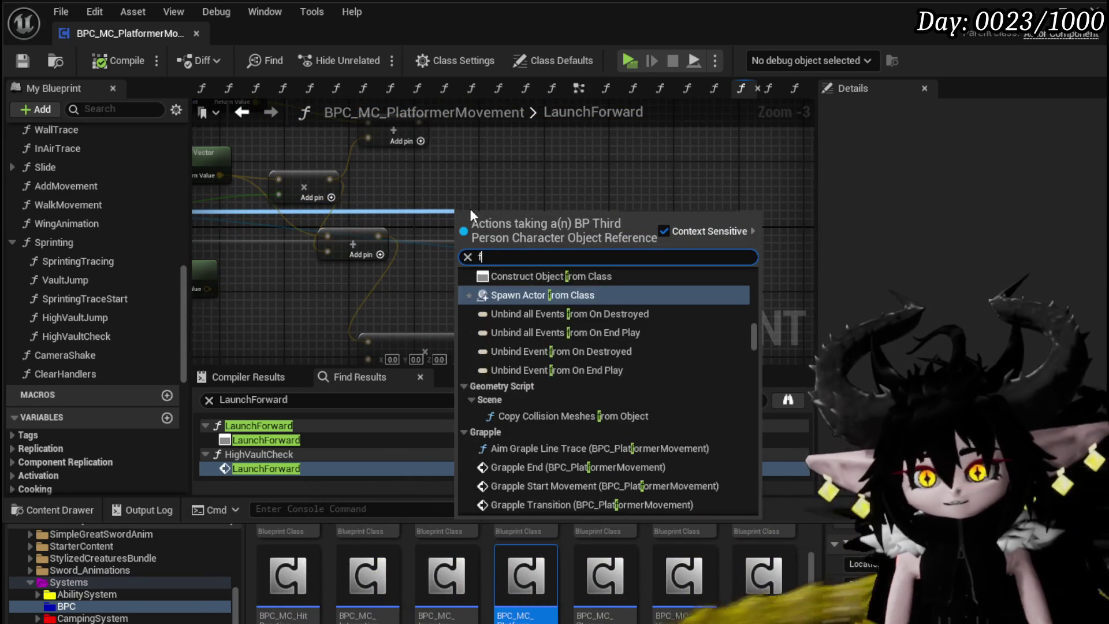
{"action": "type", "text": "orward ve"}
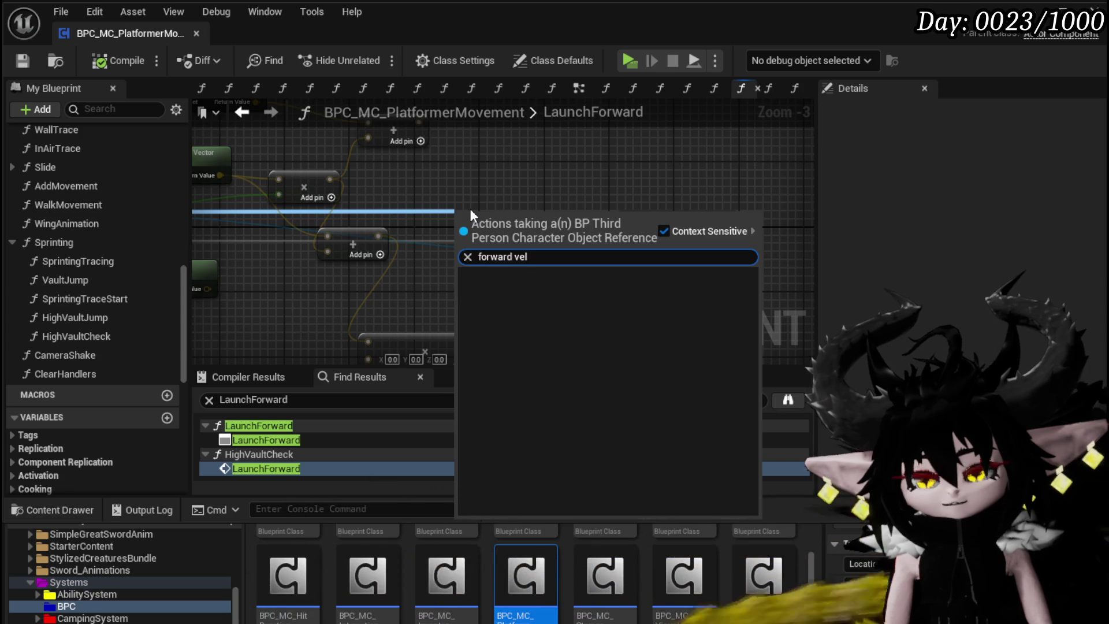
{"action": "key", "text": "BackSpace"}
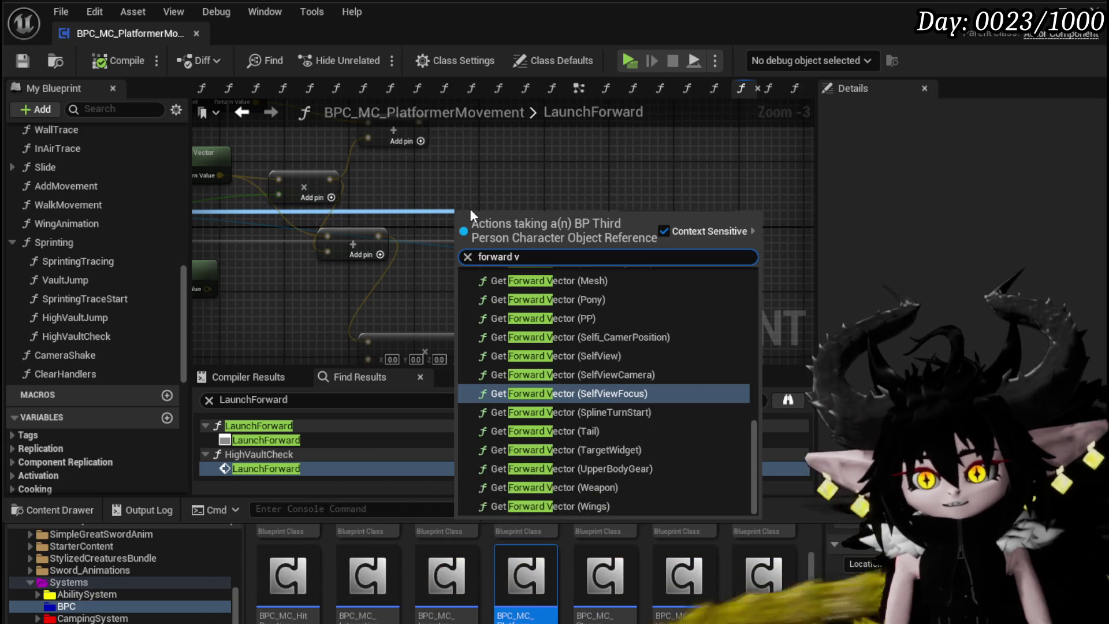
{"action": "key", "text": "BackSpace"}
{"action": "key", "text": "BackSpace"}
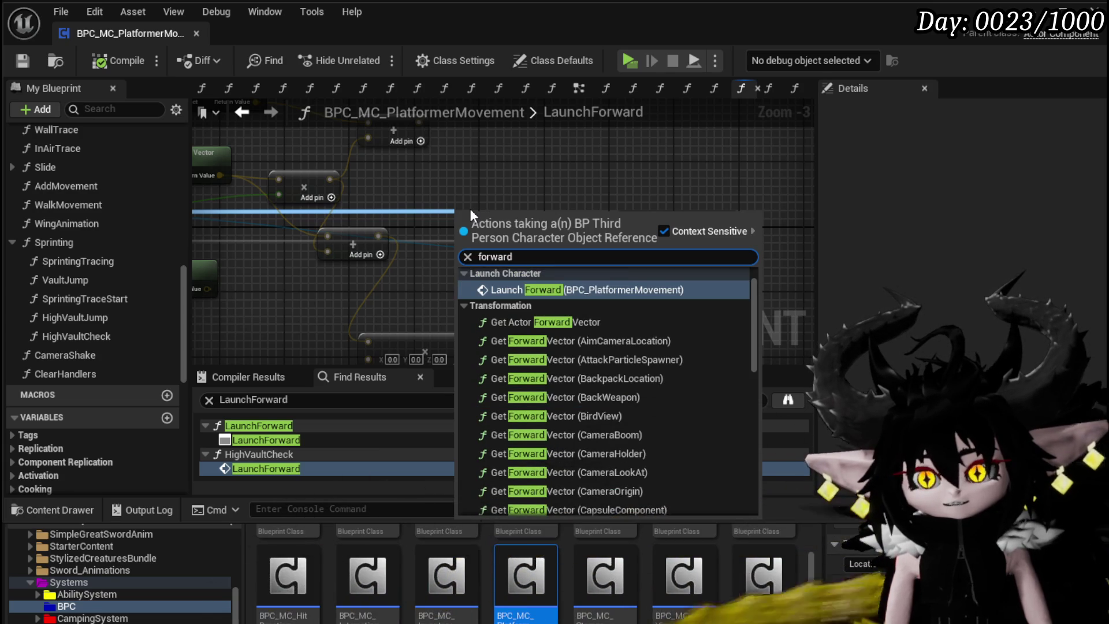
{"action": "key", "text": "BackSpace"}
{"action": "key", "text": "BackSpace"}
{"action": "key", "text": "BackSpace"}
{"action": "type", "text": "vecto"}
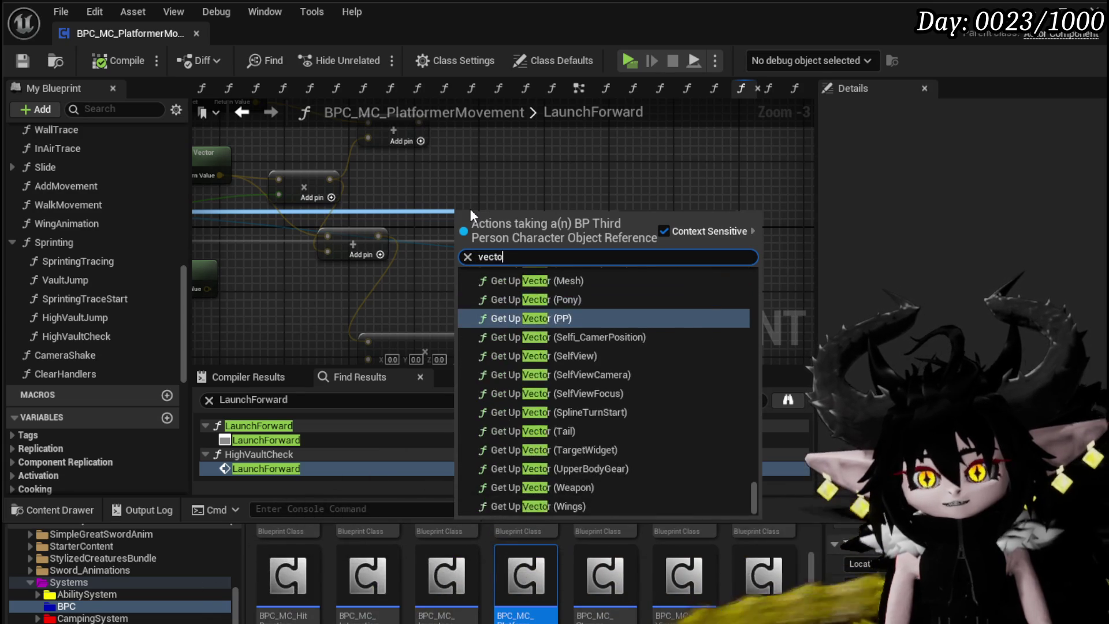
{"action": "type", "text": "r tovel"}
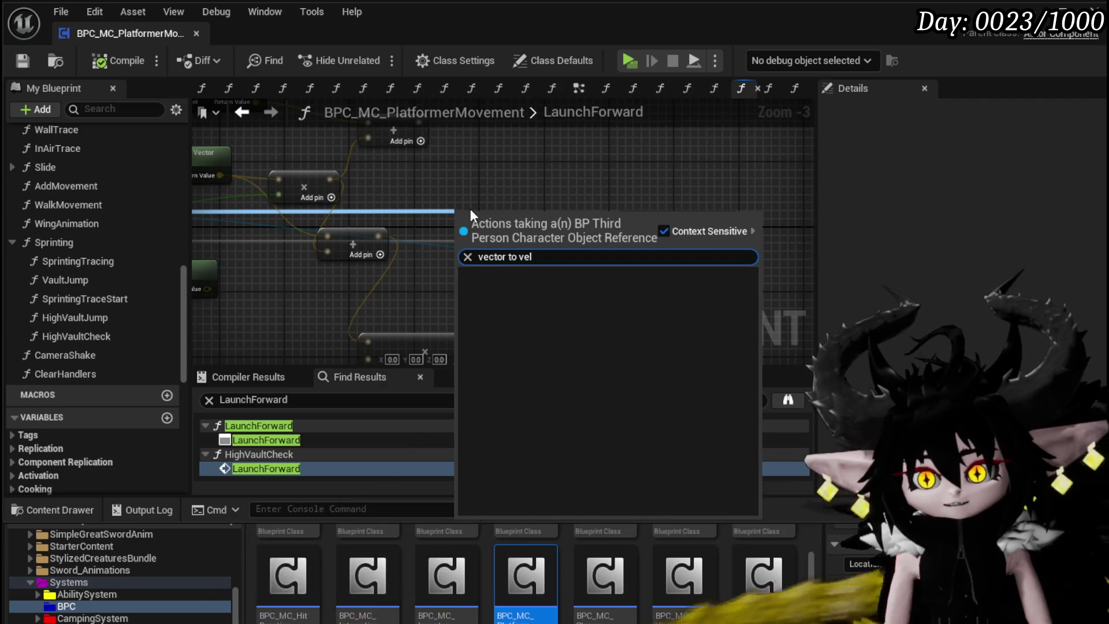
{"action": "key", "text": "BackSpace"}
{"action": "key", "text": "BackSpace"}
{"action": "key", "text": "BackSpace"}
{"action": "key", "text": "BackSpace"}
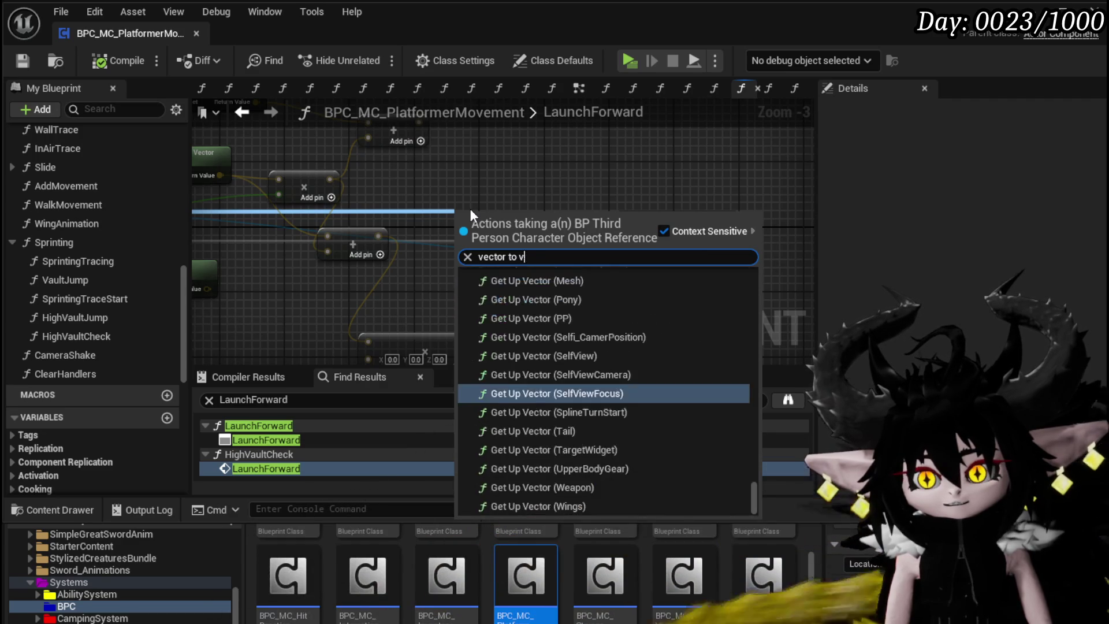
{"action": "type", "text": "cur"}
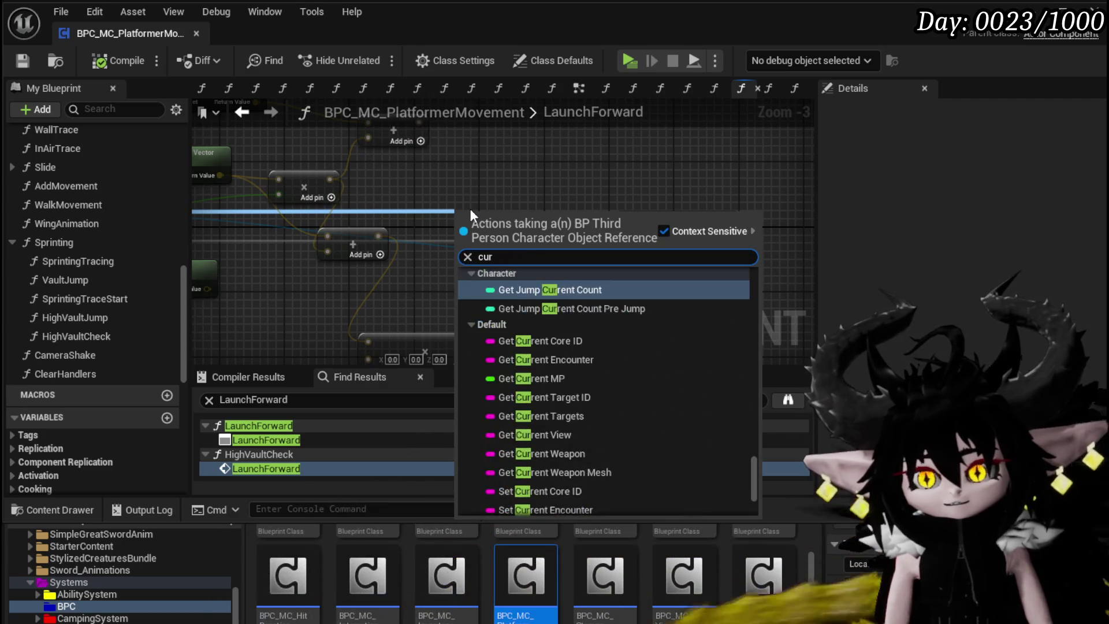
{"action": "key", "text": "BackSpace"}
{"action": "key", "text": "BackSpace"}
{"action": "key", "text": "BackSpace"}
{"action": "type", "text": "get vec"}
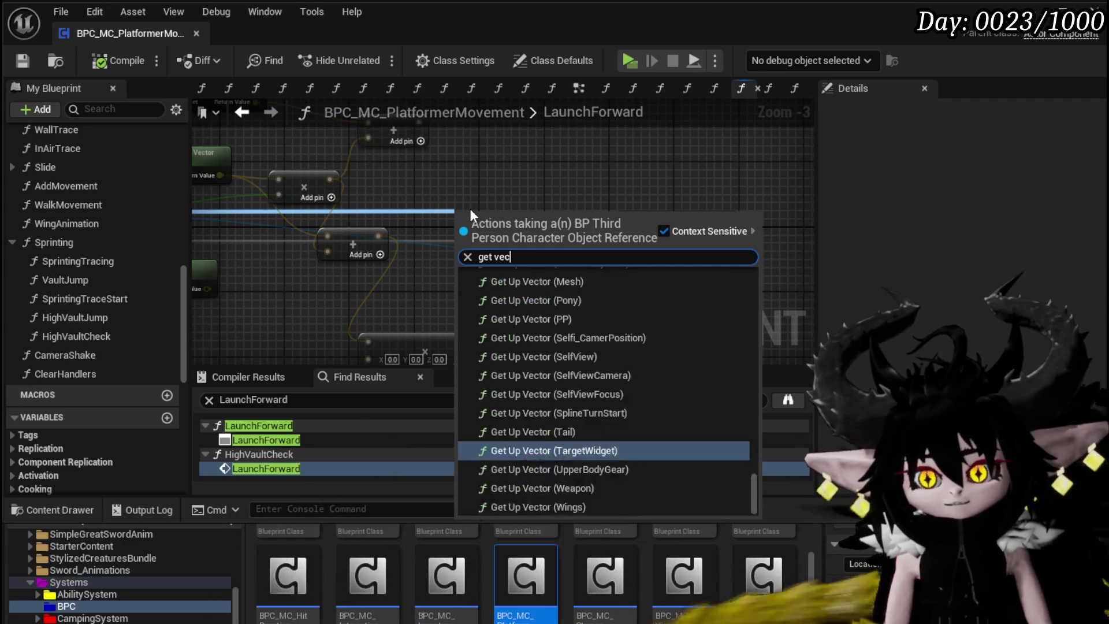
{"action": "type", "text": "to"}
{"action": "key", "text": "BackSpace"}
{"action": "key", "text": "BackSpace"}
{"action": "key", "text": "BackSpace"}
{"action": "type", "text": "eloc"}
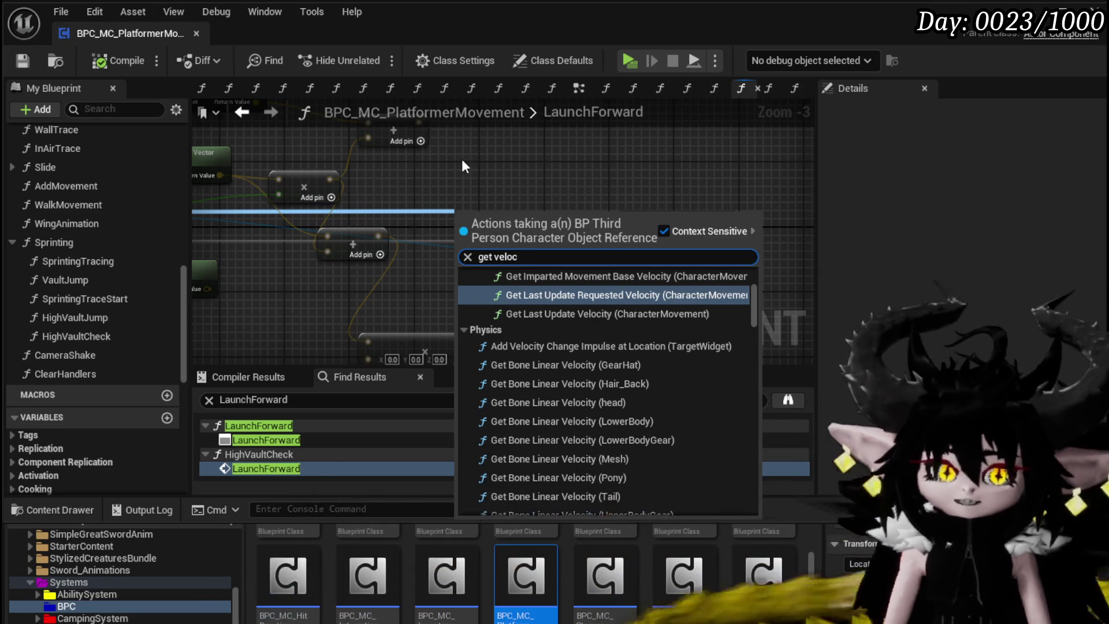
{"action": "key", "text": "Escape"}
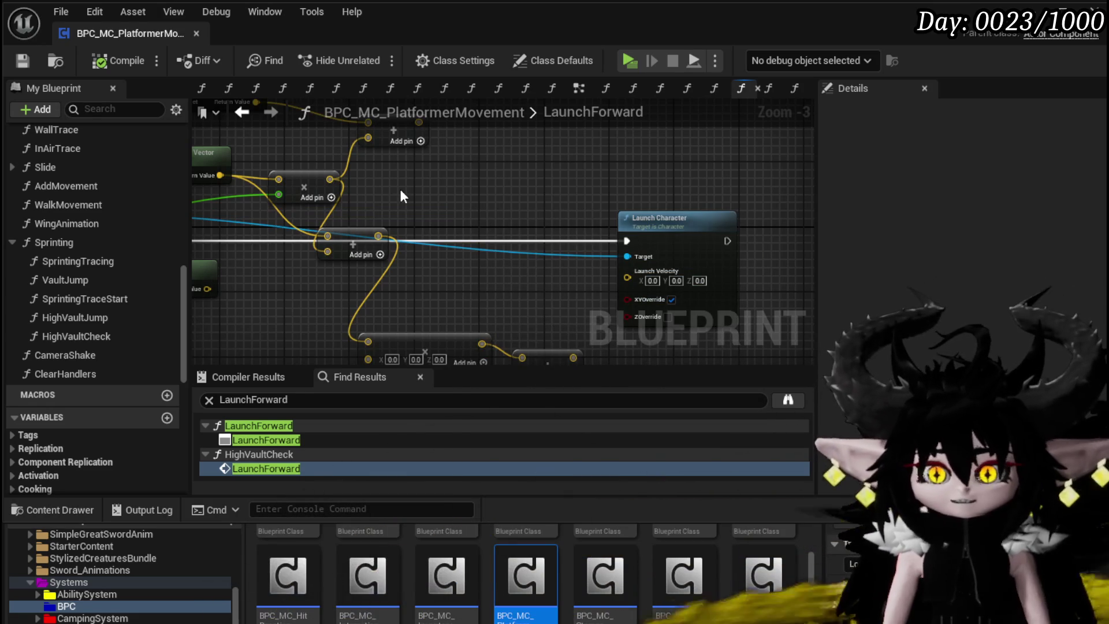
- Pull a fresh wire from Owner and search 'get velocity', scrolling through the results
{"action": "right_click", "coordinate": [400, 189]}
{"action": "right_click", "coordinate": [667, 147]}
{"action": "key", "text": "Escape"}
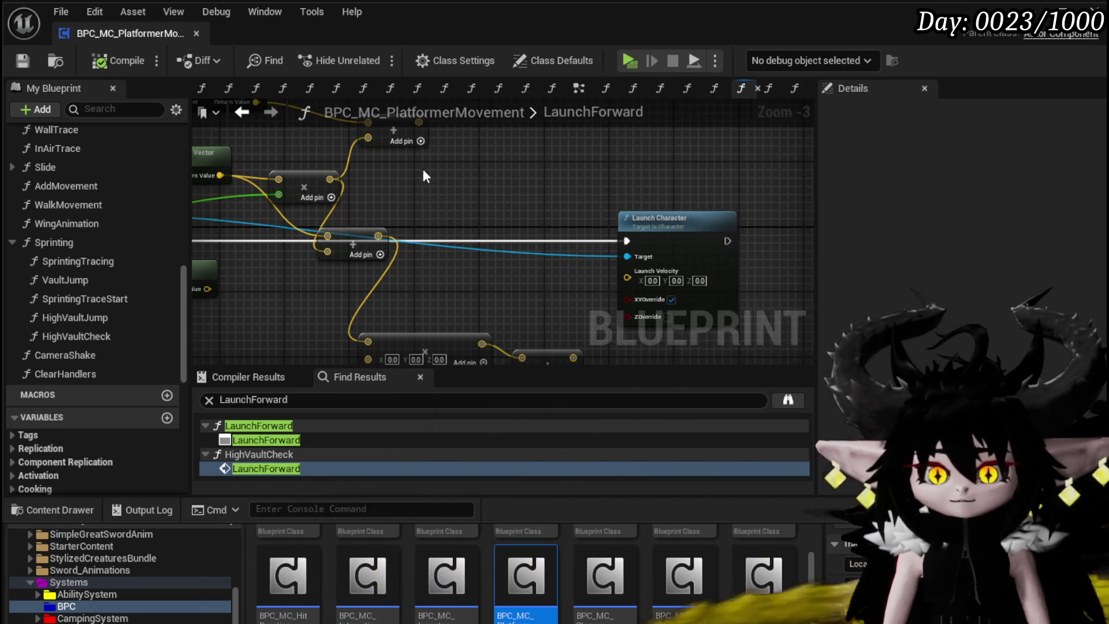
{"action": "left_click_drag", "start_coordinate": [232, 221], "coordinate": [629, 174]}
{"action": "type", "text": "get veloc"}
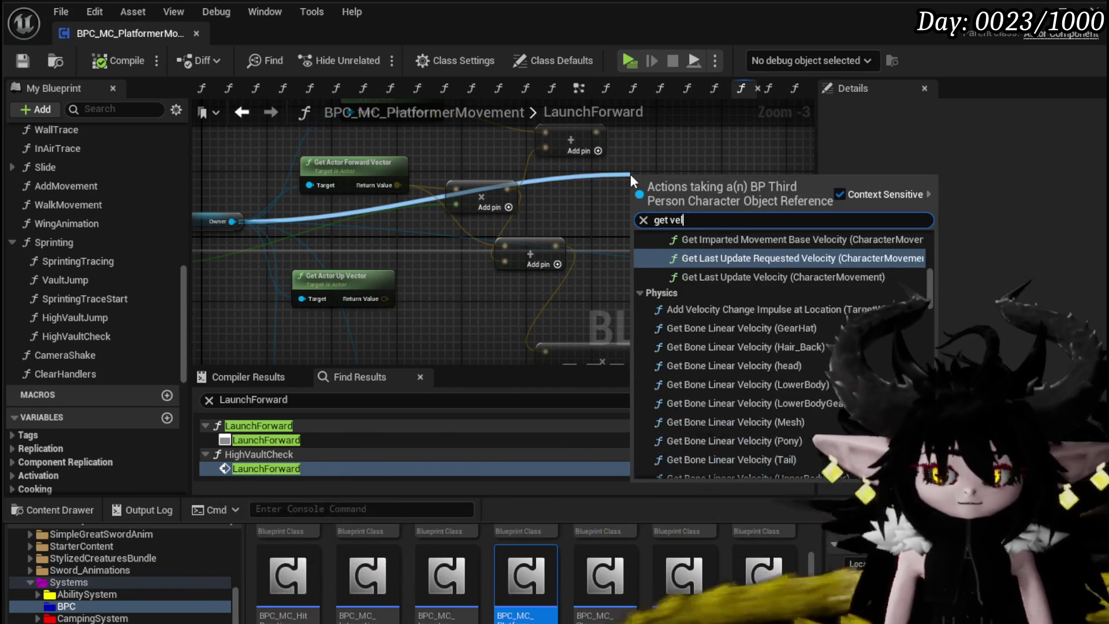
{"action": "type", "text": "ity"}
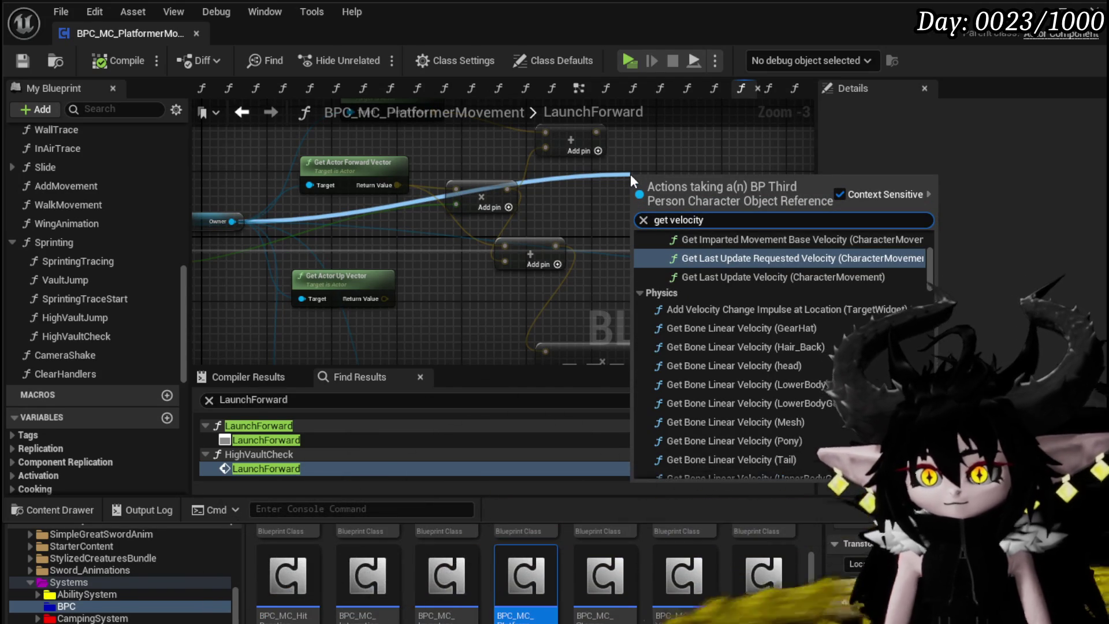
{"action": "scroll", "coordinate": [883, 362], "scroll_direction": "down", "scroll_amount": 3}
{"action": "scroll", "coordinate": [882, 362], "scroll_direction": "down", "scroll_amount": 10}
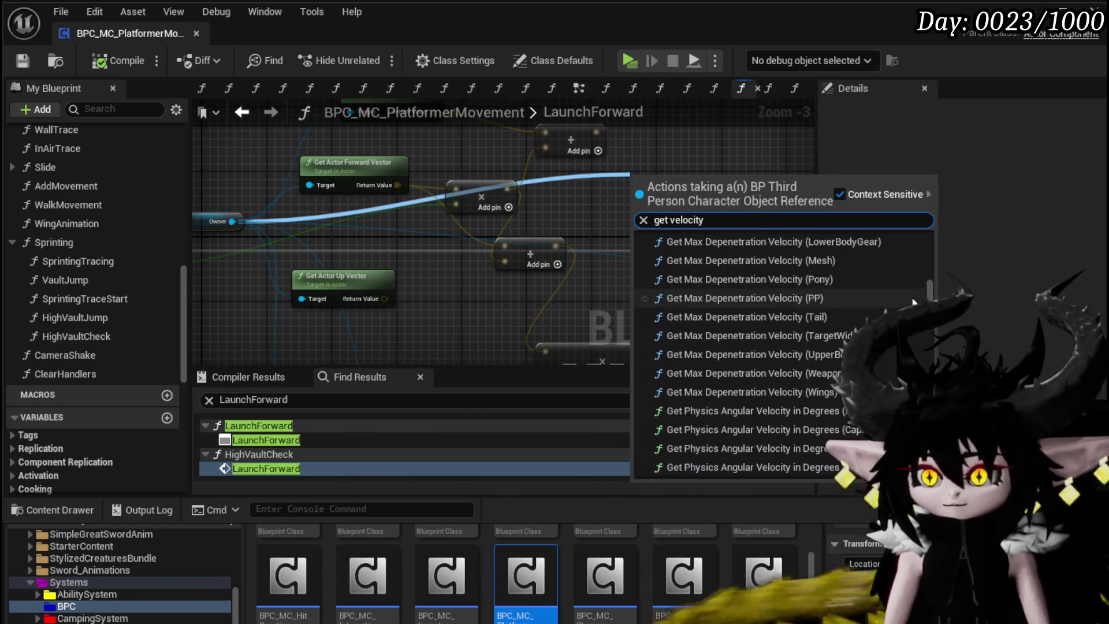
{"action": "scroll", "coordinate": [691, 464], "scroll_direction": "down", "scroll_amount": 3}
- Add a Get Velocity node from Owner and wire it into a new Multiply node
{"action": "left_click", "coordinate": [687, 462]}
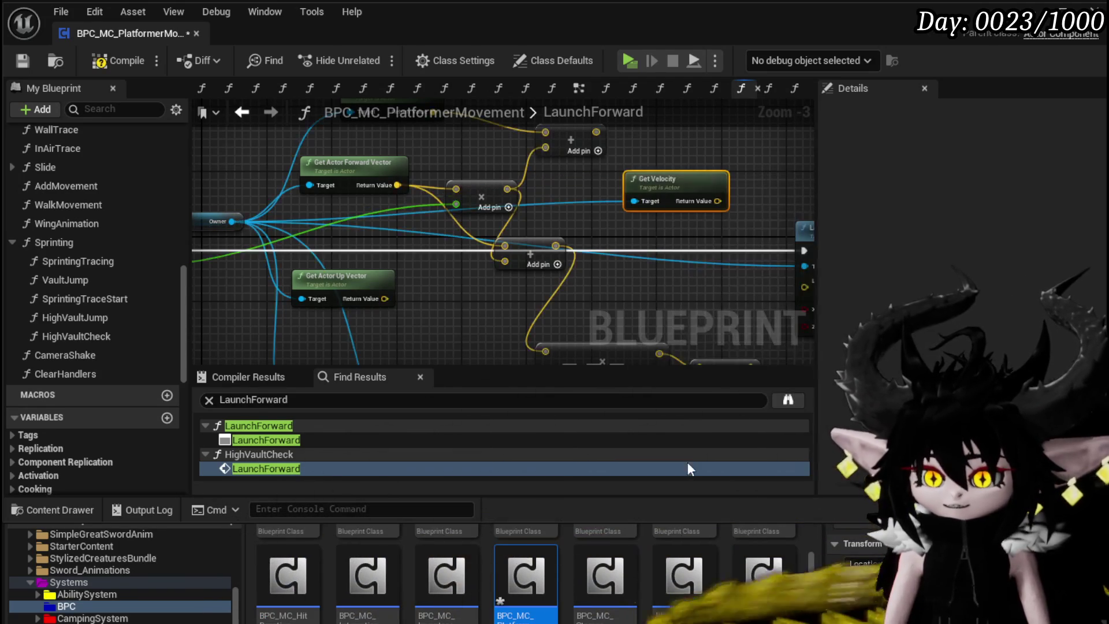
{"action": "left_click_drag", "start_coordinate": [550, 137], "coordinate": [416, 256]}
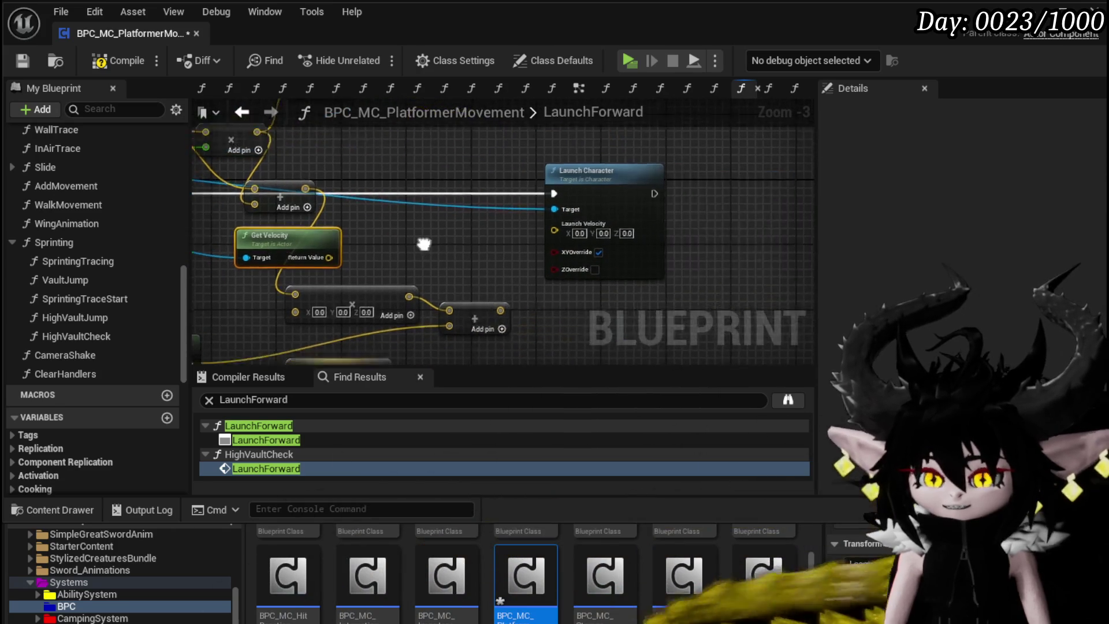
{"action": "left_click_drag", "start_coordinate": [498, 244], "coordinate": [491, 249]}
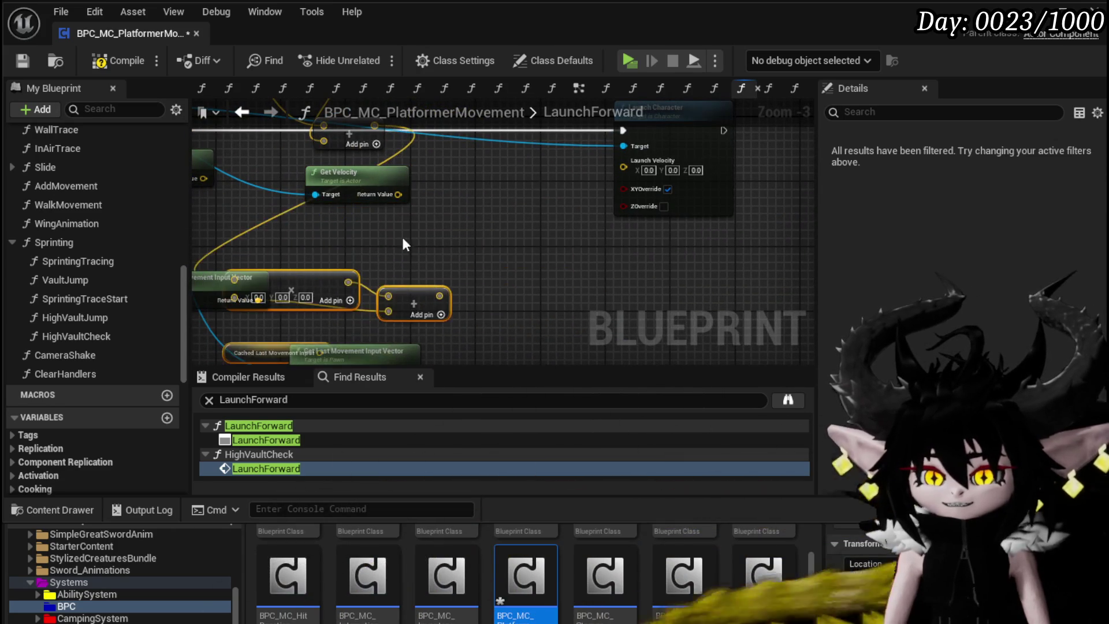
{"action": "left_click_drag", "start_coordinate": [370, 257], "coordinate": [444, 259]}
{"action": "type", "text": "multiply"}
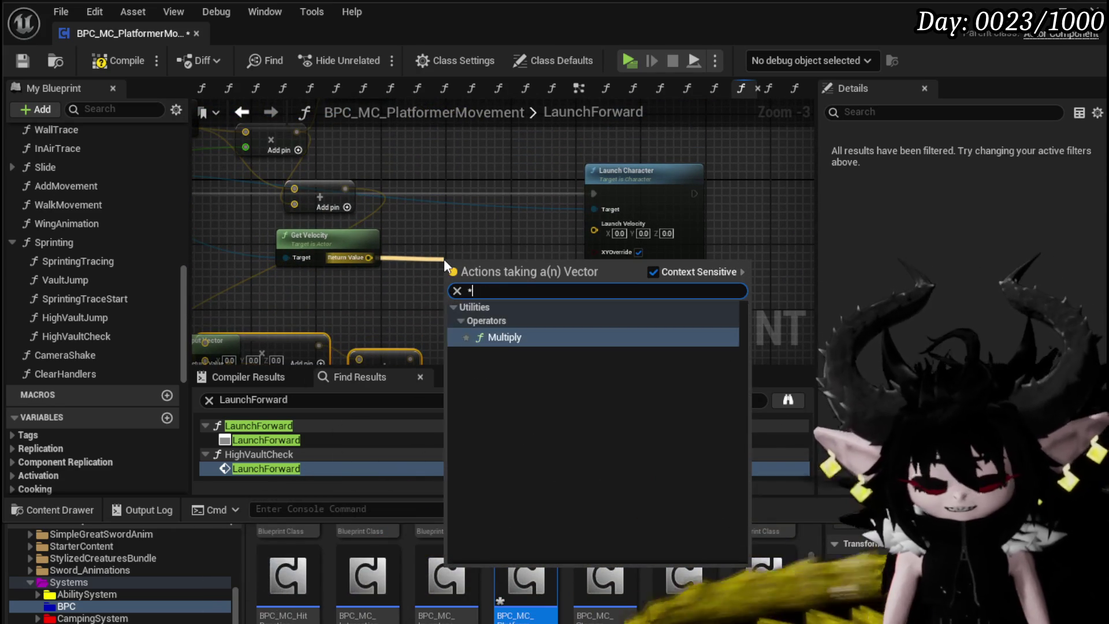
{"action": "left_click", "coordinate": [497, 340]}
- Make the multiplier a float of 400, wire the result into Launch Velocity, then compile and save
{"action": "right_click", "coordinate": [450, 280]}
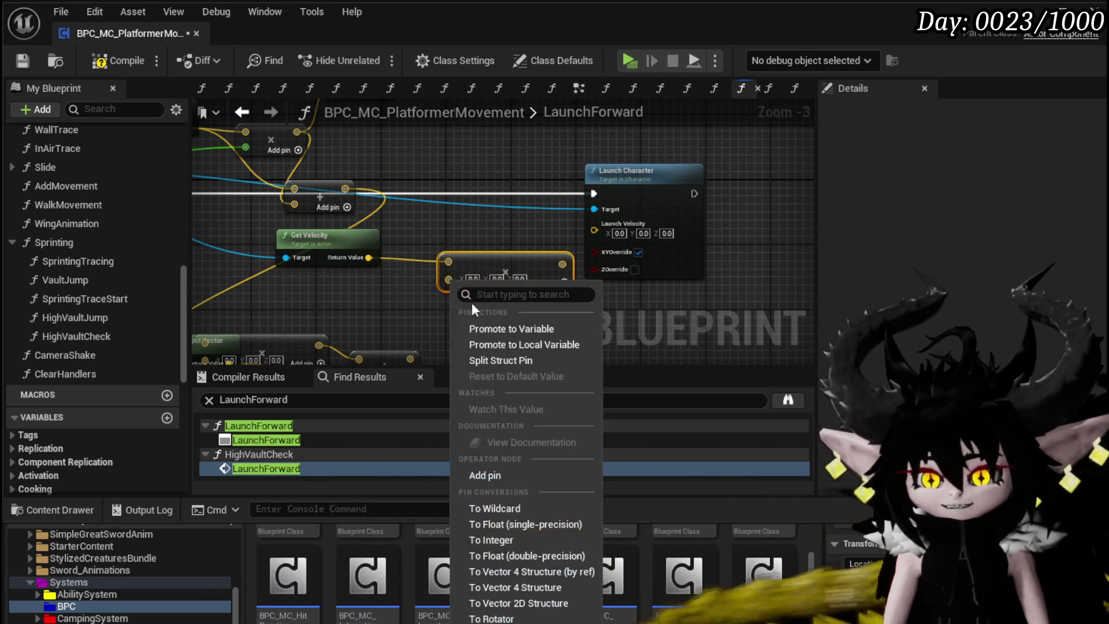
{"action": "left_click", "coordinate": [516, 524]}
{"action": "left_click", "coordinate": [465, 279]}
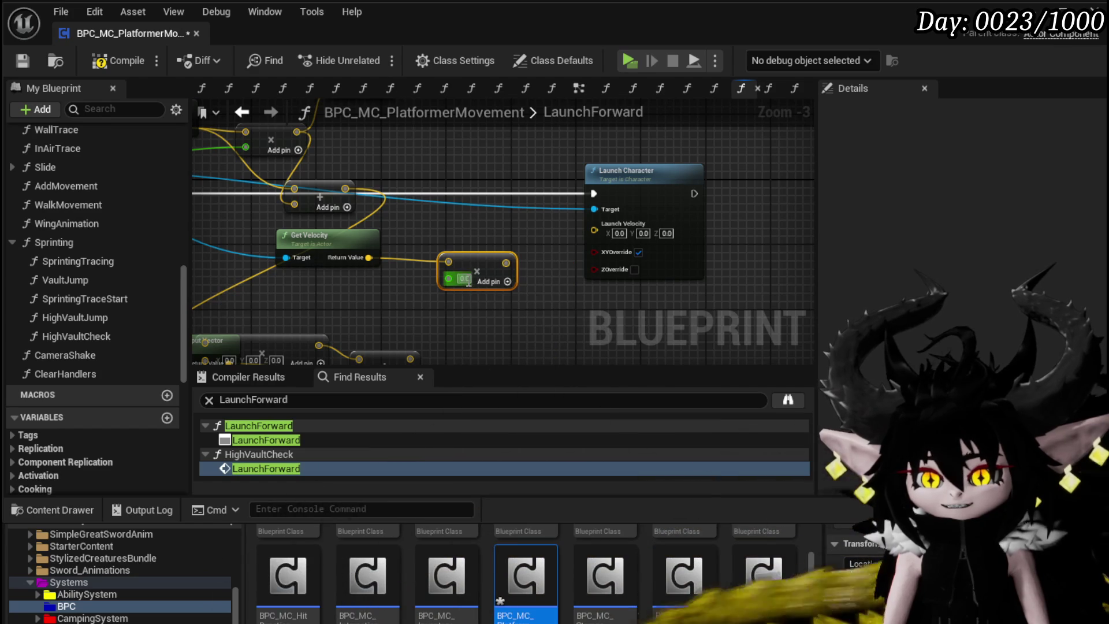
{"action": "type", "text": "400"}
{"action": "left_click_drag", "start_coordinate": [508, 262], "coordinate": [594, 224]}
{"action": "left_click", "coordinate": [119, 58]}
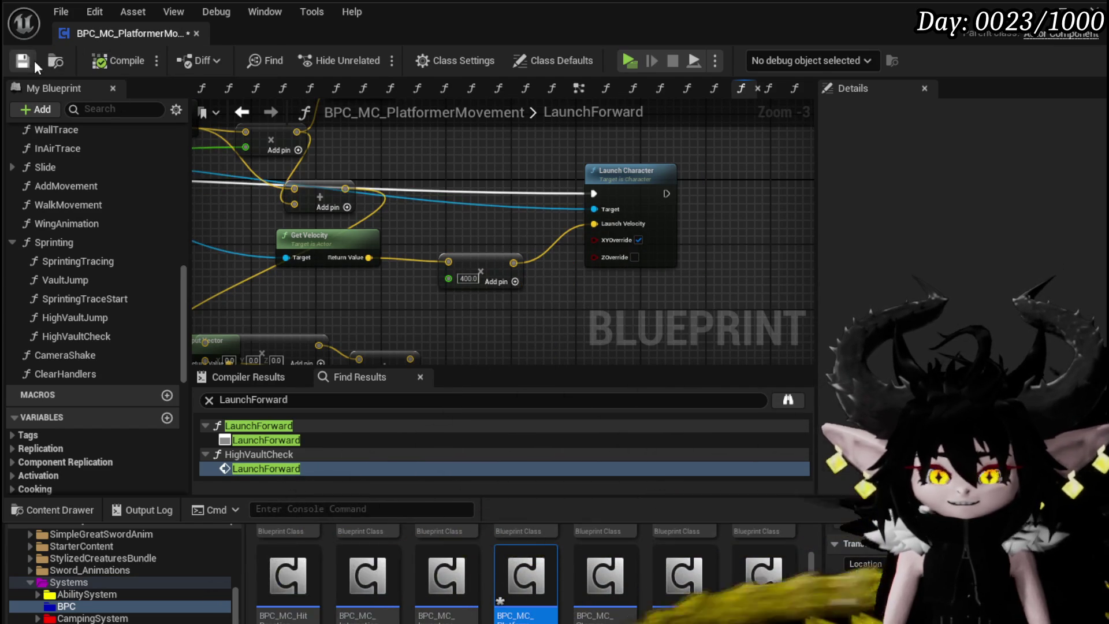
{"action": "left_click", "coordinate": [25, 61]}
- Run a brief playtest, stop it, and reopen the BPC_MC_PlatformerMovement blueprint
{"action": "key", "text": "alt+Tab"}
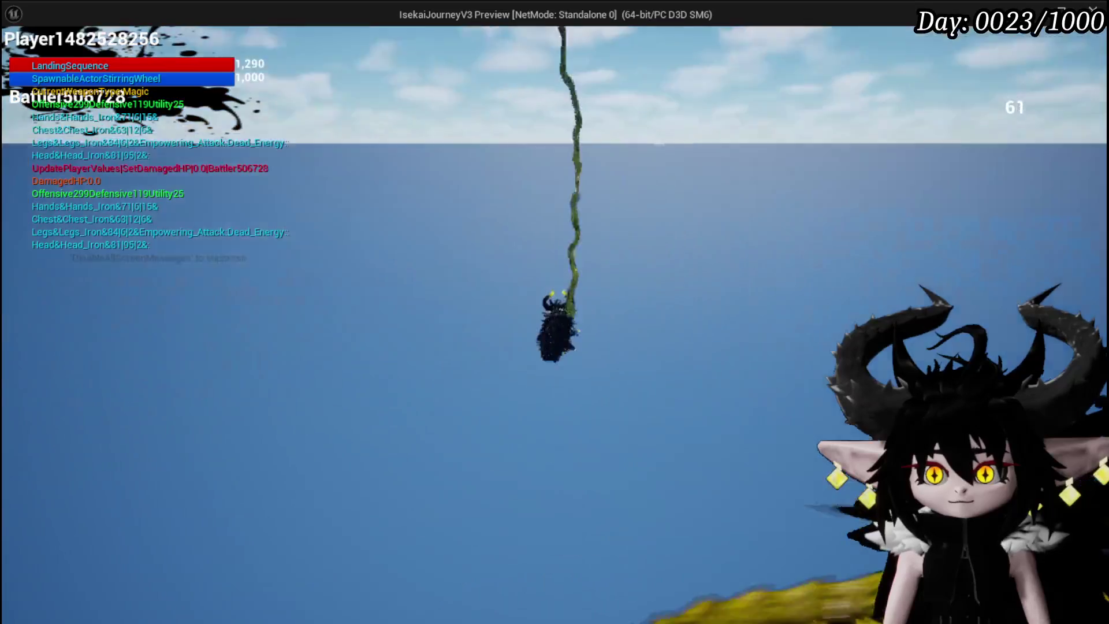
{"action": "key", "text": "Escape"}
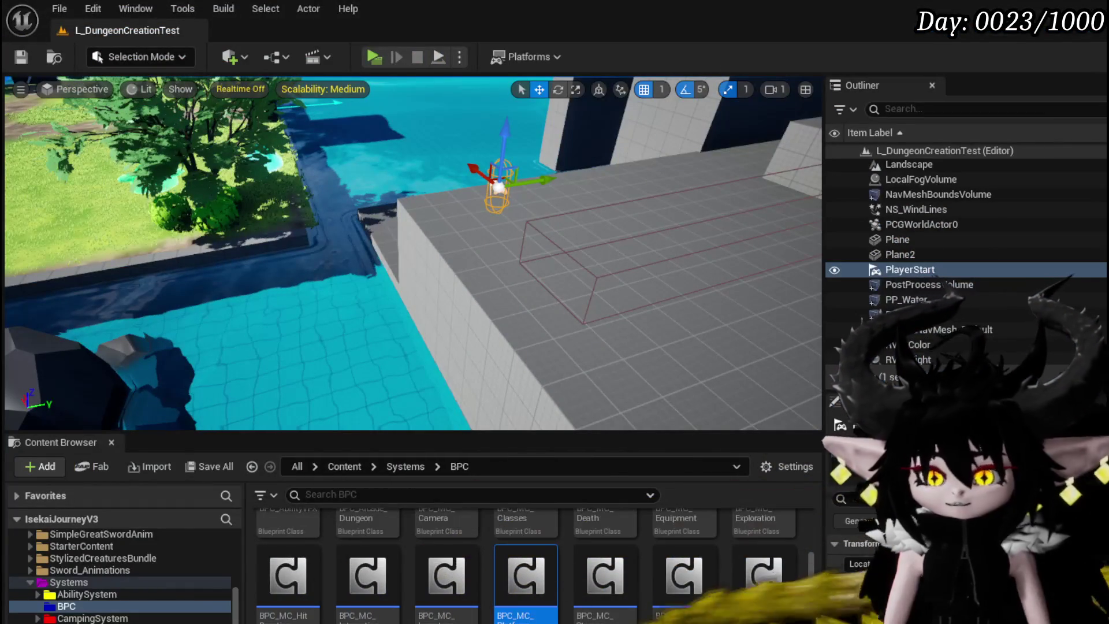
{"action": "double_click", "coordinate": [520, 561]}
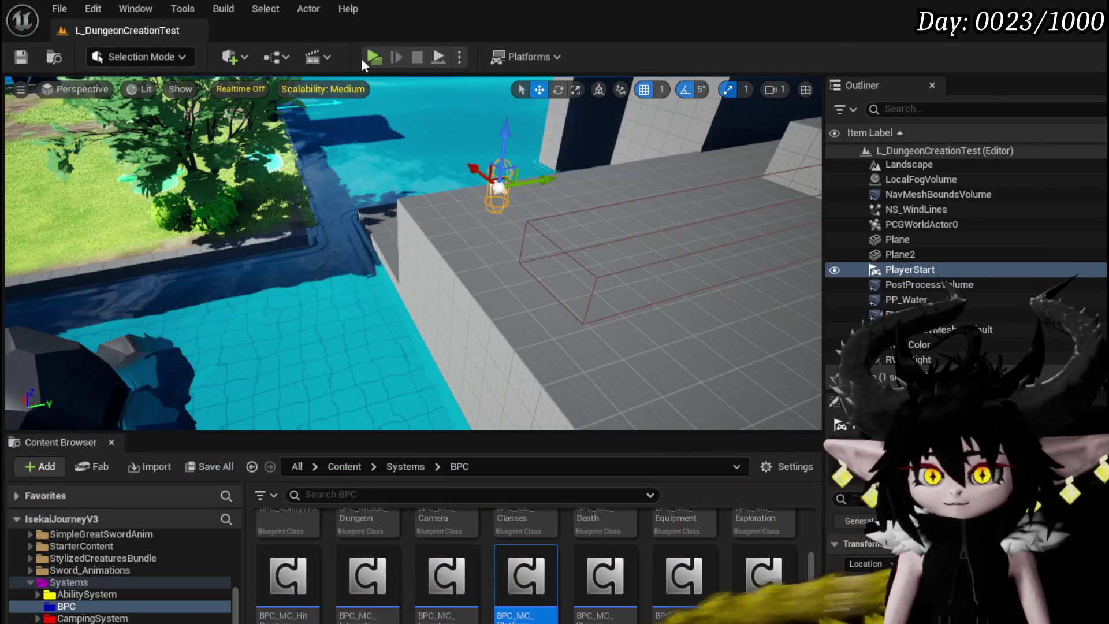
- Start the standalone preview and run and jump the character along the walkway
{"action": "key", "text": "alt+p"}
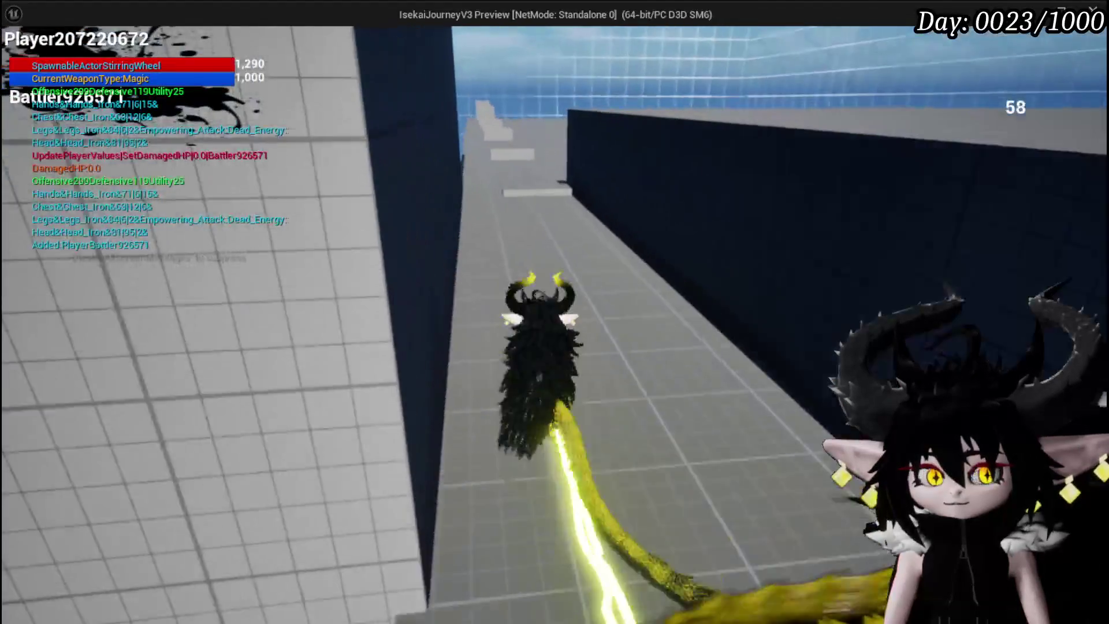
{"action": "key", "text": "w"}
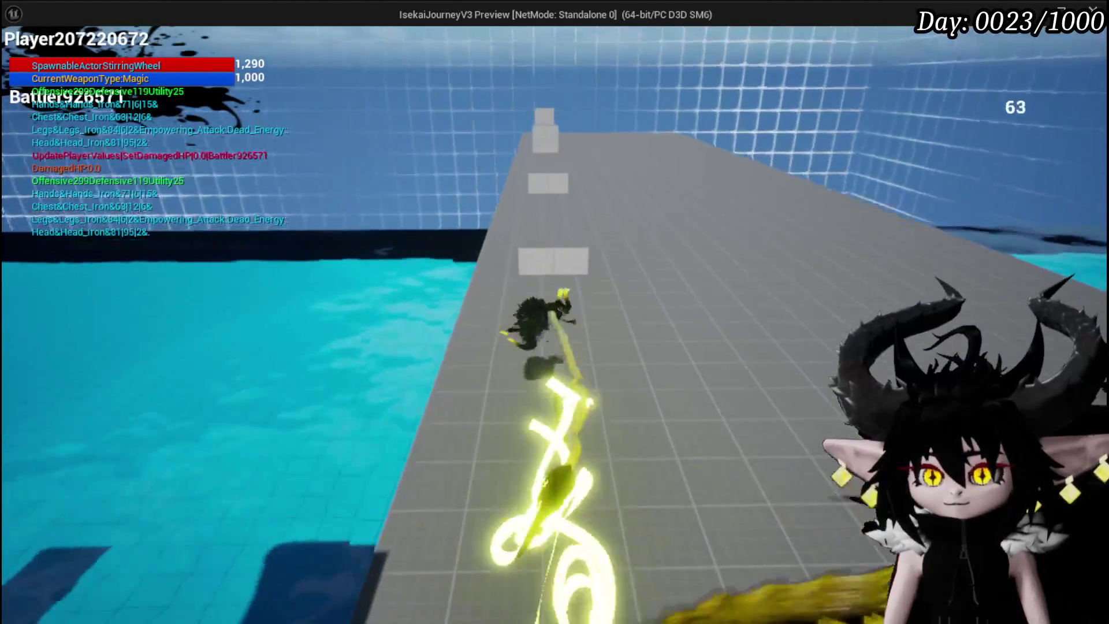
{"action": "key", "text": "space"}
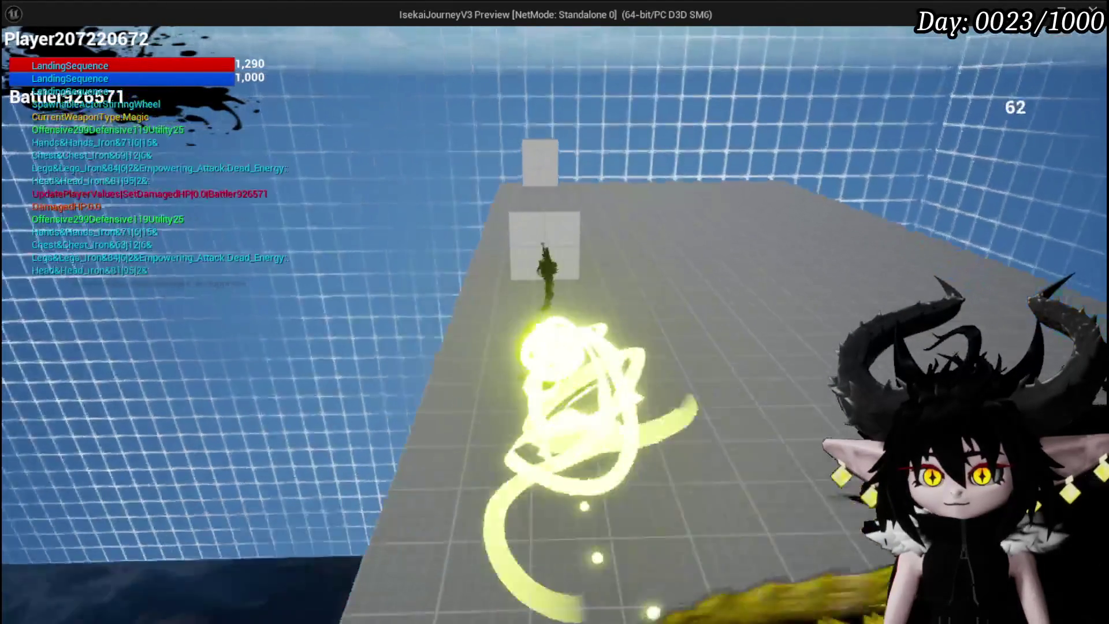
{"action": "key", "text": "w"}
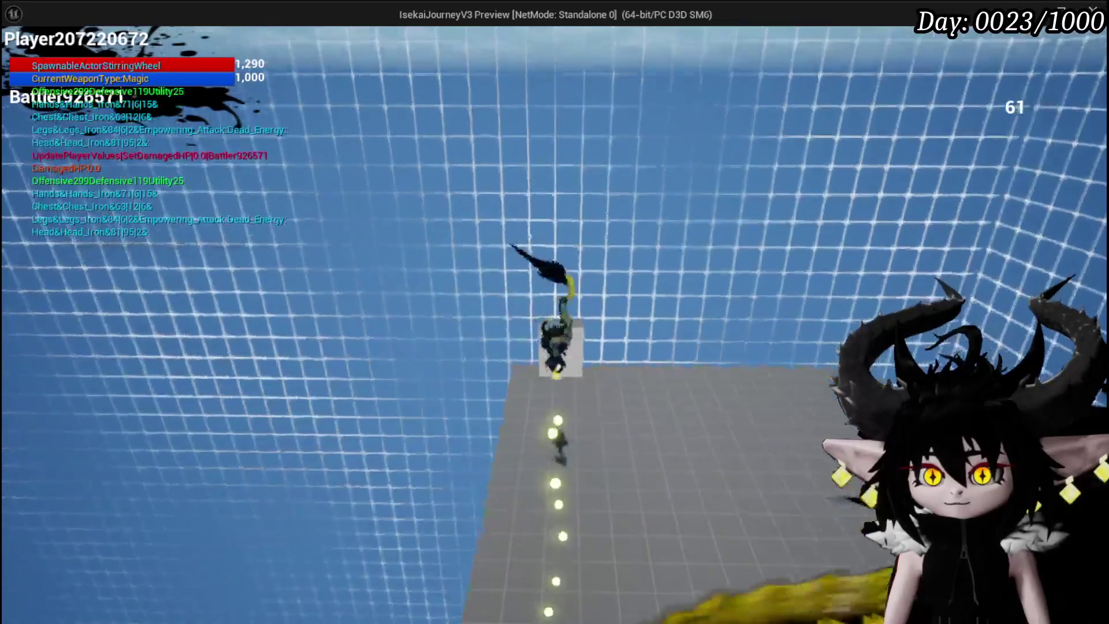
{"action": "key", "text": "w"}
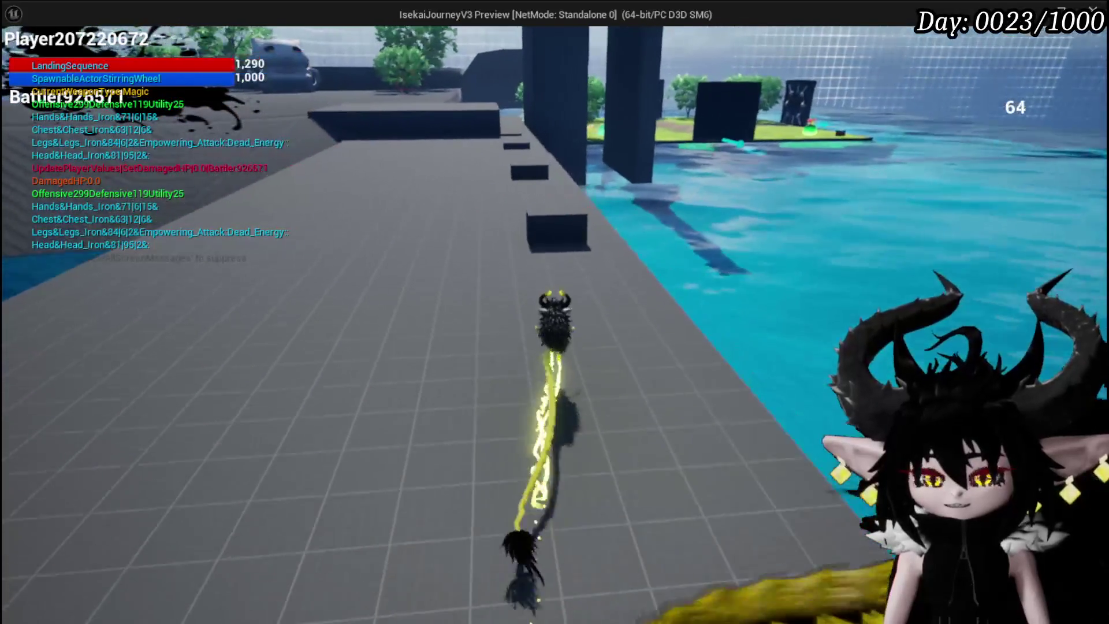
{"action": "key", "text": "w"}
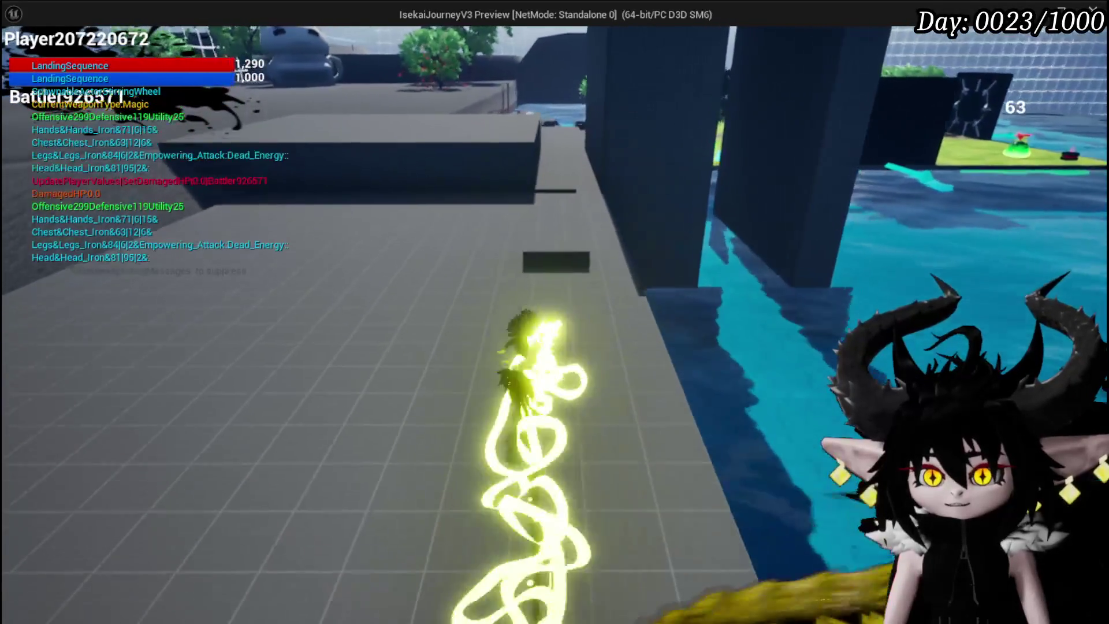
{"action": "key", "text": "w"}
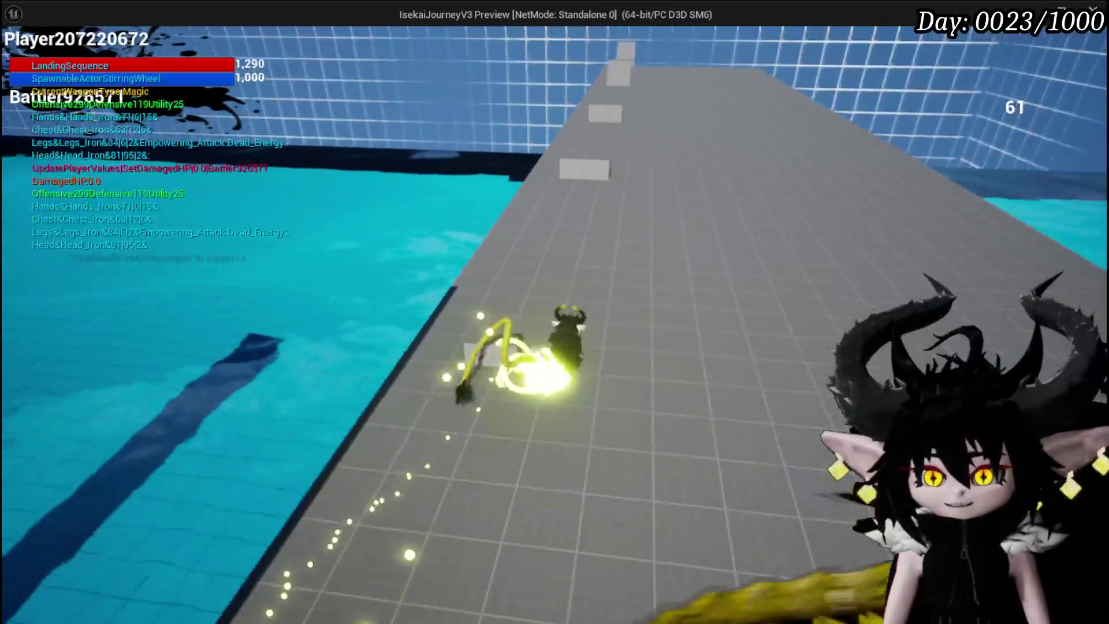
{"action": "key", "text": "w"}
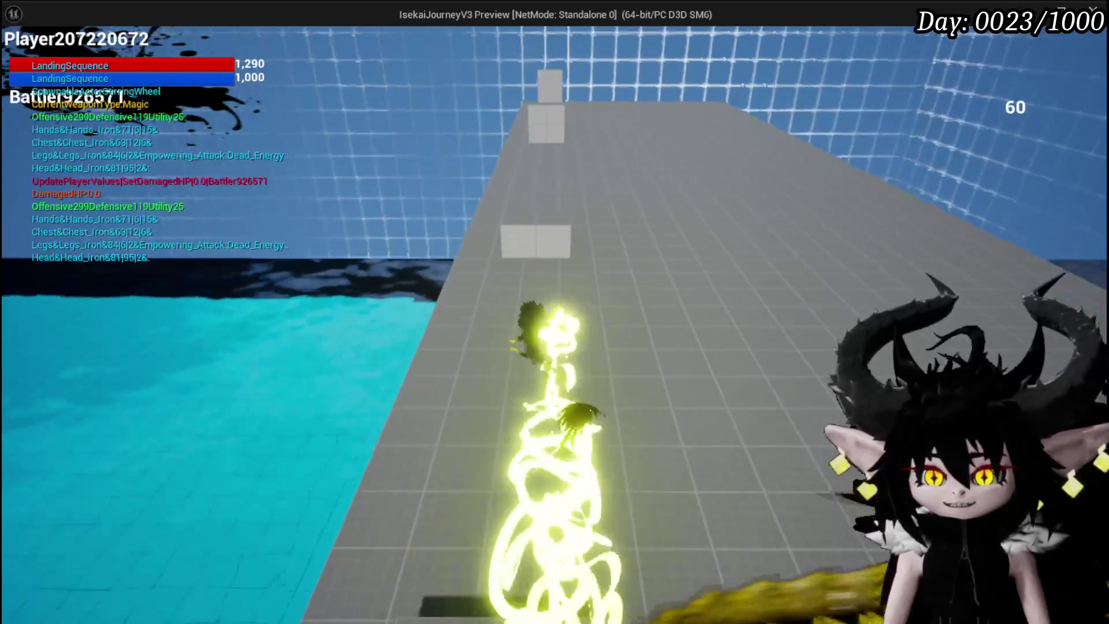
- Save the level, delete the Get Velocity and Multiply nodes from LaunchForward, and recompile
{"action": "key", "text": "Escape"}
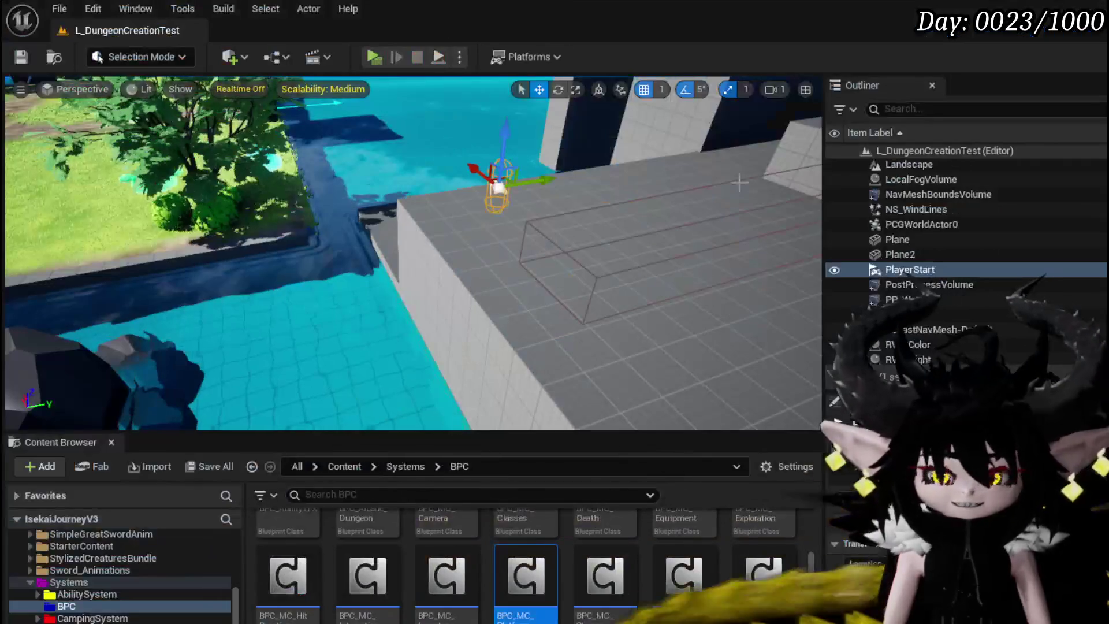
{"action": "left_click", "coordinate": [20, 57]}
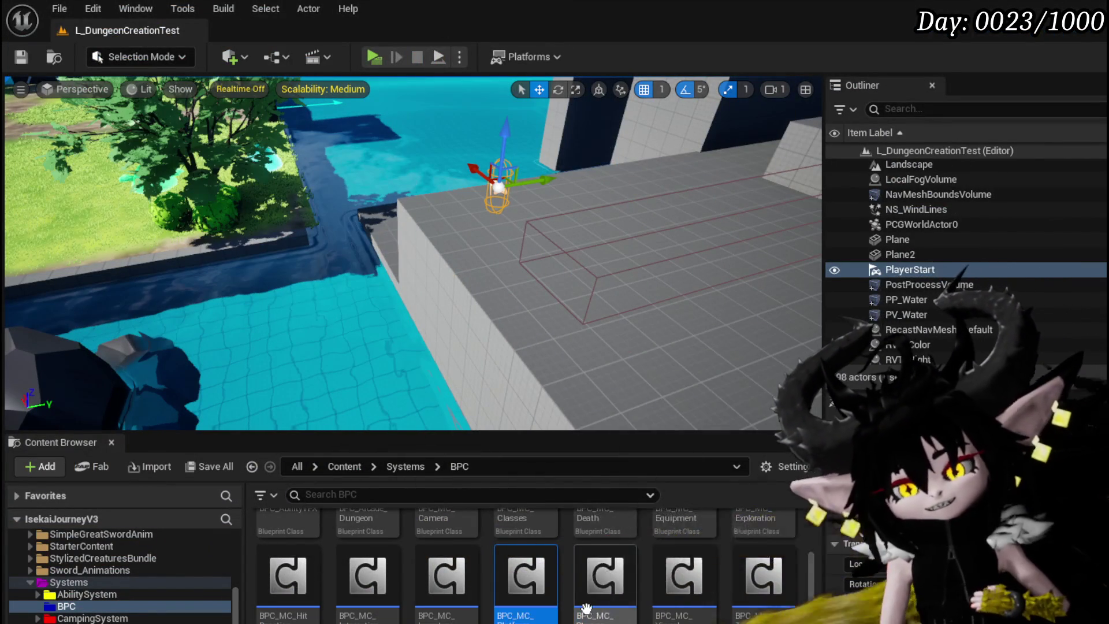
{"action": "double_click", "coordinate": [529, 588]}
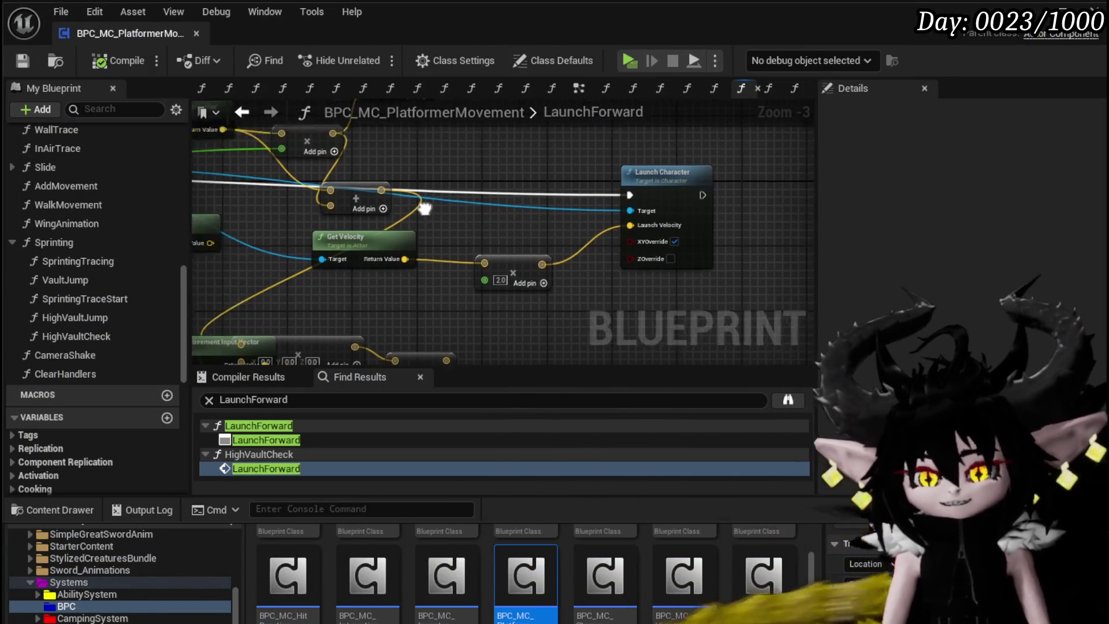
{"action": "left_click_drag", "start_coordinate": [523, 252], "coordinate": [669, 194]}
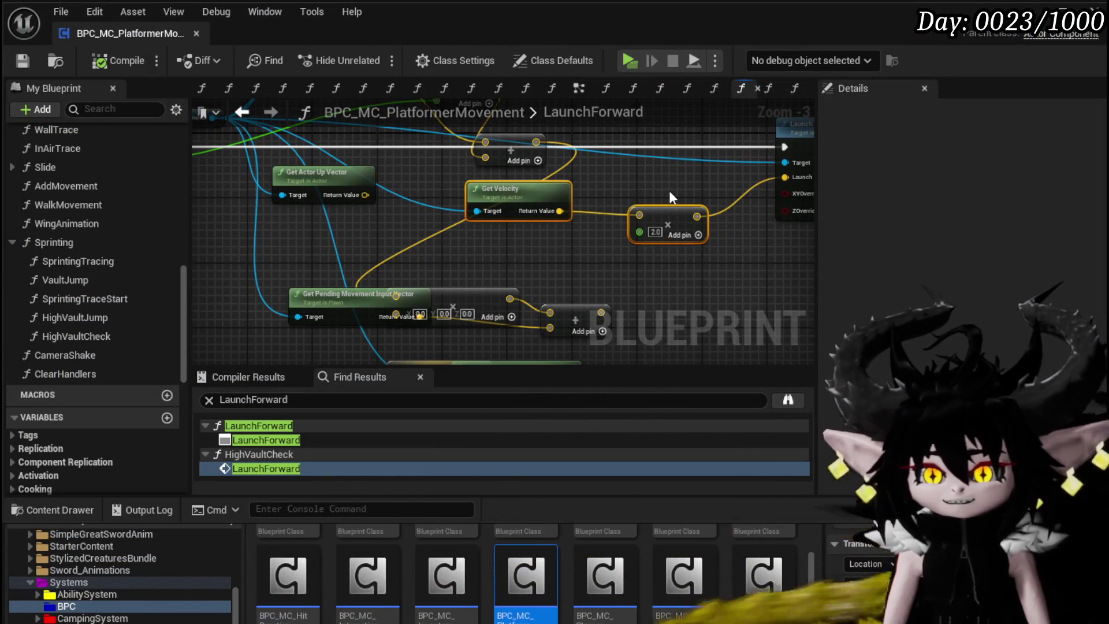
{"action": "key", "text": "Delete"}
{"action": "left_click", "coordinate": [110, 62]}
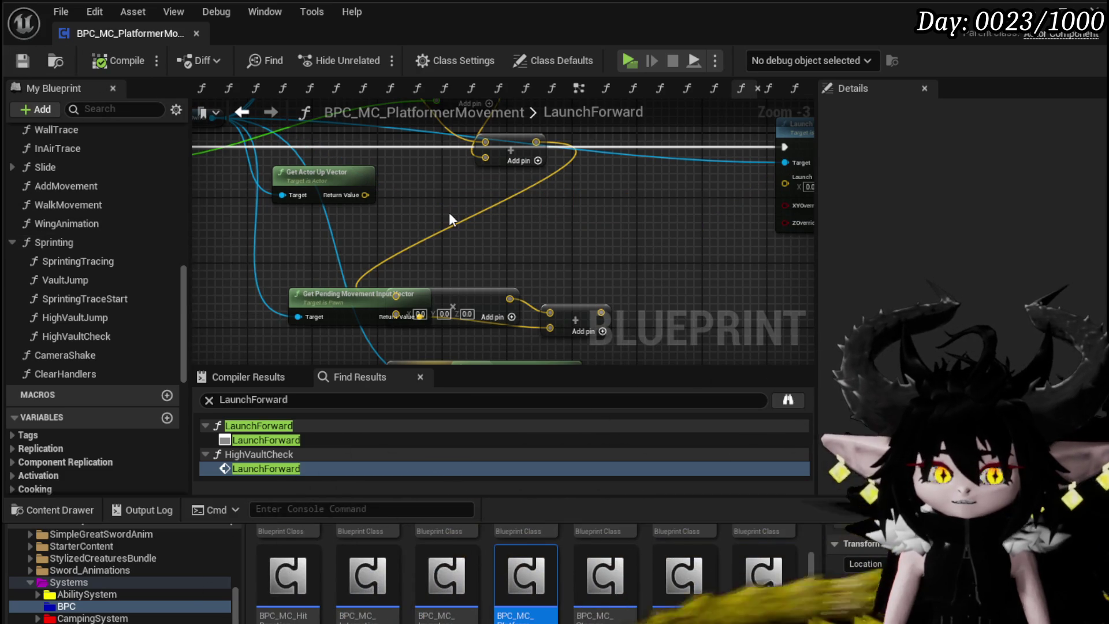
{"action": "left_click_drag", "start_coordinate": [450, 219], "coordinate": [349, 241]}
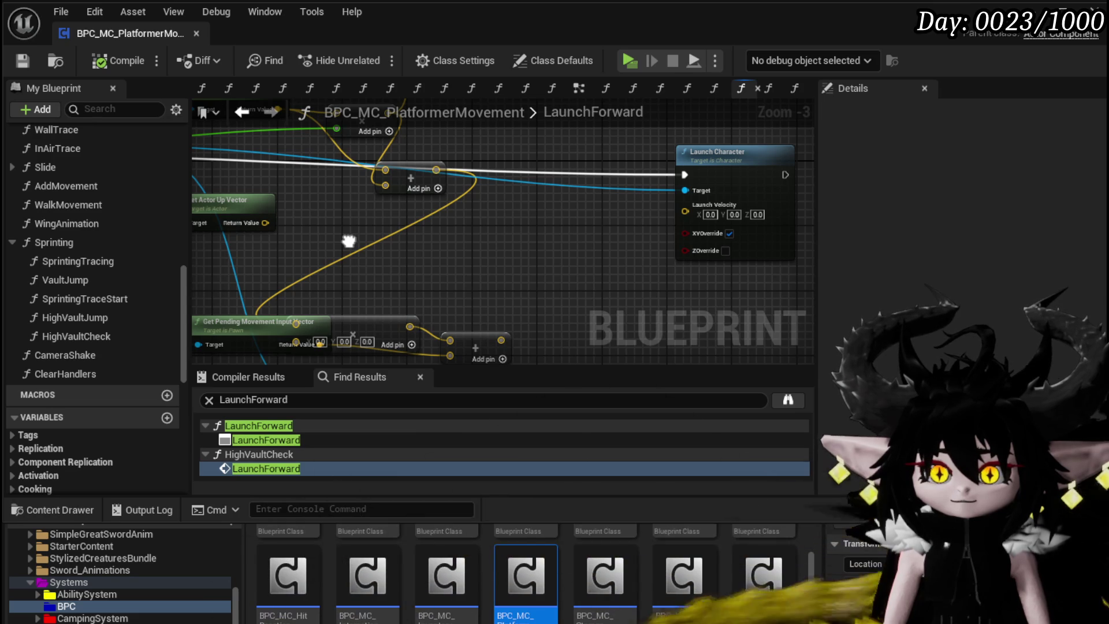
- Go through the VaultJump graph into the LaunchUp function via its Launch Up node, zoomed in
{"action": "scroll", "coordinate": [58, 242], "scroll_direction": "up", "scroll_amount": 10}
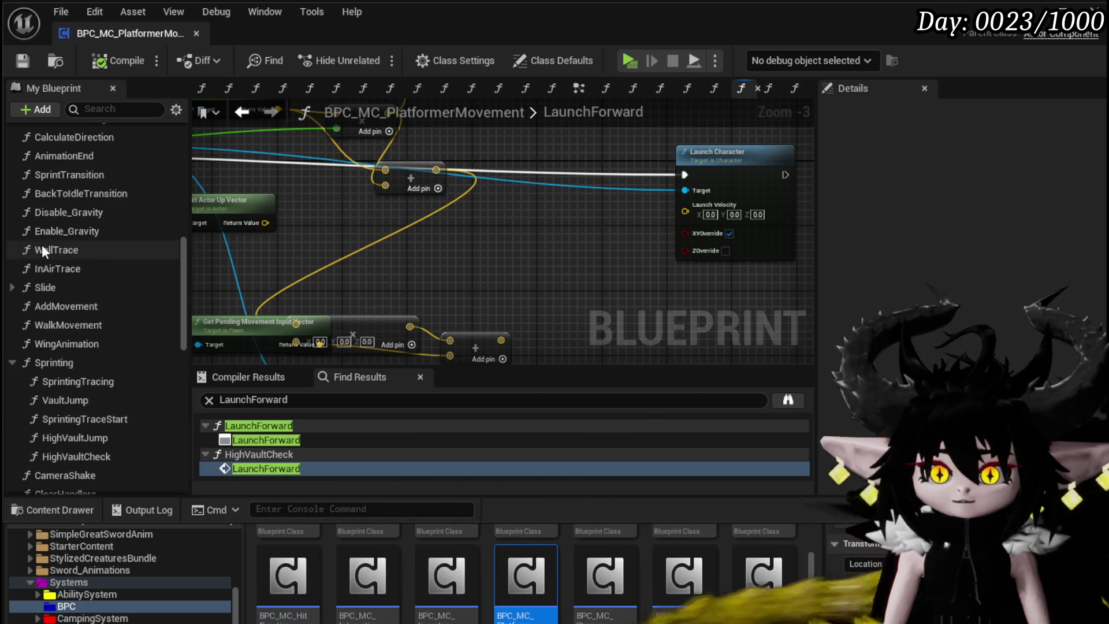
{"action": "scroll", "coordinate": [119, 252], "scroll_direction": "down", "scroll_amount": 6}
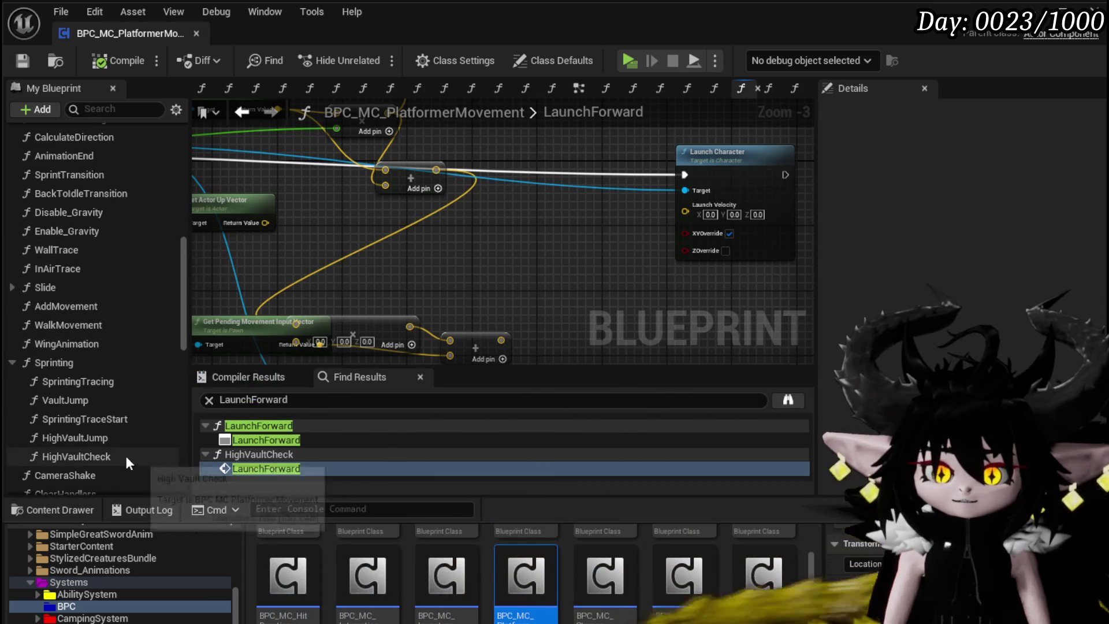
{"action": "double_click", "coordinate": [89, 403]}
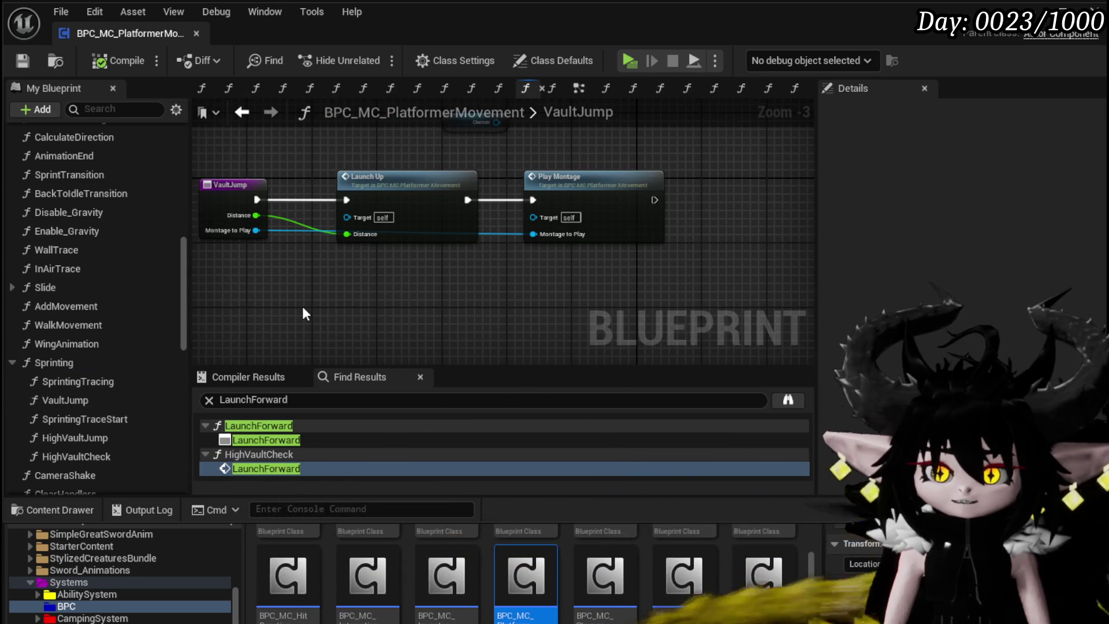
{"action": "left_click_drag", "start_coordinate": [359, 159], "coordinate": [409, 300]}
{"action": "double_click", "coordinate": [387, 194]}
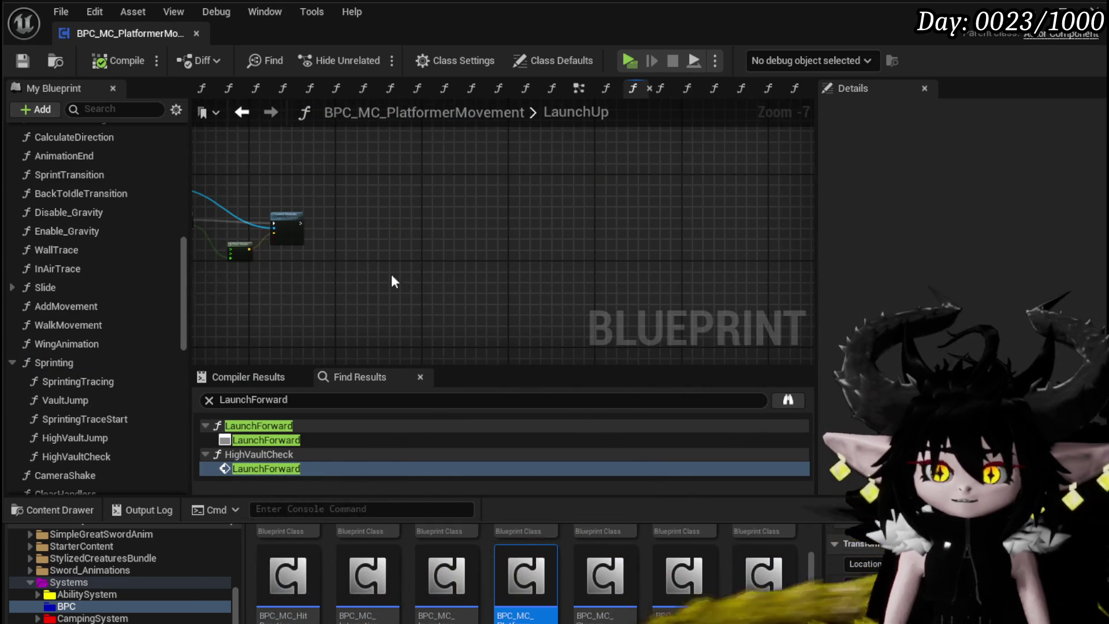
{"action": "scroll", "coordinate": [611, 273], "scroll_direction": "up", "scroll_amount": 3}
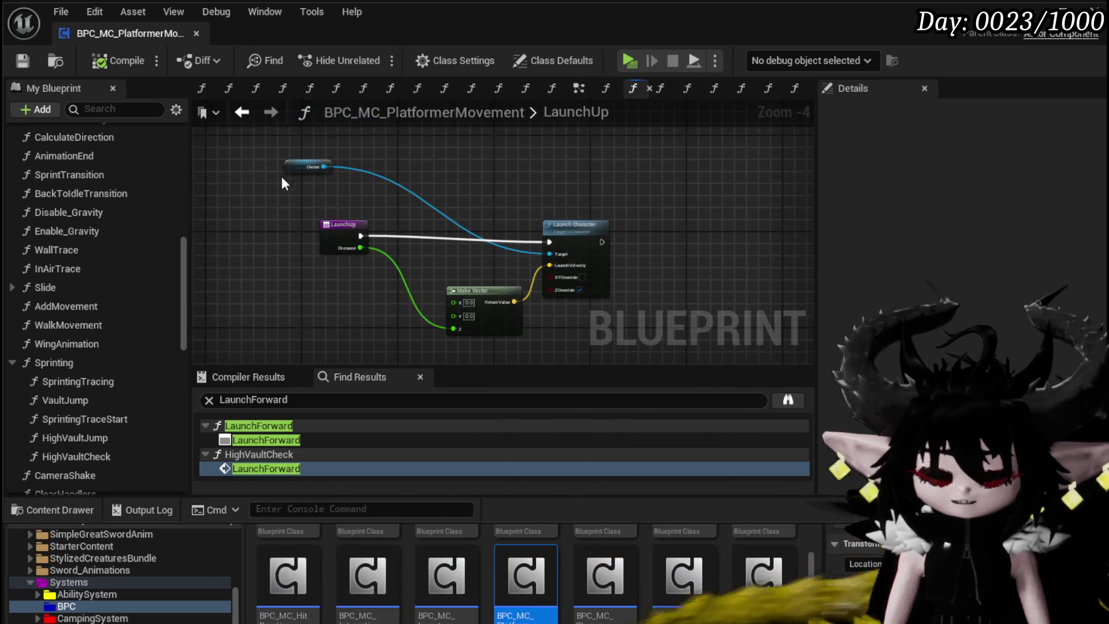
- Move the Owner variable node further right, above Make Vector in the LaunchUp graph
{"action": "left_click_drag", "start_coordinate": [321, 172], "coordinate": [406, 190]}
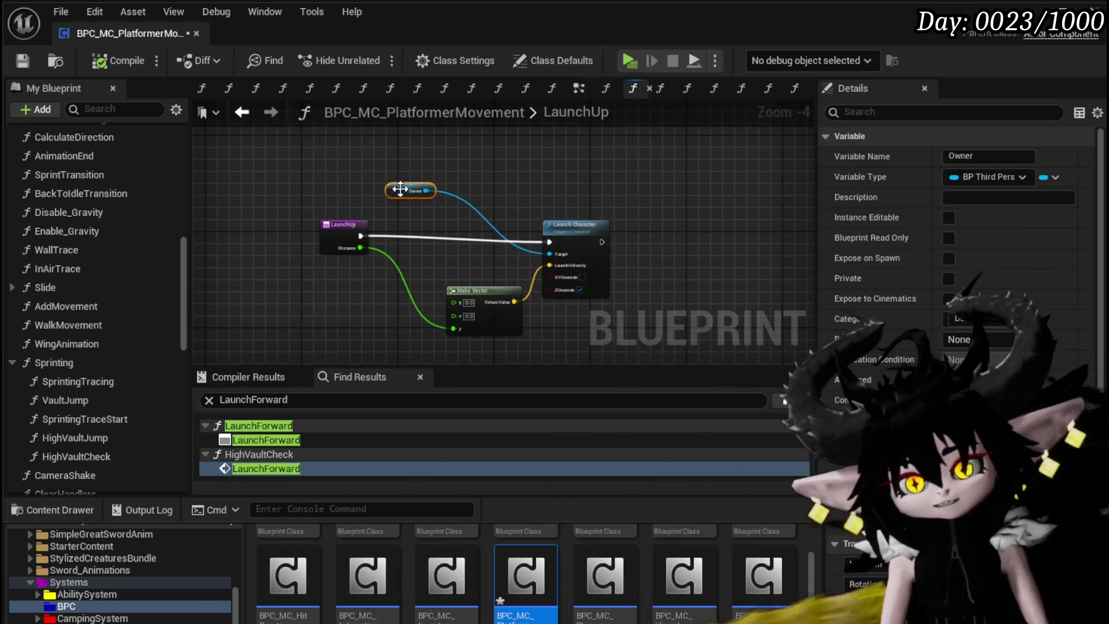
{"action": "left_click", "coordinate": [470, 172]}
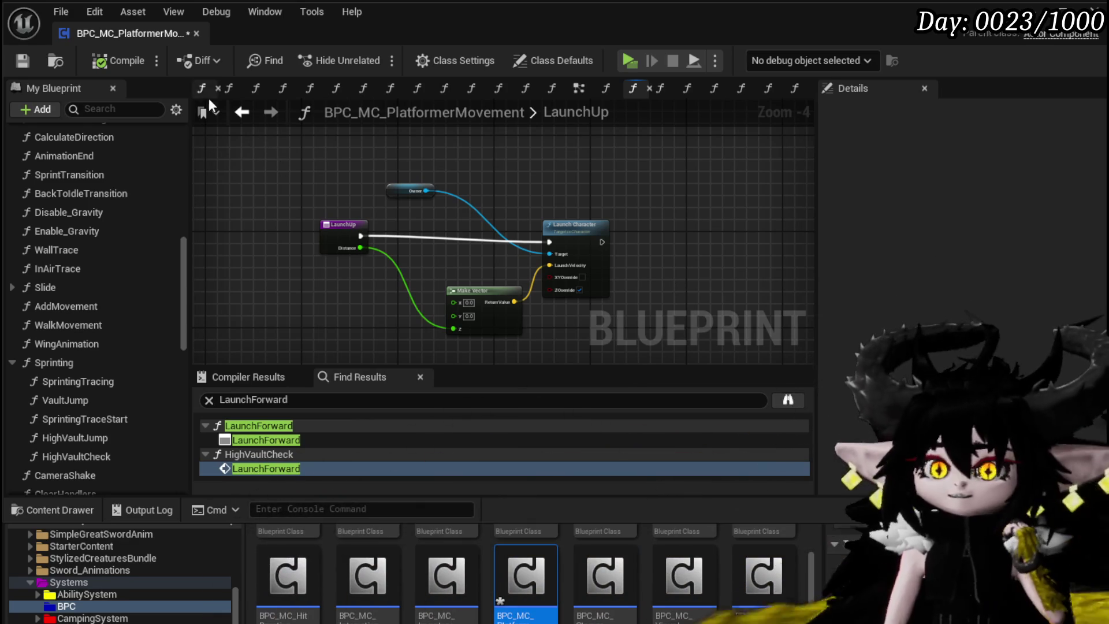
- Look through the HighVaultCheck, HighVaultJump and VaultJump function graphs
{"action": "scroll", "coordinate": [89, 337], "scroll_direction": "down", "scroll_amount": 3}
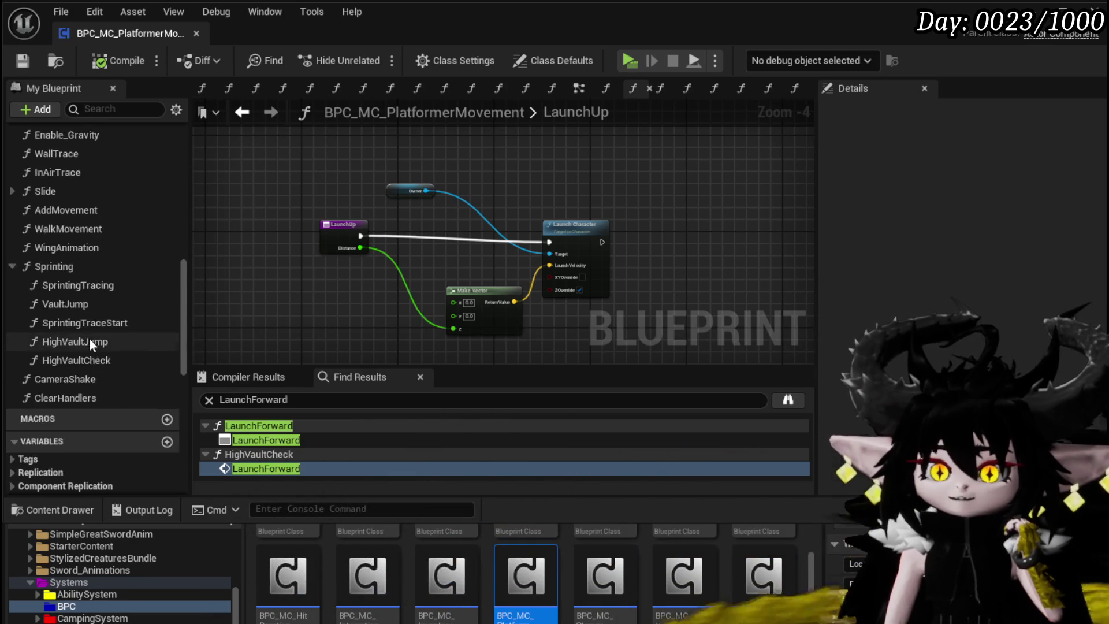
{"action": "double_click", "coordinate": [96, 359]}
{"action": "double_click", "coordinate": [92, 342]}
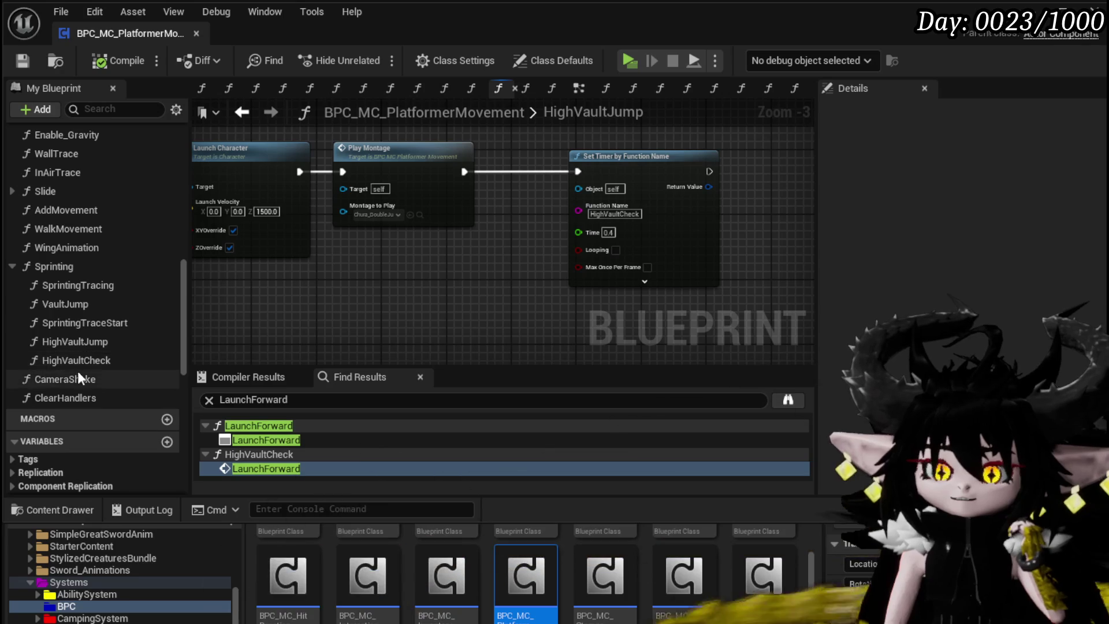
{"action": "double_click", "coordinate": [77, 305]}
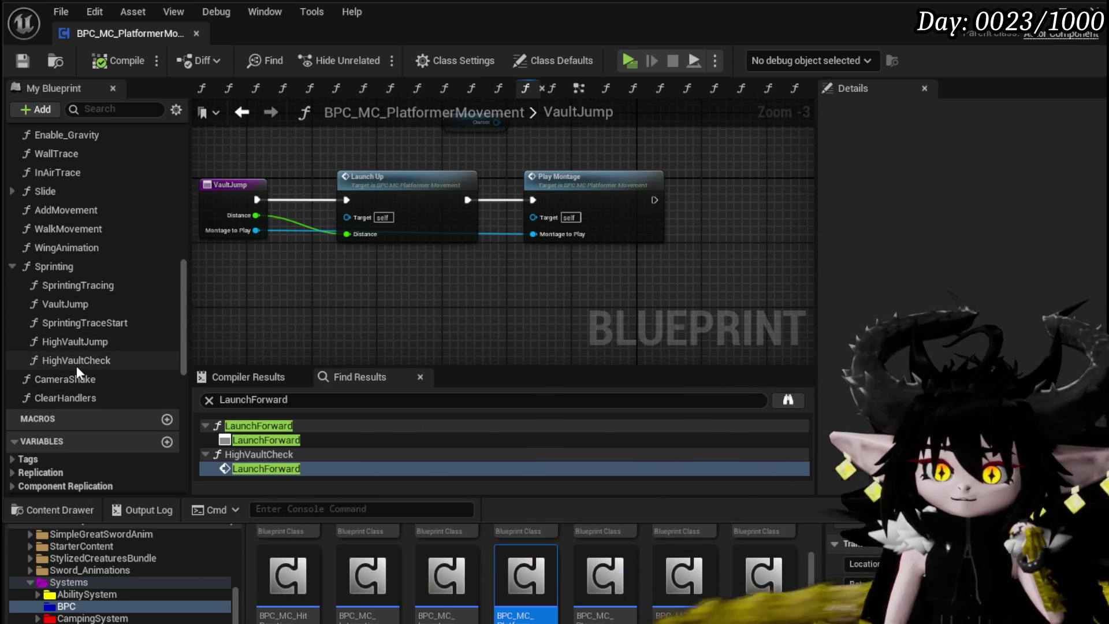
{"action": "double_click", "coordinate": [77, 362]}
{"action": "scroll", "coordinate": [453, 243], "scroll_direction": "down", "scroll_amount": 2}
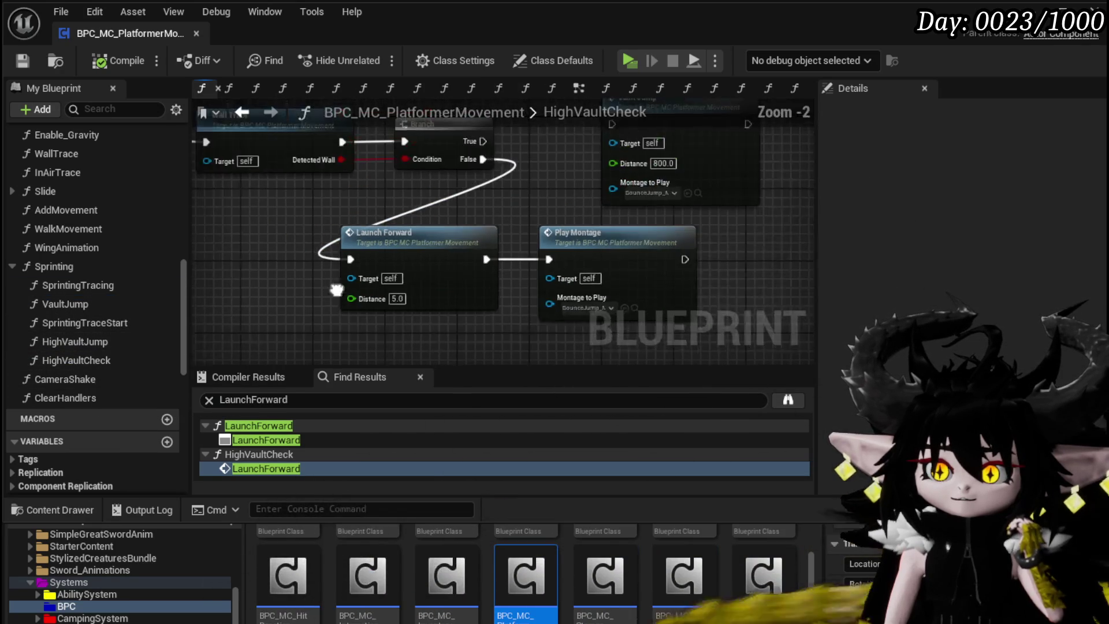
- In LaunchForward, move Get Actor Forward Vector left, wire the multiply into Launch Velocity, and compile
{"action": "double_click", "coordinate": [452, 242]}
{"action": "left_click_drag", "start_coordinate": [557, 330], "coordinate": [590, 388]}
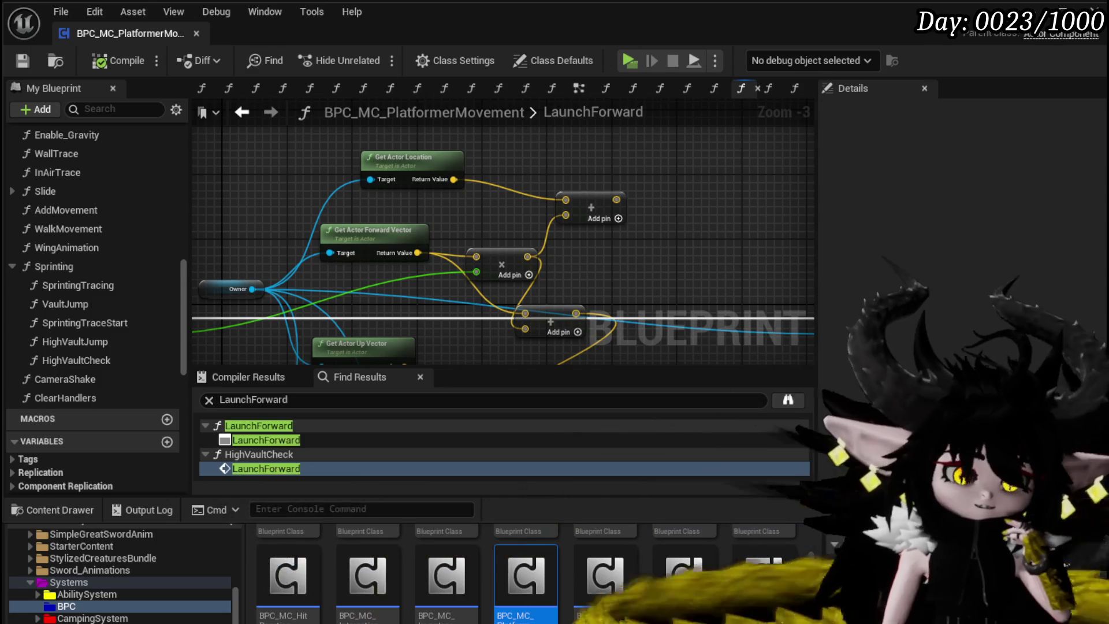
{"action": "mouse_move", "coordinate": [450, 233]}
{"action": "left_mouse_down"}
{"action": "mouse_move", "coordinate": [397, 195]}
{"action": "mouse_move", "coordinate": [387, 124]}
{"action": "left_mouse_up"}
{"action": "left_click_drag", "start_coordinate": [609, 168], "coordinate": [298, 153]}
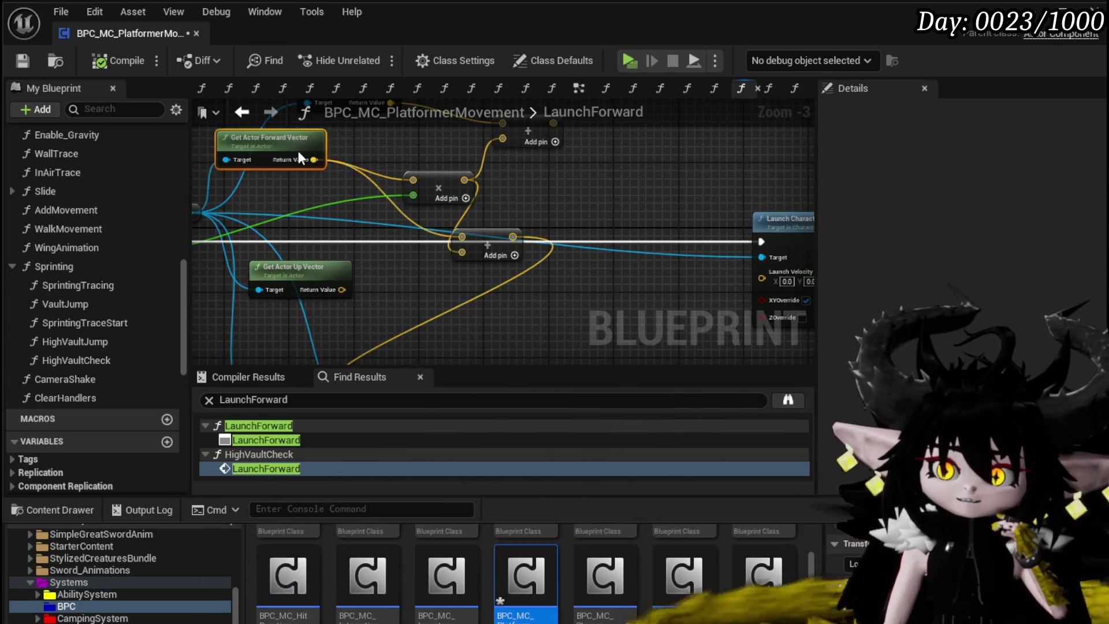
{"action": "left_click_drag", "start_coordinate": [464, 180], "coordinate": [465, 181]}
{"action": "left_click_drag", "start_coordinate": [779, 278], "coordinate": [777, 277]}
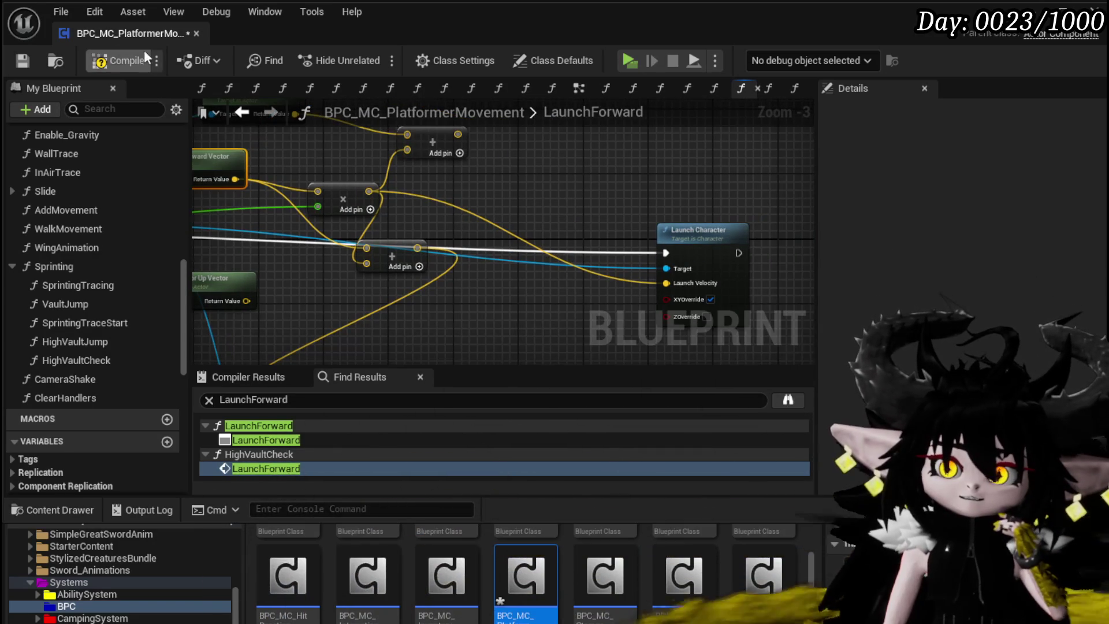
{"action": "left_click", "coordinate": [113, 63]}
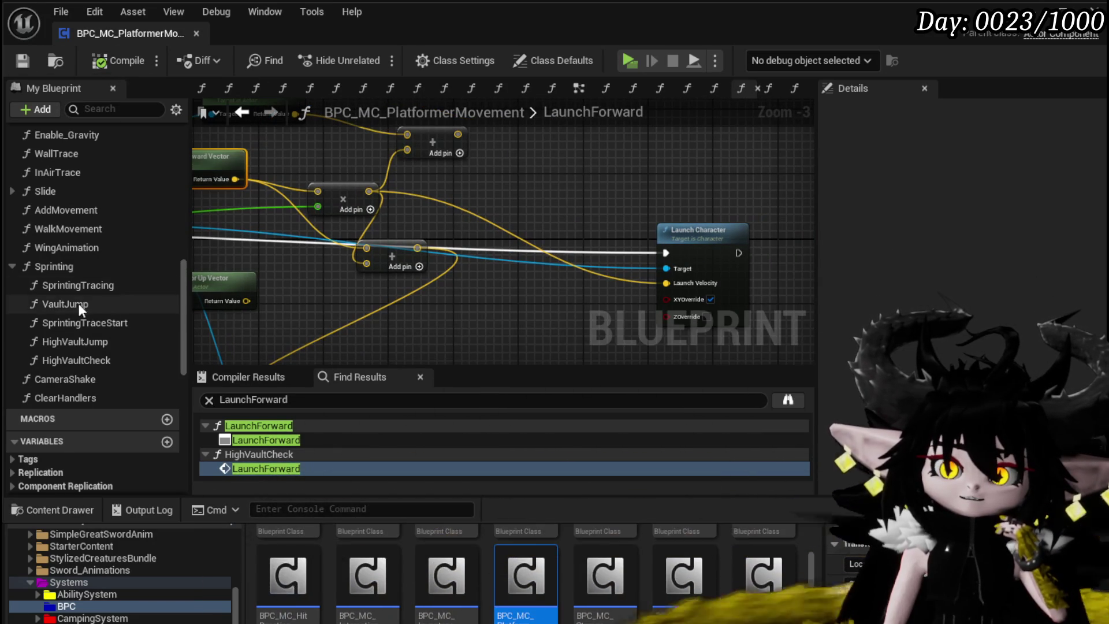
- Remove a stray Vault Jump node, set HighVaultCheck's Launch Forward distance to 400, and save
{"action": "double_click", "coordinate": [79, 364]}
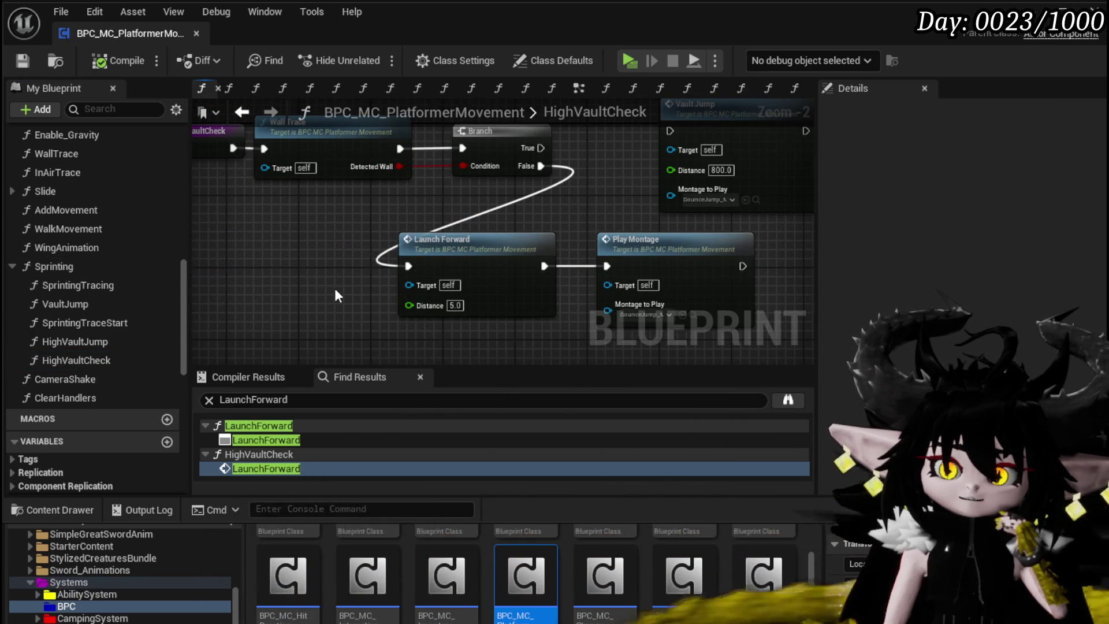
{"action": "left_click_drag", "start_coordinate": [109, 305], "coordinate": [315, 272]}
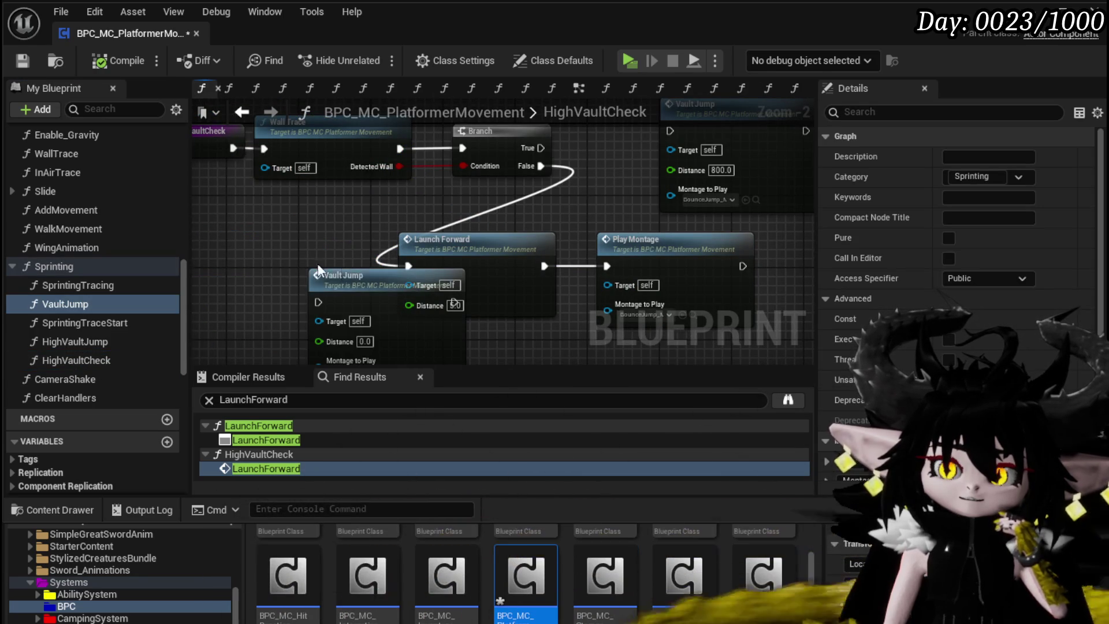
{"action": "key", "text": "Delete"}
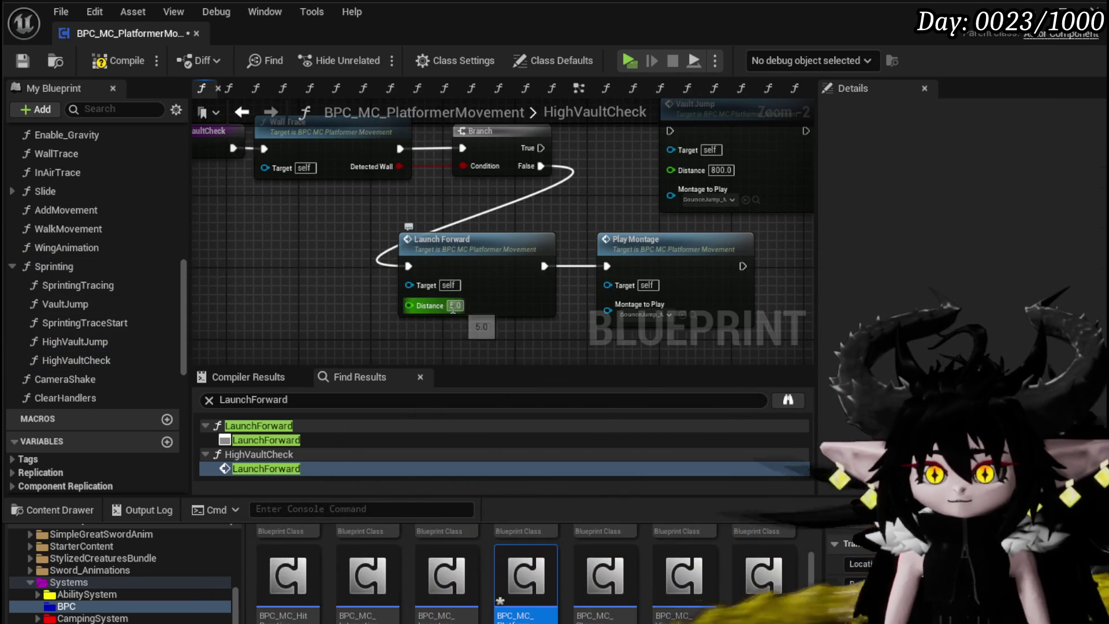
{"action": "type", "text": "400"}
{"action": "key", "text": "Return"}
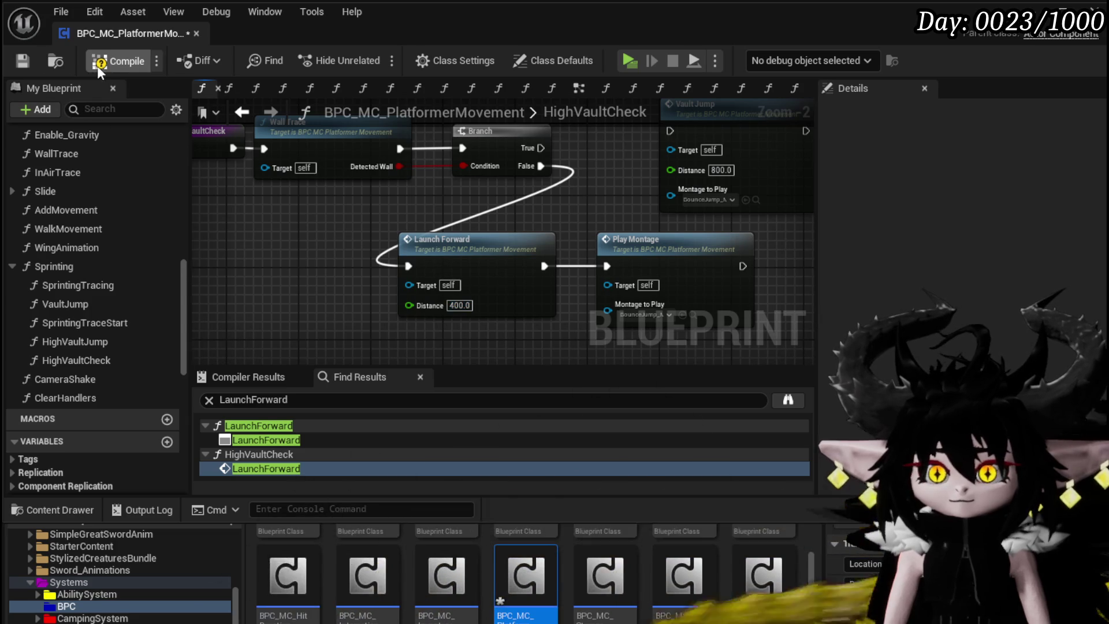
{"action": "left_click", "coordinate": [32, 66]}
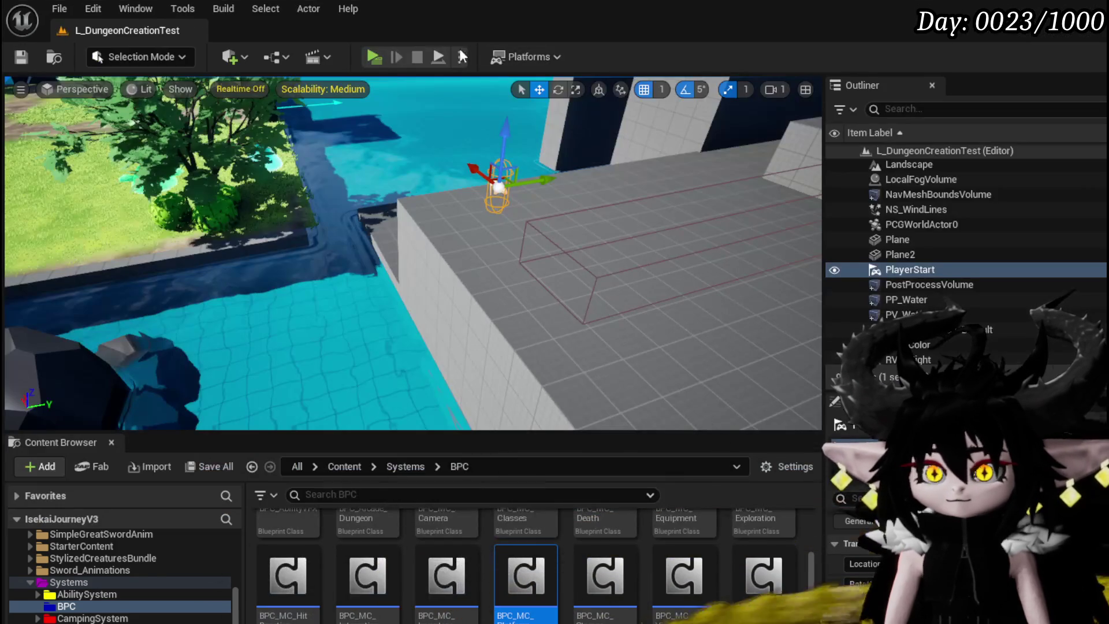
- Playtest the vault by running and jumping along the walkway, then exit play
{"action": "left_click", "coordinate": [378, 57]}
{"action": "key", "text": "w"}
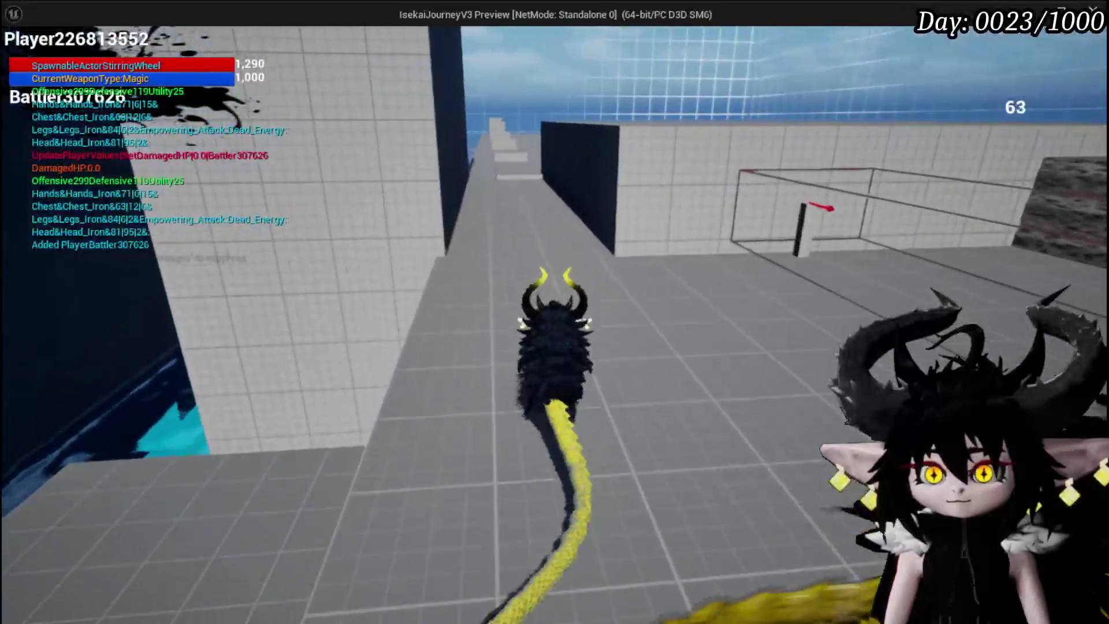
{"action": "key", "text": "space"}
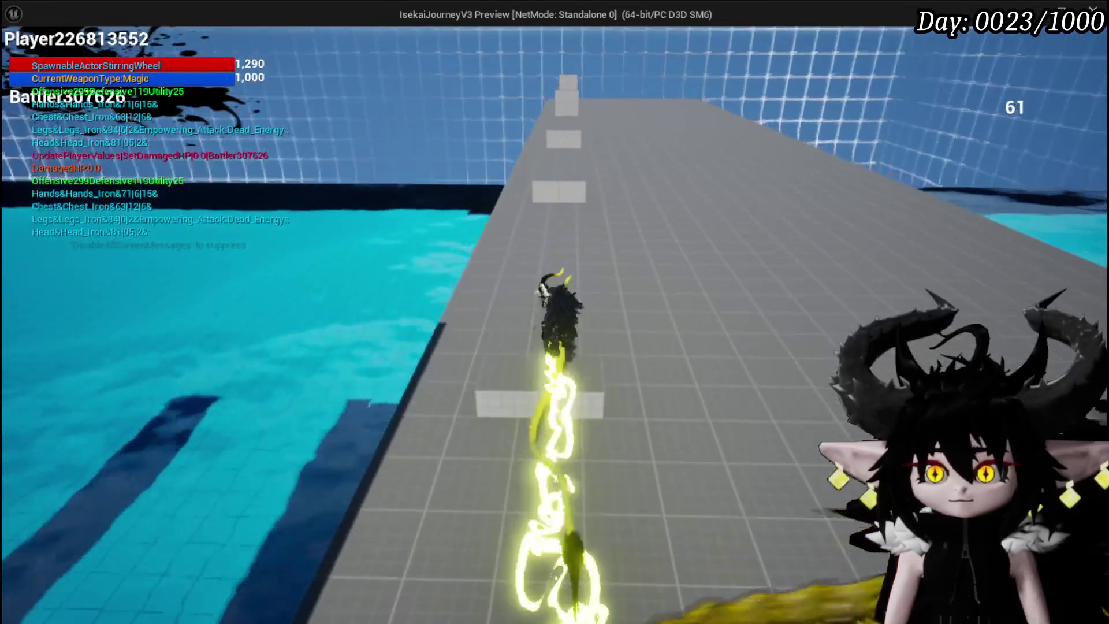
{"action": "key", "text": "w"}
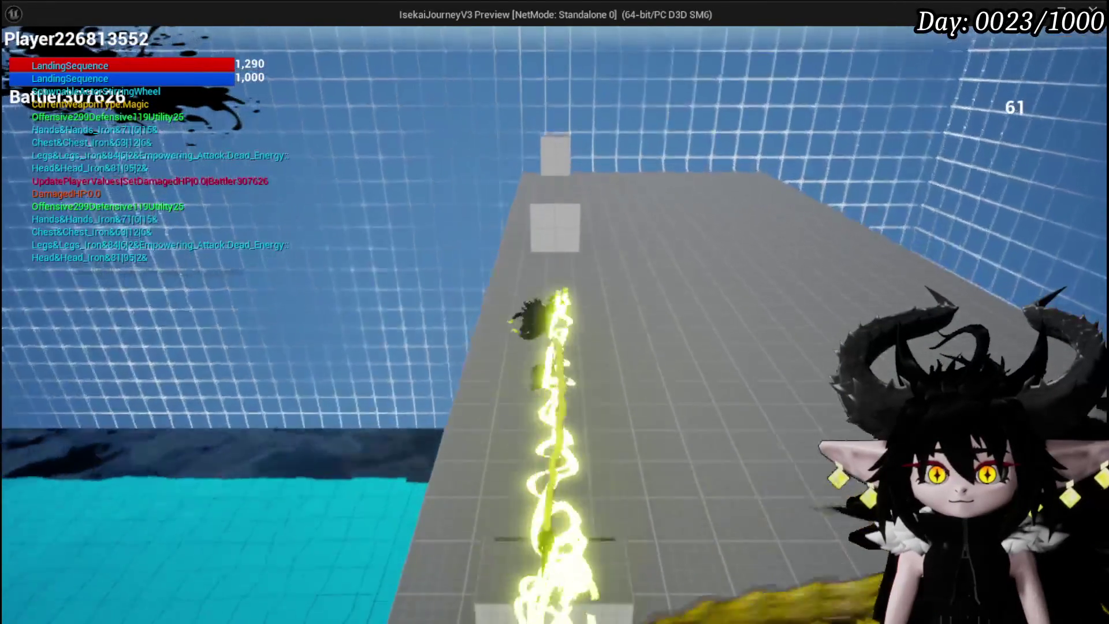
{"action": "key", "text": "w"}
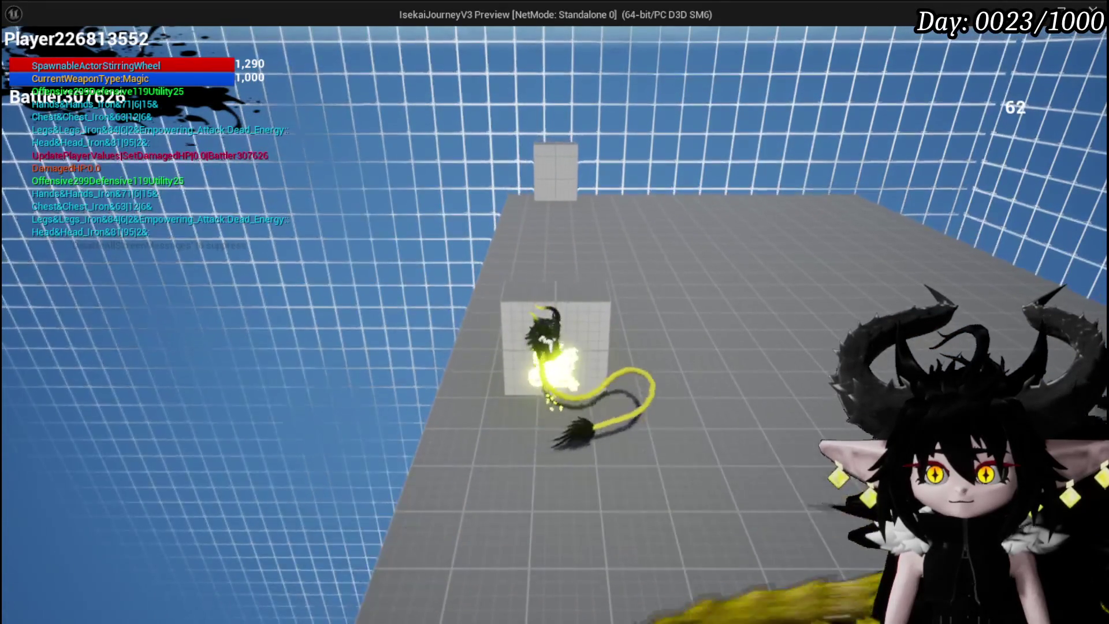
{"action": "key", "text": "w"}
{"action": "key", "text": "Escape"}
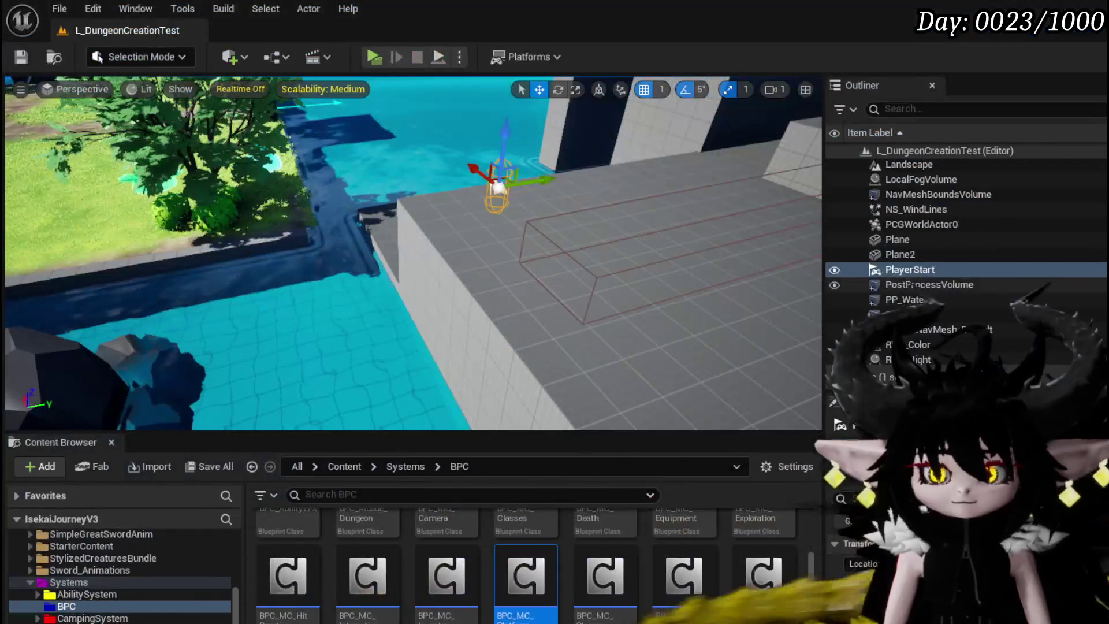
- Reopen BPC_MC_PlatformerMovement, set Launch Forward distance to 900, and inspect the LaunchForward graph
{"action": "double_click", "coordinate": [514, 579]}
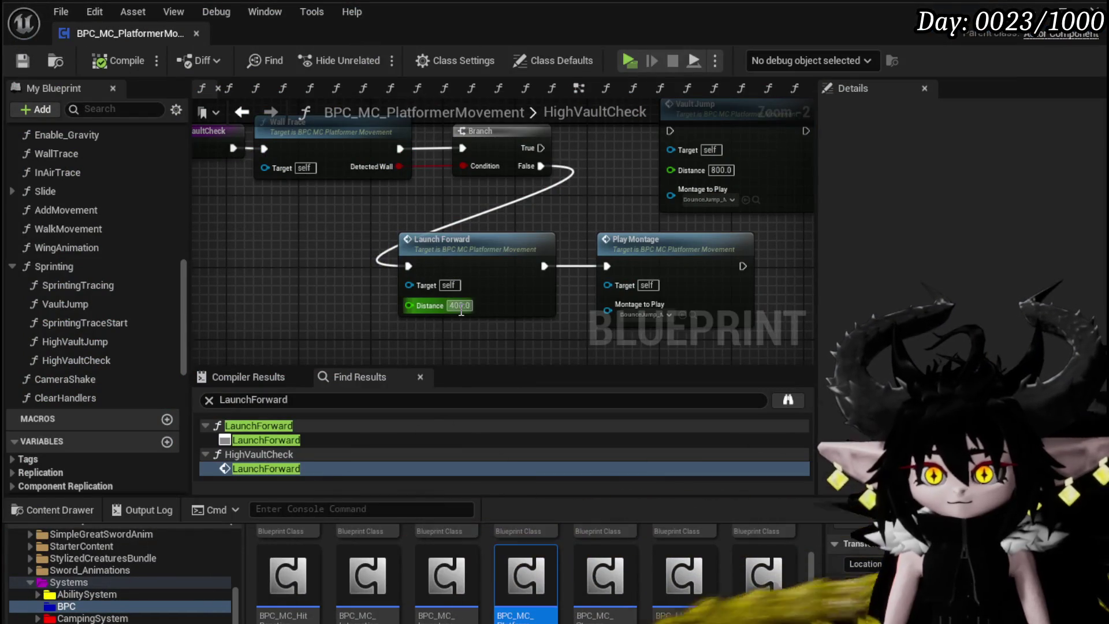
{"action": "type", "text": "600"}
{"action": "key", "text": "Return"}
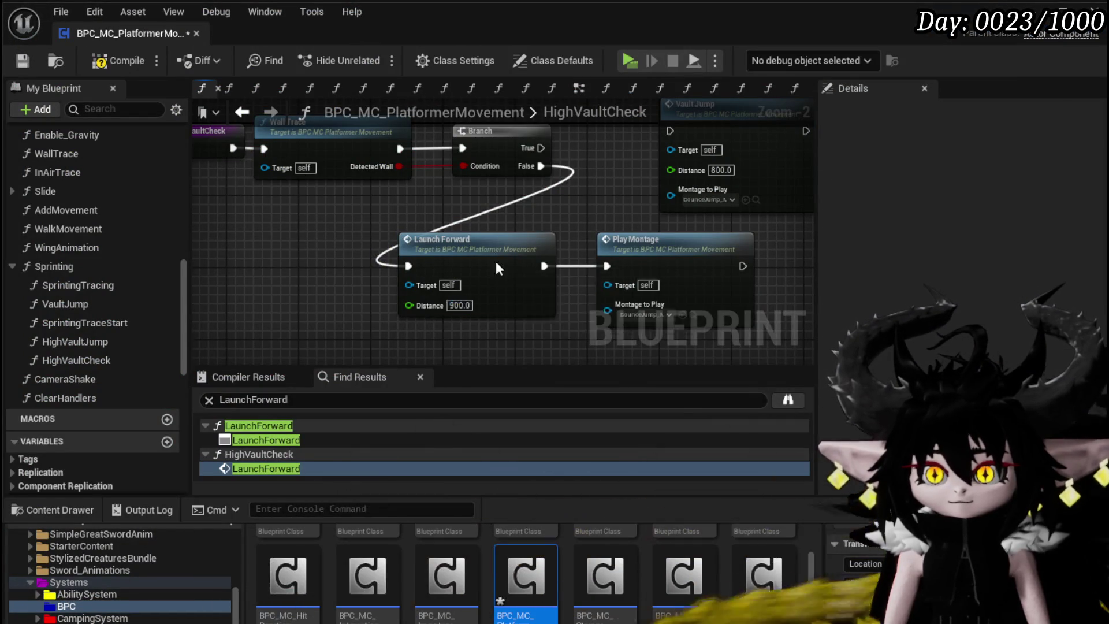
{"action": "double_click", "coordinate": [495, 261]}
{"action": "mouse_move", "coordinate": [614, 323]}
{"action": "left_mouse_down"}
{"action": "mouse_move", "coordinate": [545, 285]}
{"action": "mouse_move", "coordinate": [684, 305]}
{"action": "left_mouse_up"}
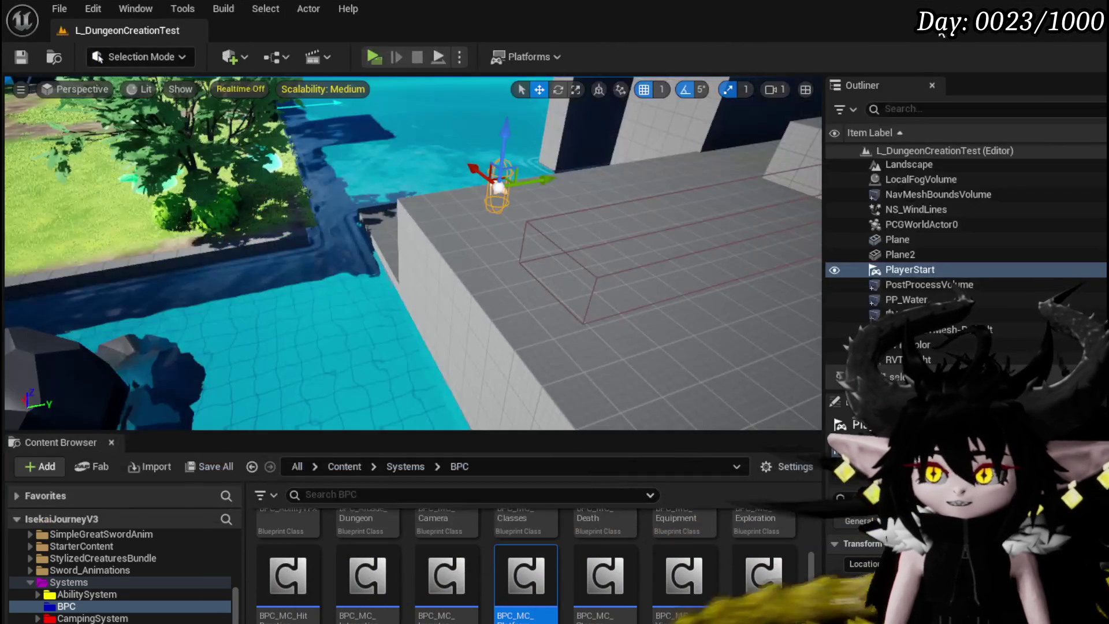
- Playtest the longer vault along the platform, then stop and save the modified packages
{"action": "left_click", "coordinate": [372, 56]}
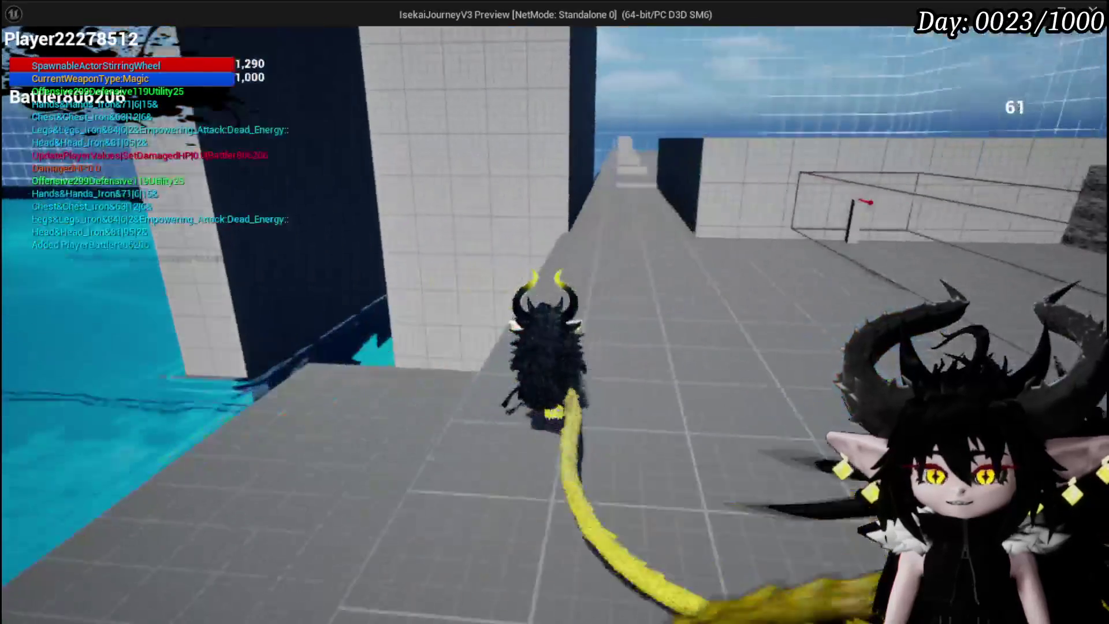
{"action": "key", "text": "w"}
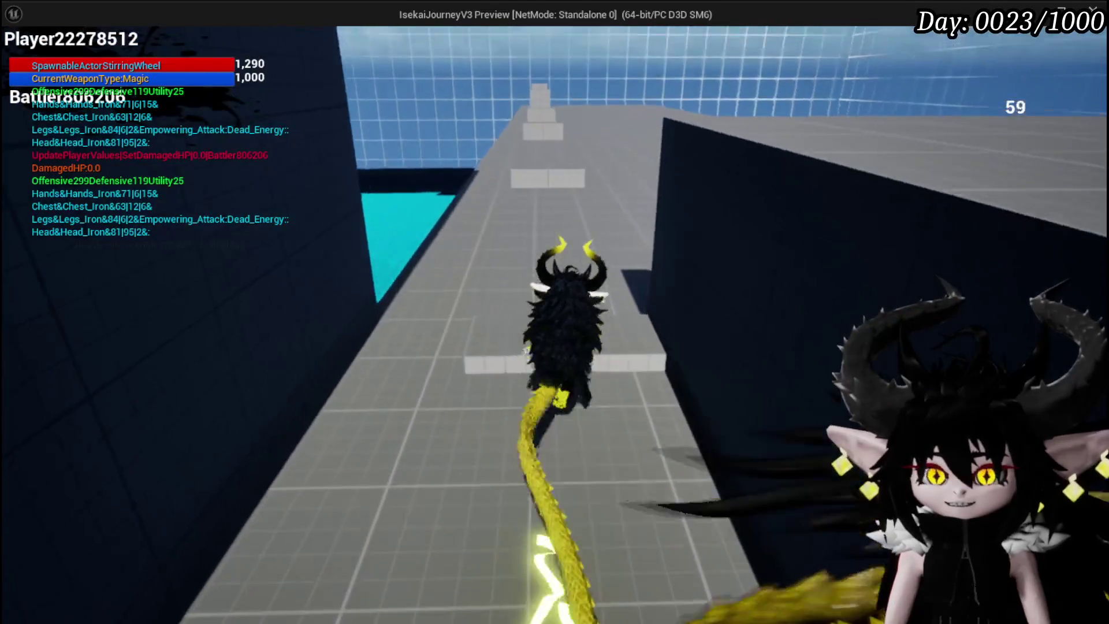
{"action": "key", "text": "space"}
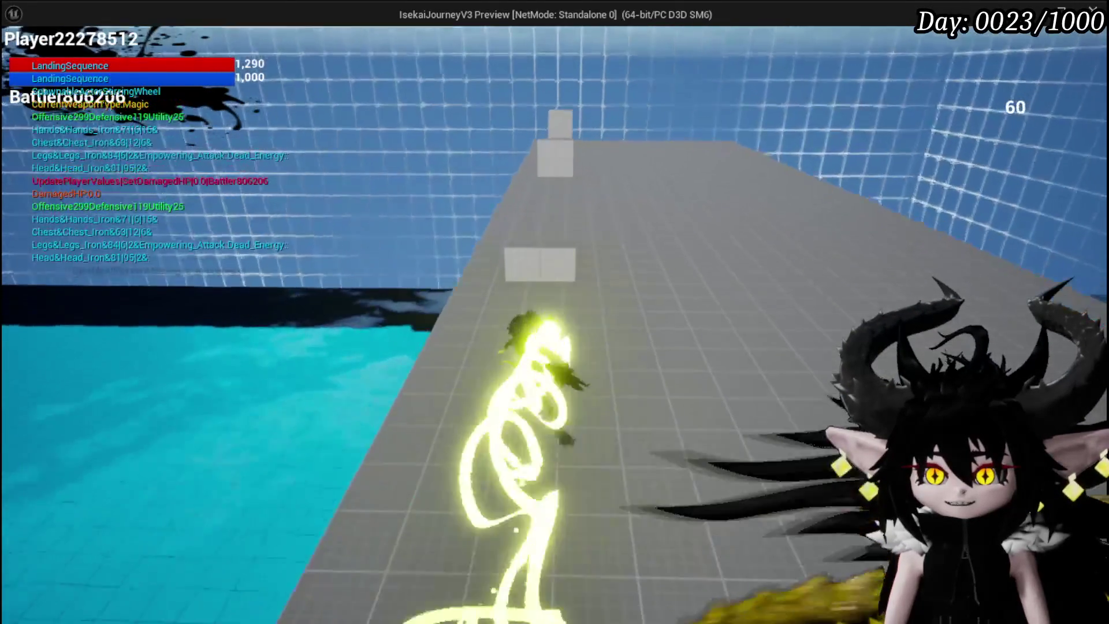
{"action": "key", "text": "w"}
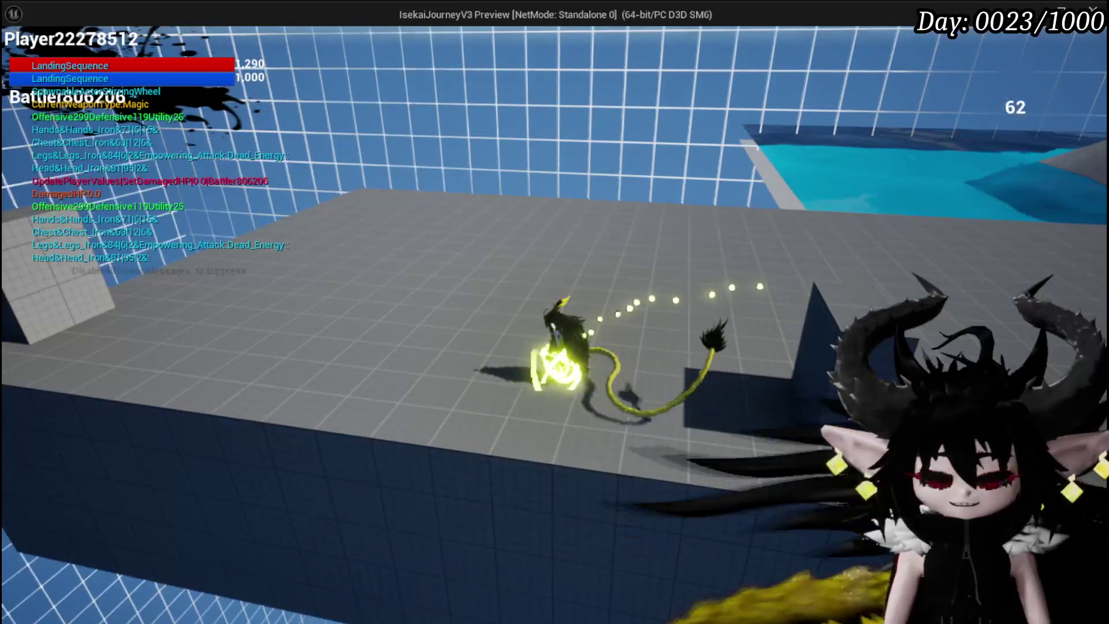
{"action": "key", "text": "Escape"}
{"action": "left_click", "coordinate": [20, 56]}
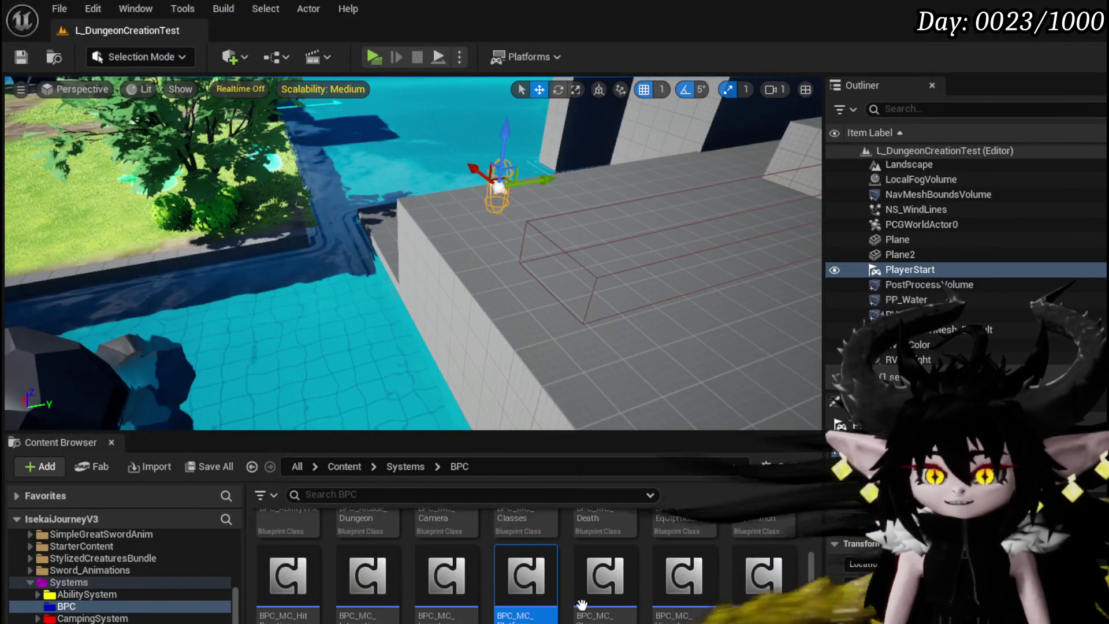
- Back in the movement blueprint, set HighVaultCheck's Launch Forward distance to 1800 and save
{"action": "key", "text": "alt+Tab"}
{"action": "left_click_drag", "start_coordinate": [384, 231], "coordinate": [531, 215]}
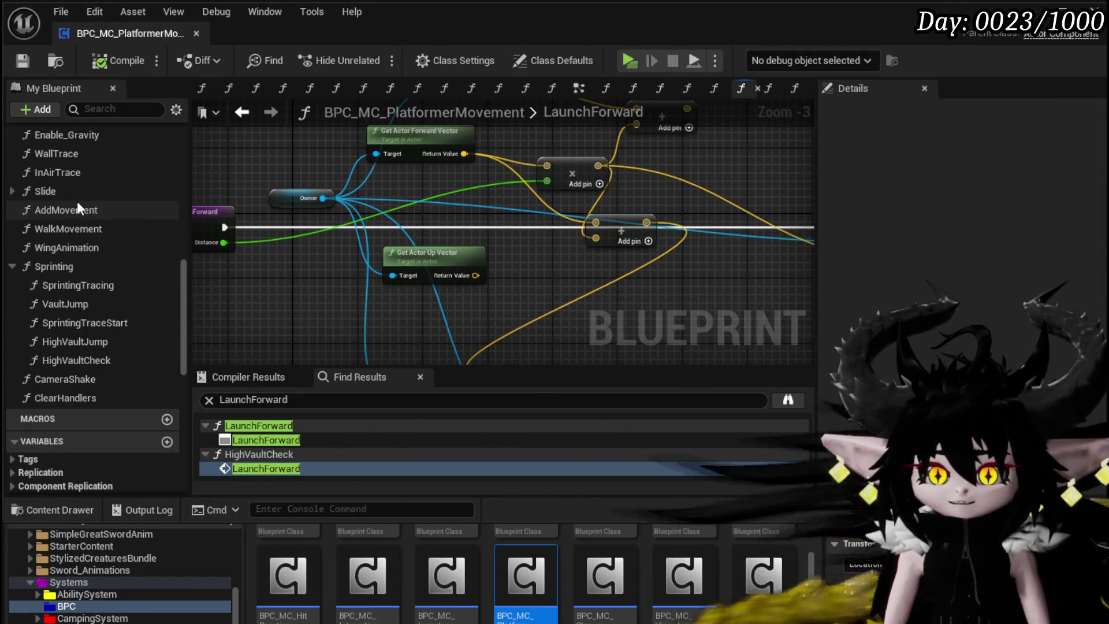
{"action": "double_click", "coordinate": [67, 303]}
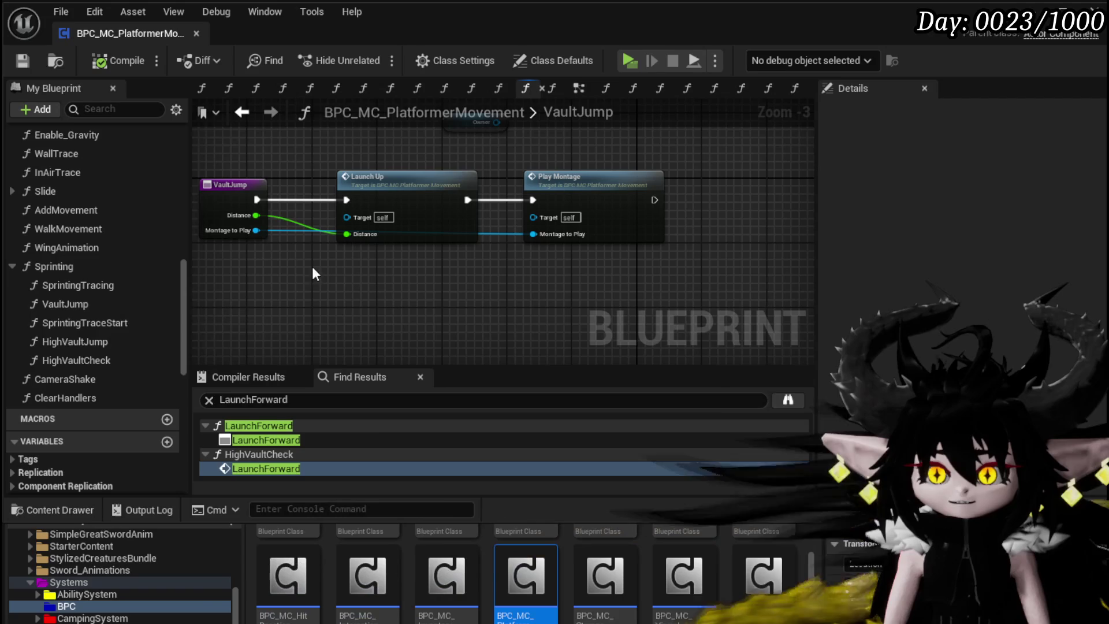
{"action": "double_click", "coordinate": [81, 360]}
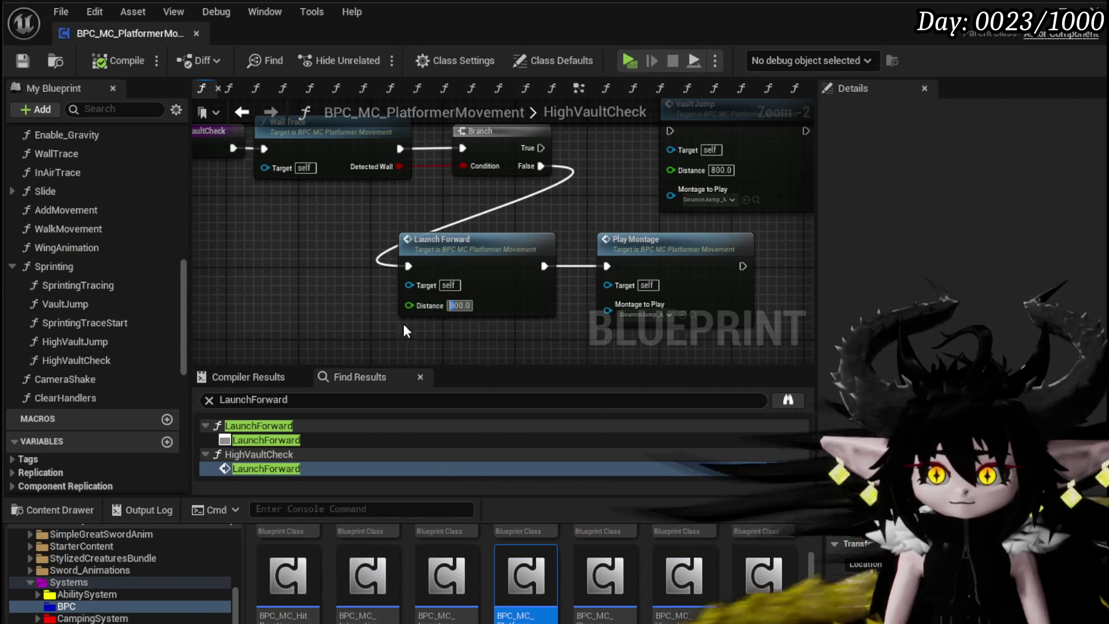
{"action": "type", "text": "1800"}
{"action": "key", "text": "Return"}
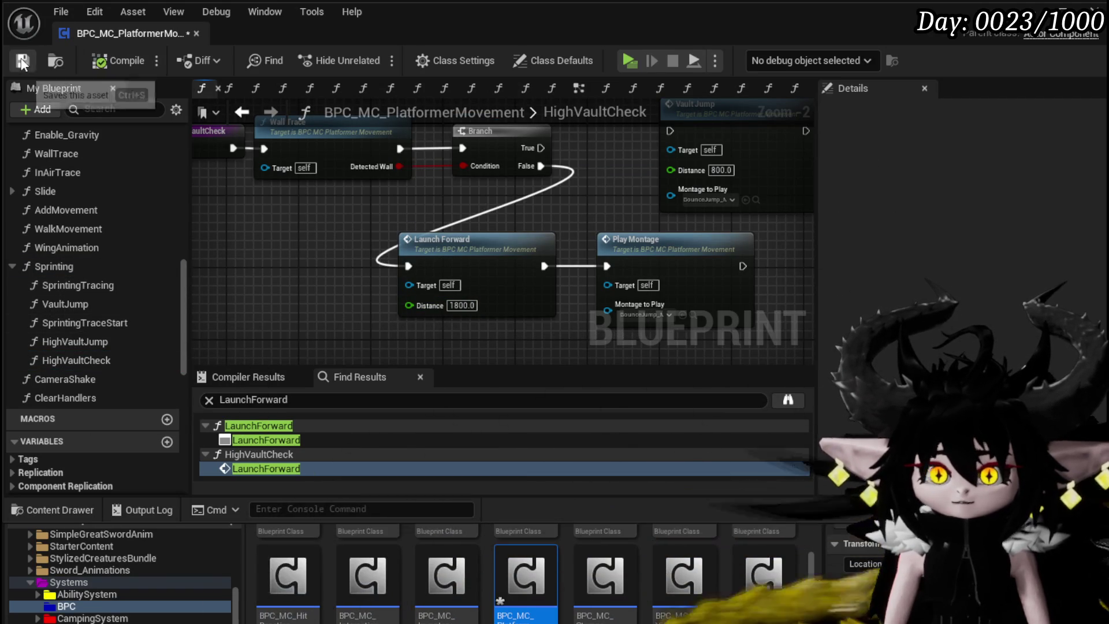
{"action": "left_click", "coordinate": [22, 61]}
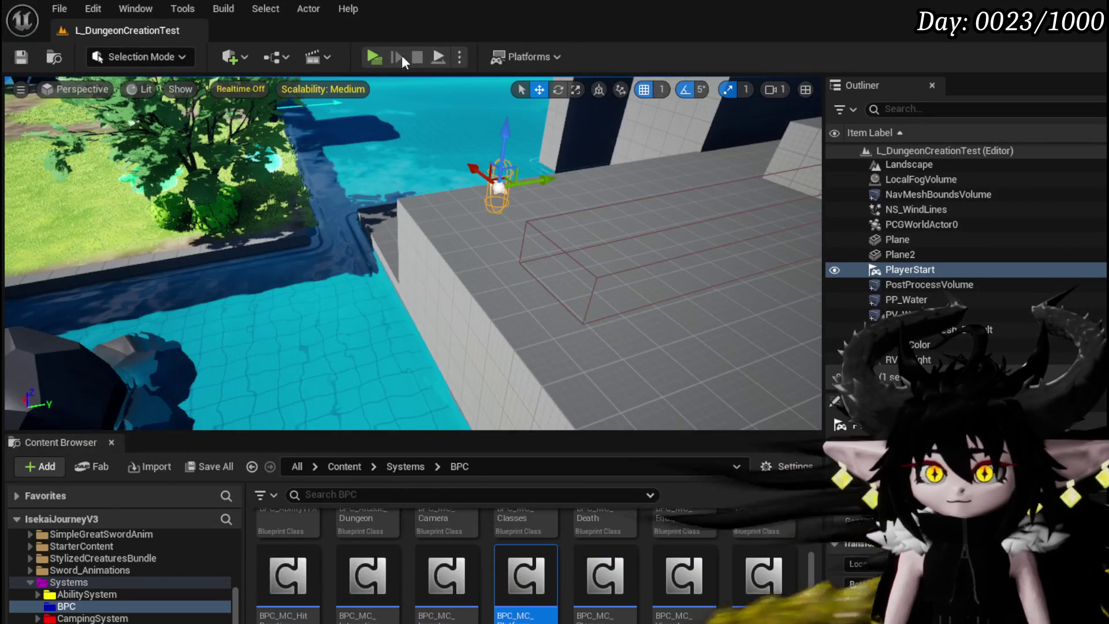
- Playtest vaulting off the white block and running over the walkway to the grass field
{"action": "key", "text": "alt+p"}
{"action": "key", "text": "w"}
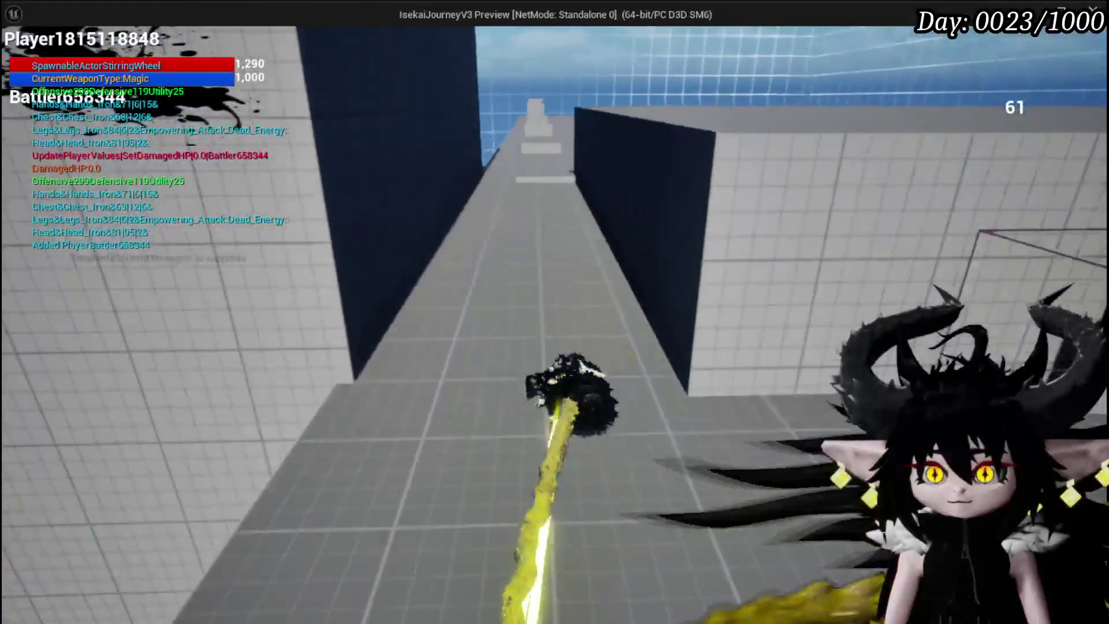
{"action": "key", "text": "w"}
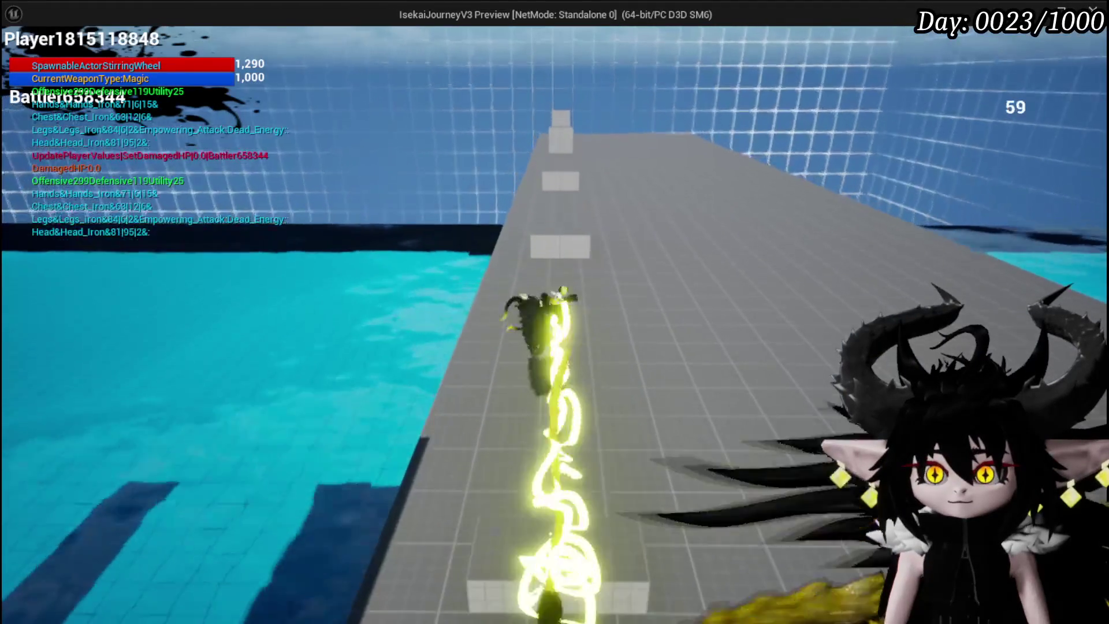
{"action": "key", "text": "w"}
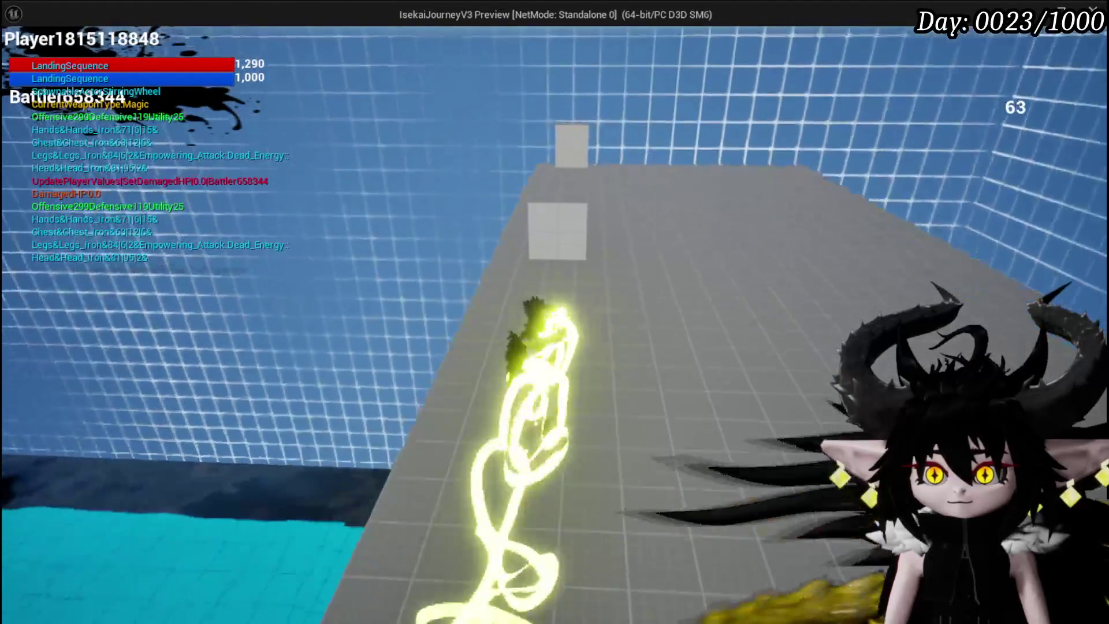
{"action": "key", "text": "space"}
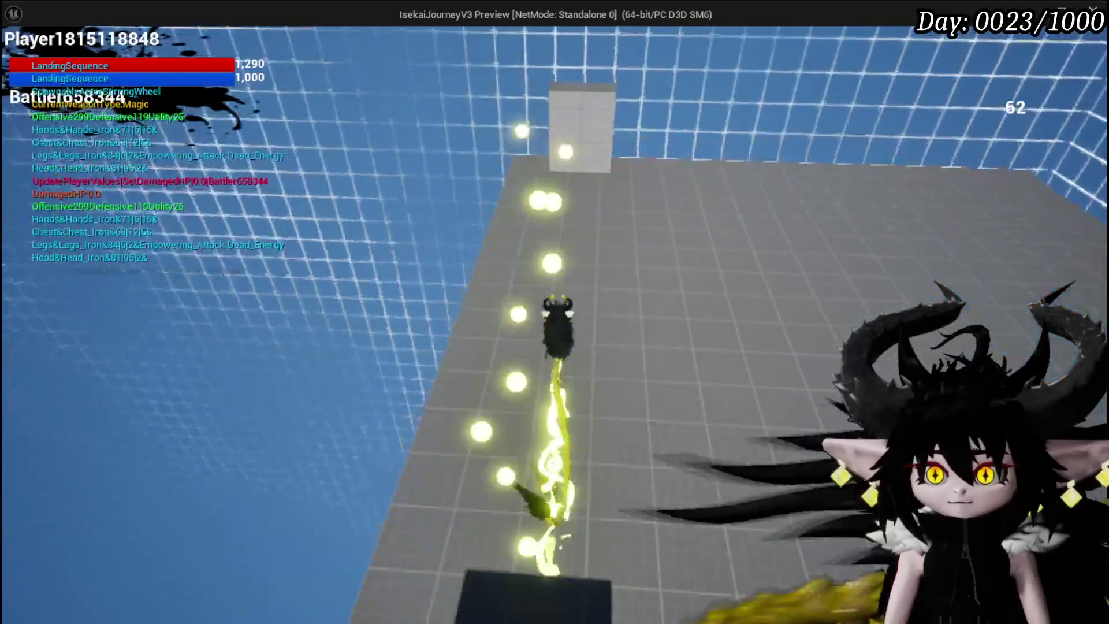
{"action": "key", "text": "w"}
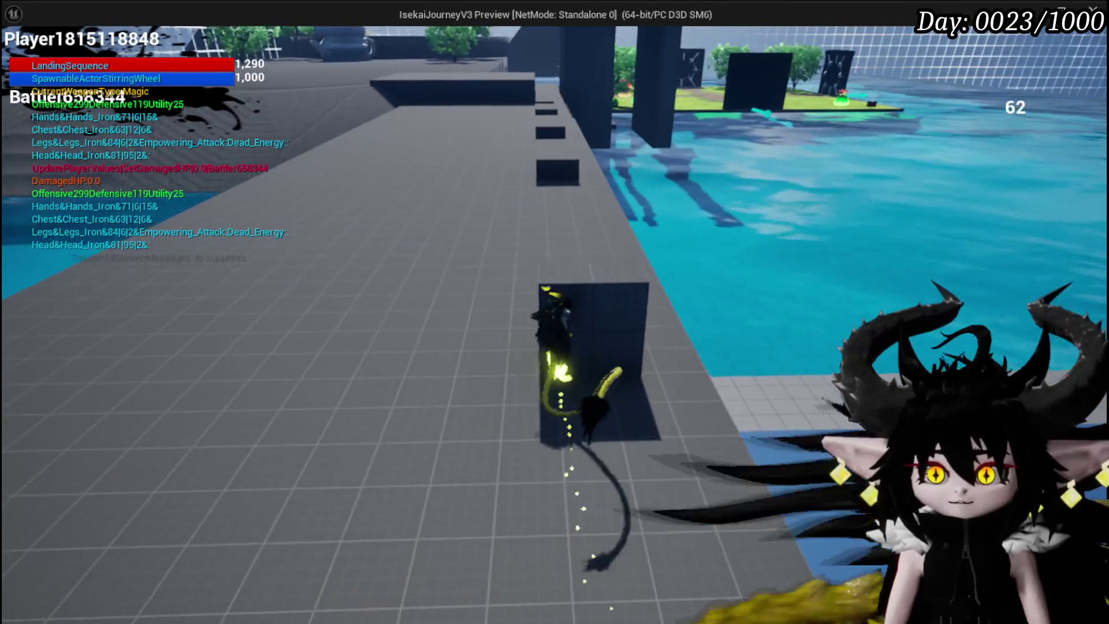
{"action": "key", "text": "w"}
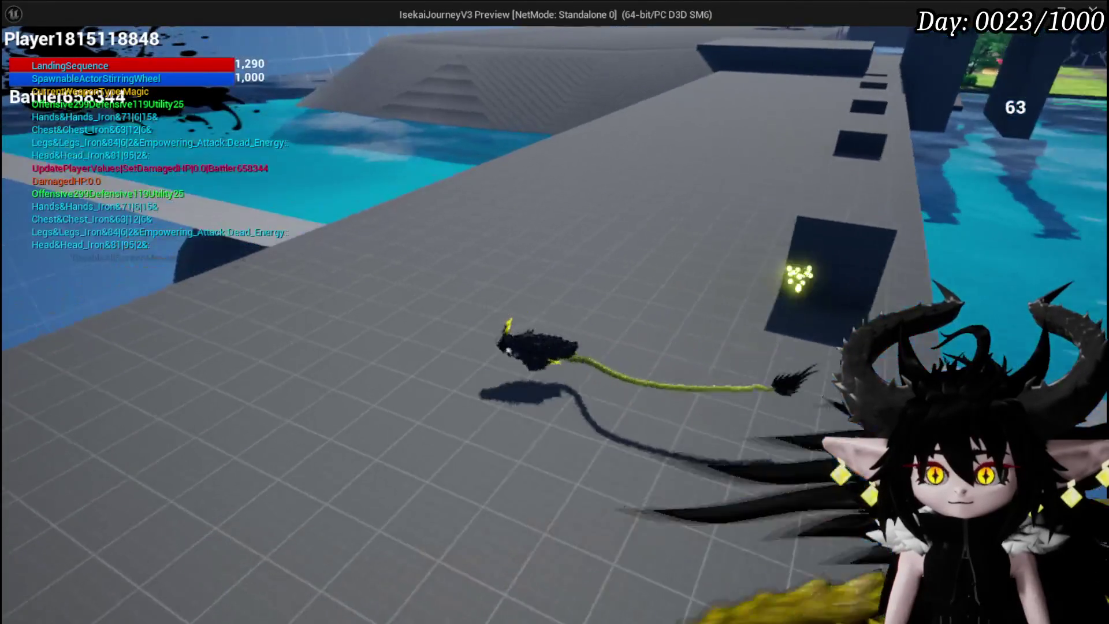
{"action": "key", "text": "w"}
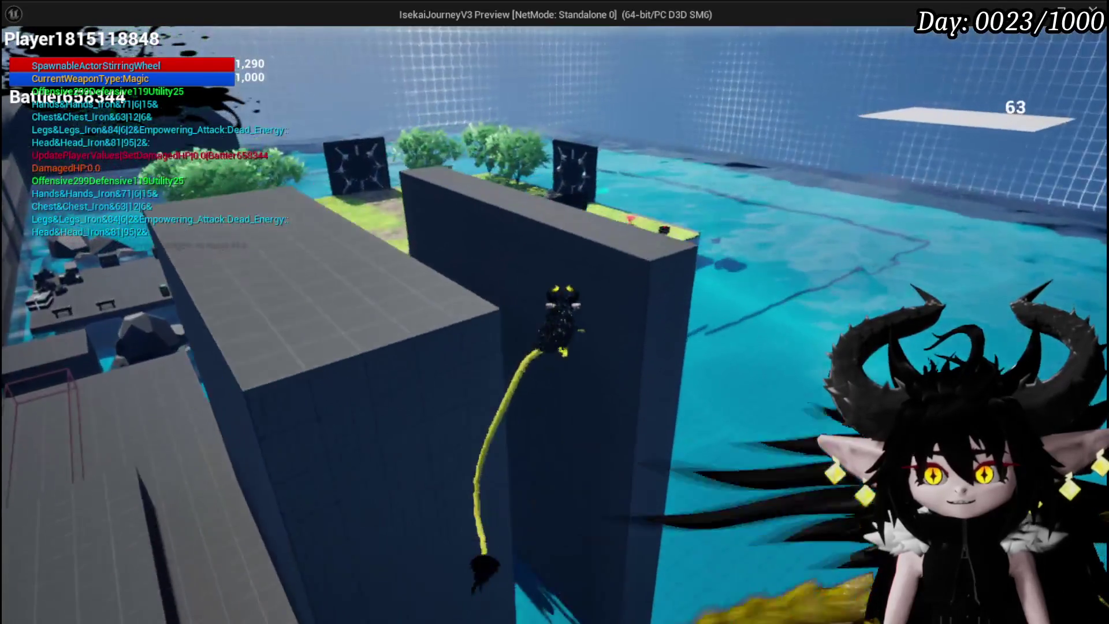
{"action": "key", "text": "w"}
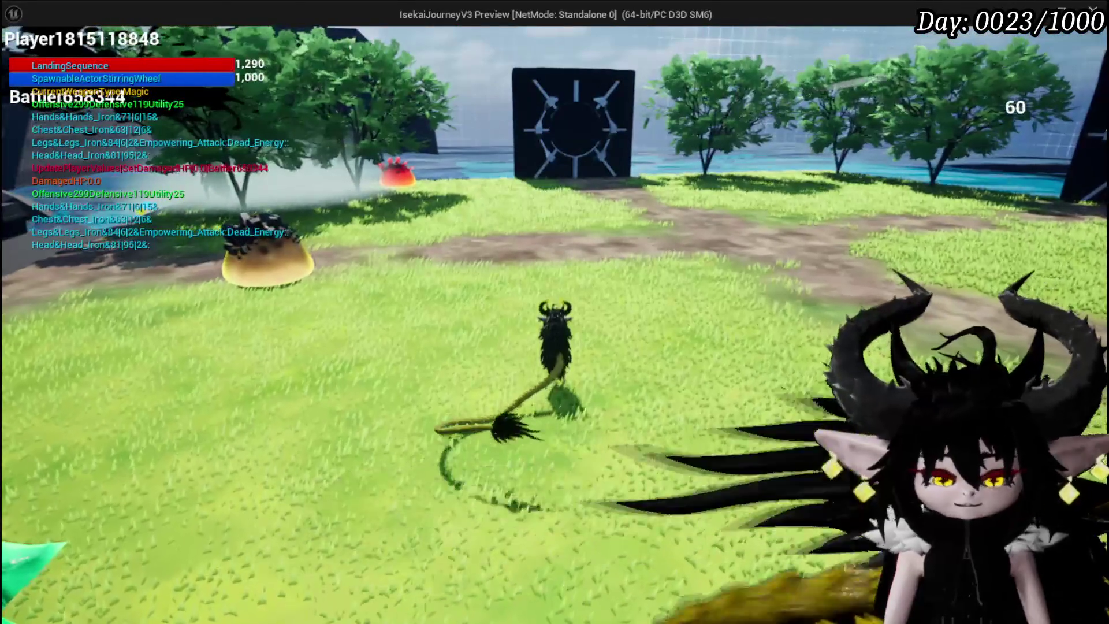
{"action": "key", "text": "Escape"}
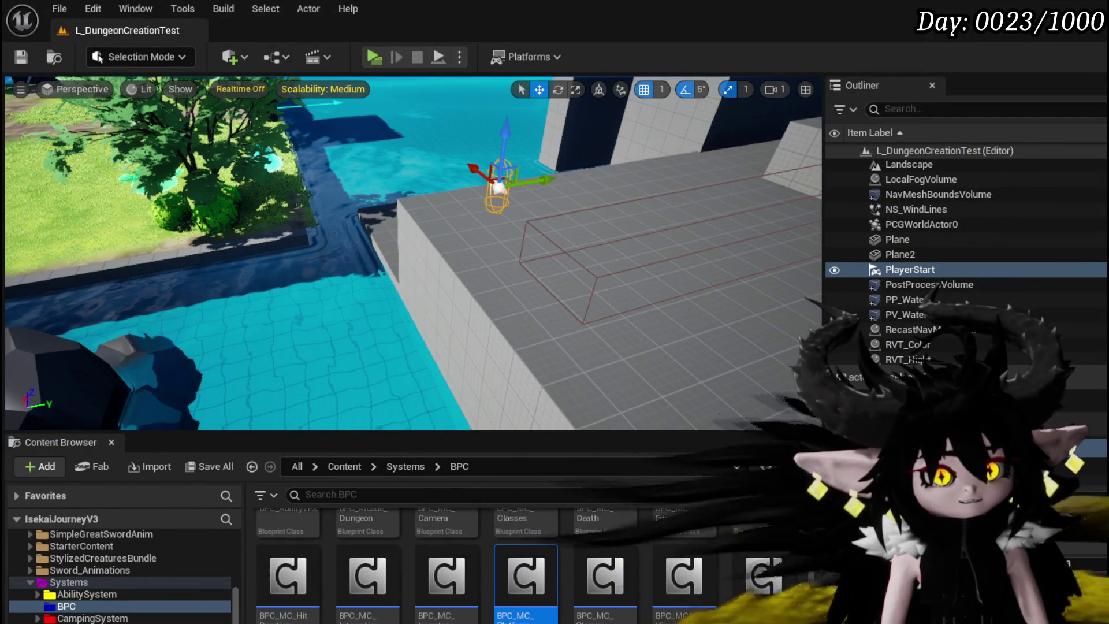
- Save the level, adjusting the viewport camera in between
{"action": "left_click", "coordinate": [23, 56]}
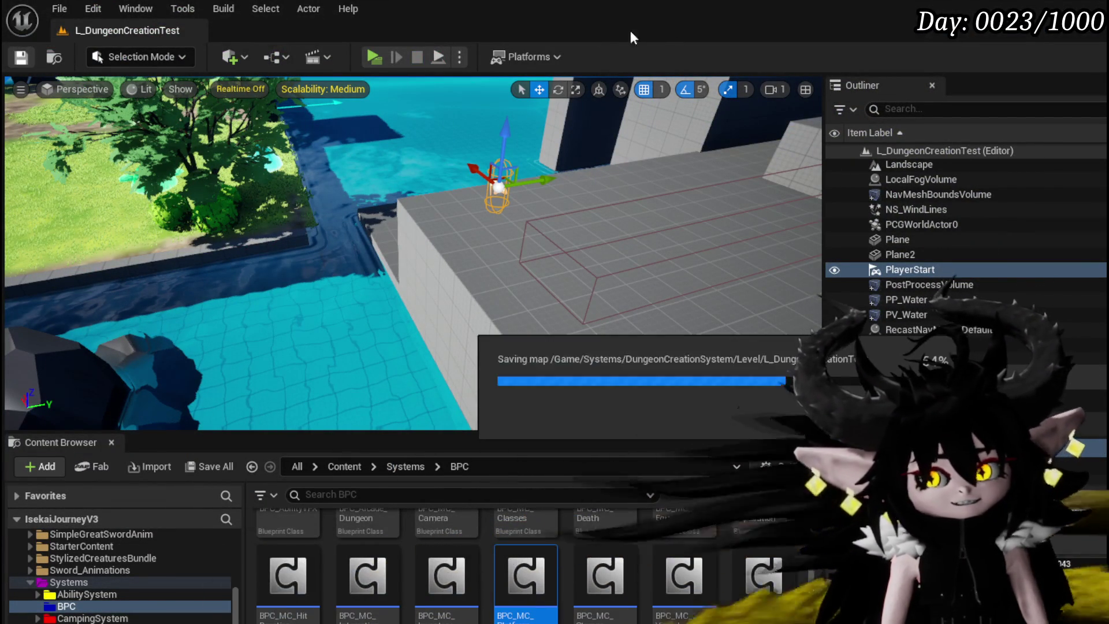
{"action": "mouse_move", "coordinate": [540, 185]}
{"action": "left_mouse_down"}
{"action": "mouse_move", "coordinate": [630, 186]}
{"action": "mouse_move", "coordinate": [162, 95]}
{"action": "mouse_move", "coordinate": [148, 105]}
{"action": "mouse_move", "coordinate": [182, 214]}
{"action": "mouse_move", "coordinate": [182, 186]}
{"action": "mouse_move", "coordinate": [186, 203]}
{"action": "mouse_move", "coordinate": [237, 216]}
{"action": "left_mouse_up"}
{"action": "left_click", "coordinate": [22, 59]}
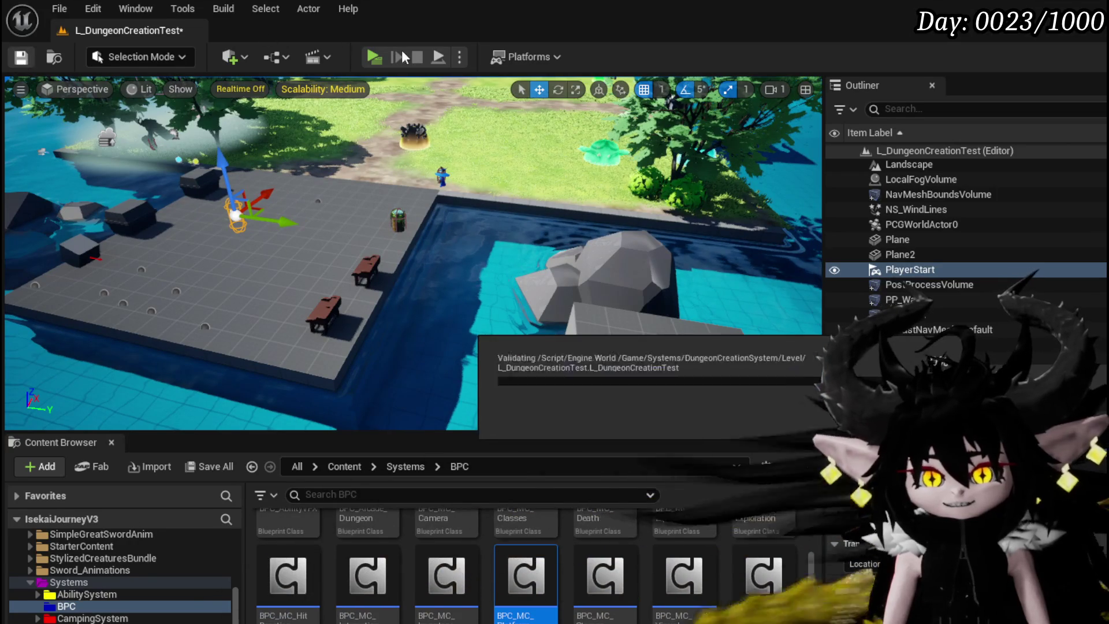
- Start a playtest, view the To Do List from the in-game settings, and save the game
{"action": "left_click", "coordinate": [376, 54]}
{"action": "key", "text": "Tab"}
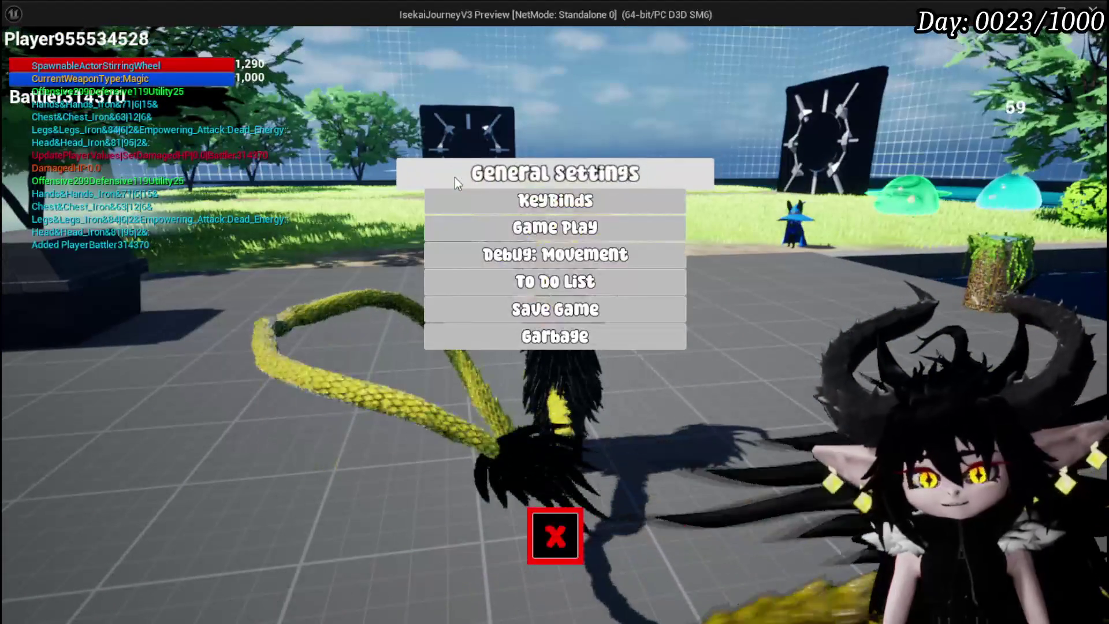
{"action": "left_click", "coordinate": [558, 284]}
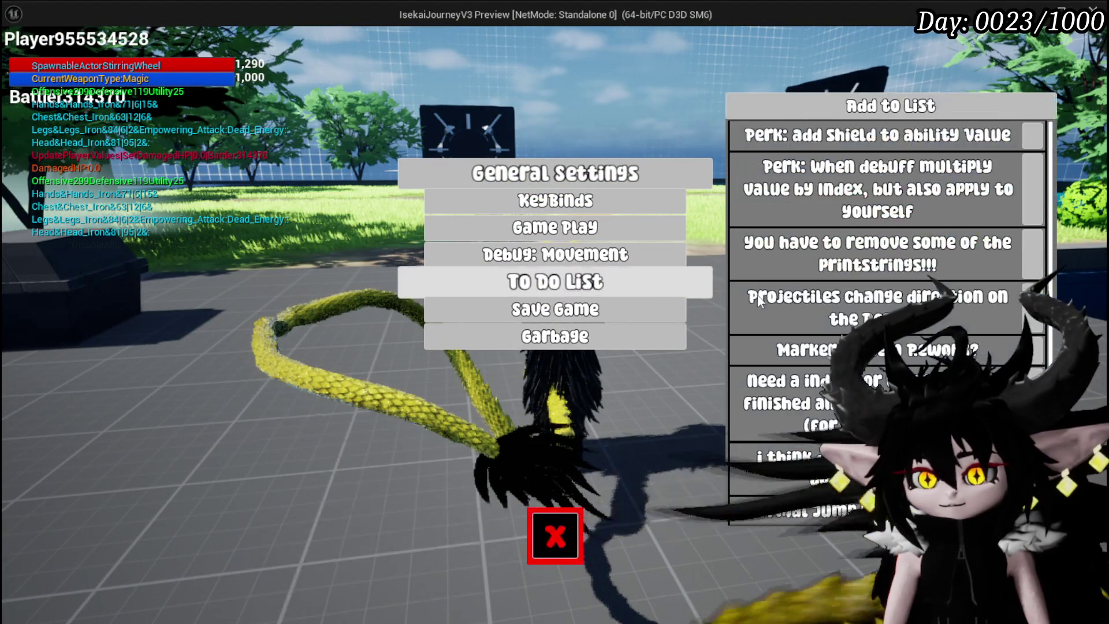
{"action": "scroll", "coordinate": [825, 306], "scroll_direction": "down", "scroll_amount": 2}
{"action": "scroll", "coordinate": [826, 307], "scroll_direction": "down", "scroll_amount": 1}
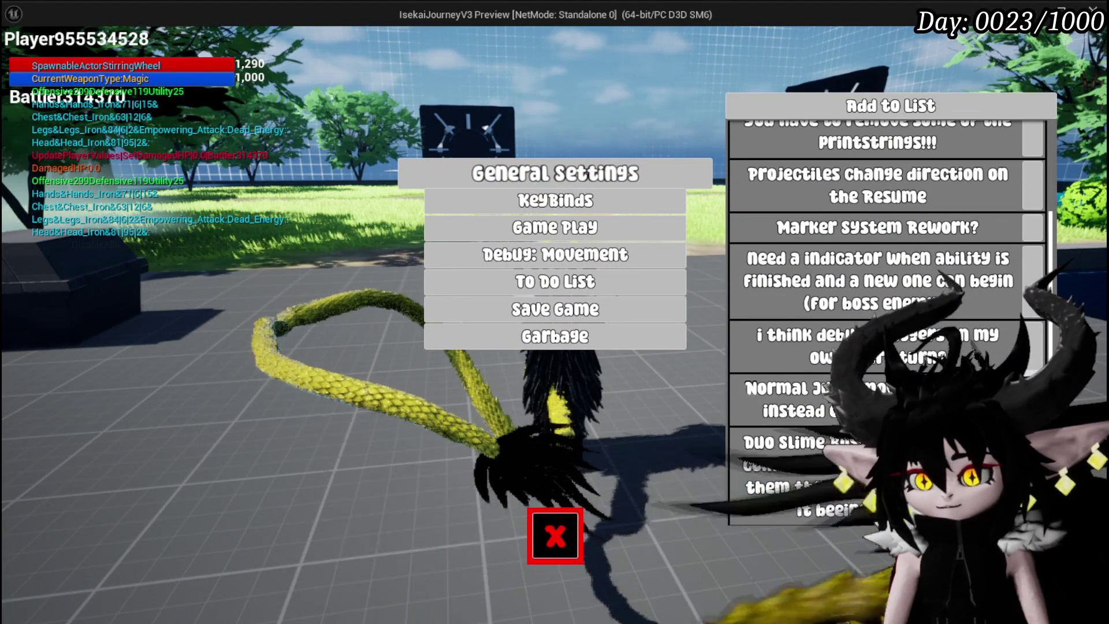
{"action": "scroll", "coordinate": [826, 308], "scroll_direction": "up", "scroll_amount": 2}
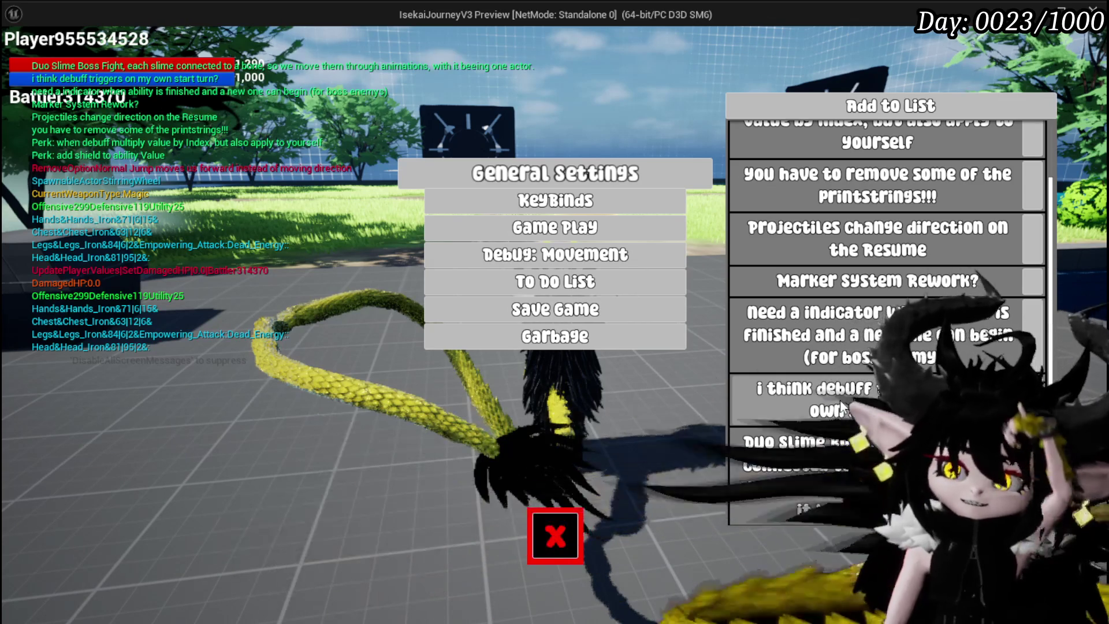
{"action": "left_click", "coordinate": [529, 309]}
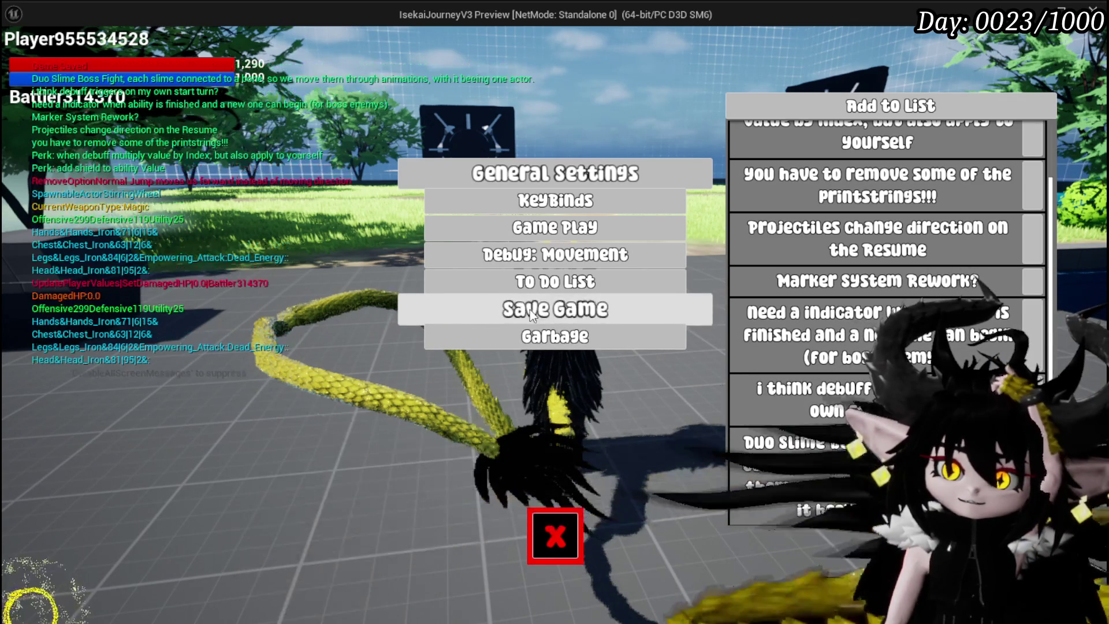
- Resume play, dismiss the battle prompt, and move the character onto the stone path
{"action": "left_click", "coordinate": [554, 535]}
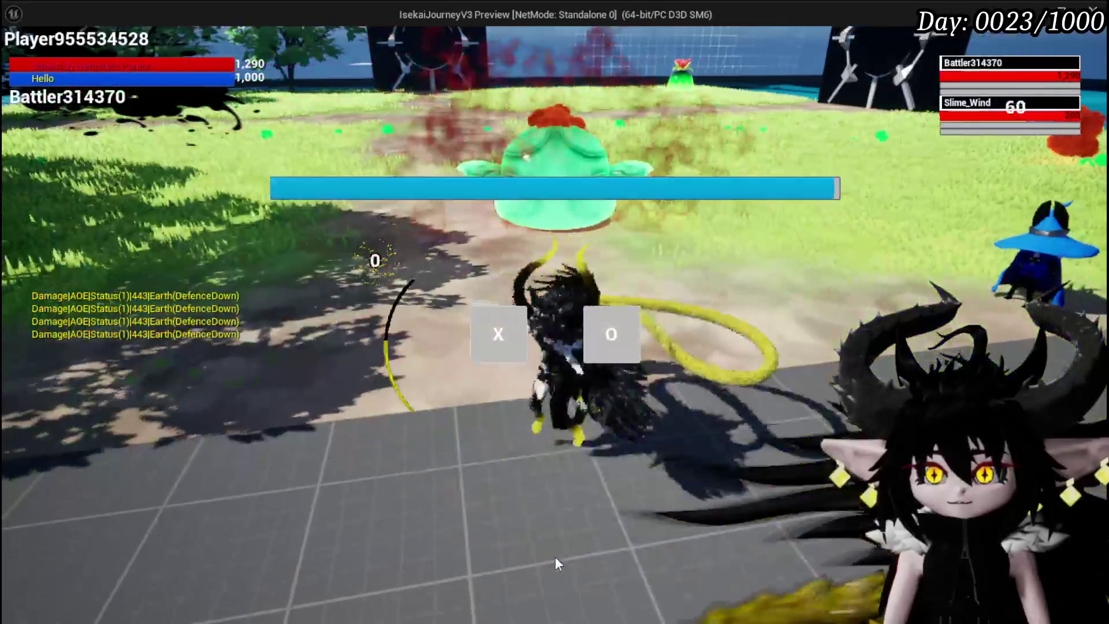
{"action": "left_click", "coordinate": [611, 334]}
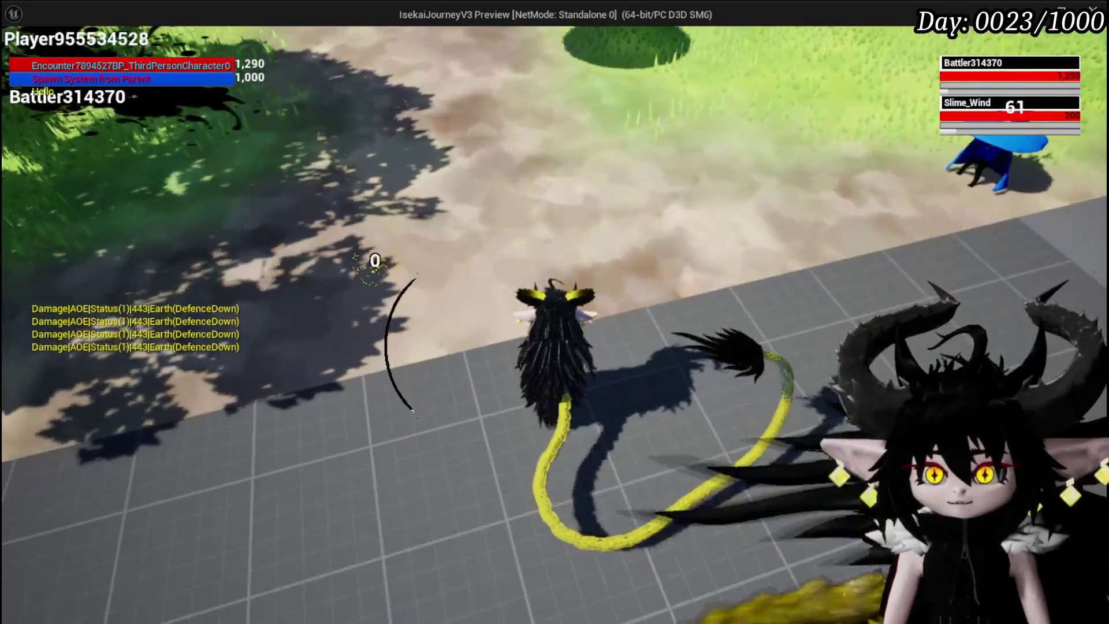
{"action": "key", "text": "s"}
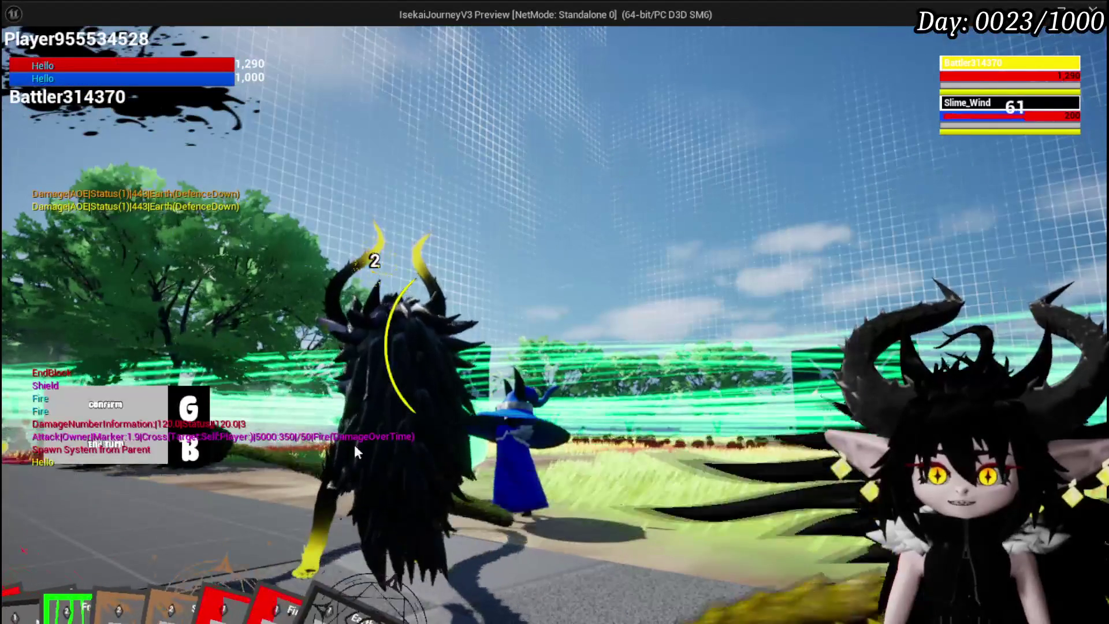
- Play the Splash Move card, cast its fire attack on the slimes, then play another card
{"action": "mouse_move", "coordinate": [173, 577]}
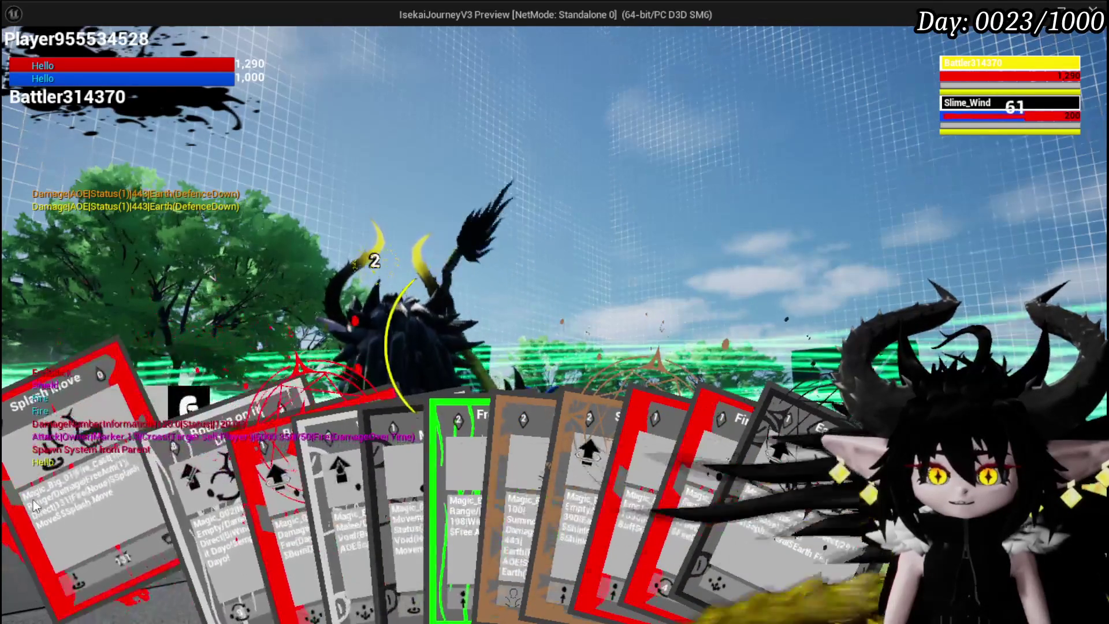
{"action": "left_click", "coordinate": [75, 503]}
{"action": "left_click", "coordinate": [560, 351]}
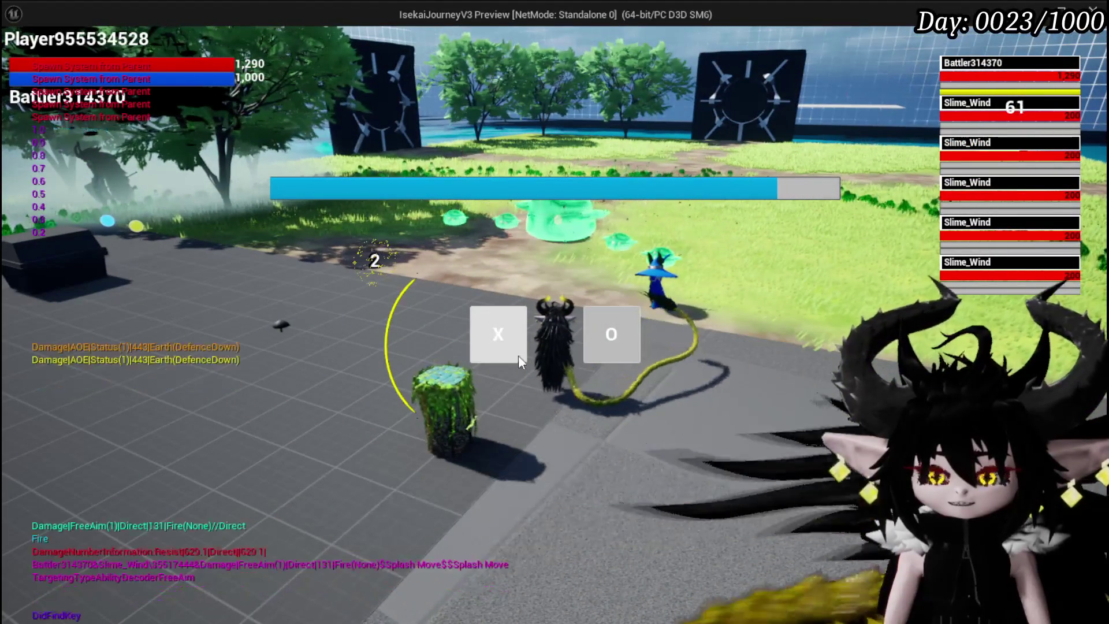
{"action": "left_click", "coordinate": [516, 352]}
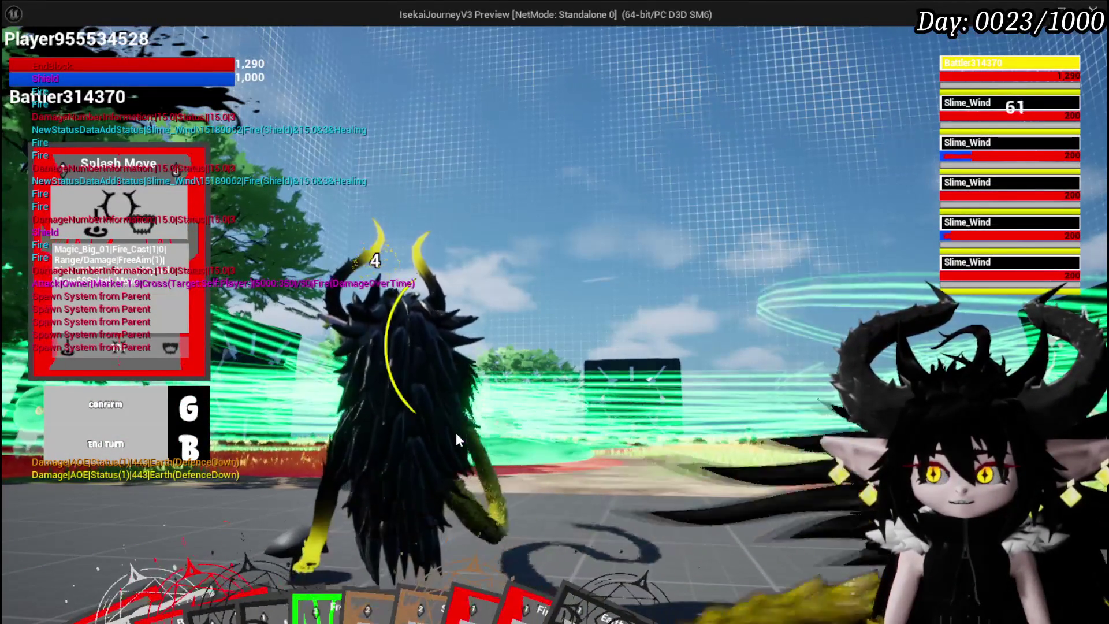
{"action": "mouse_move", "coordinate": [349, 523]}
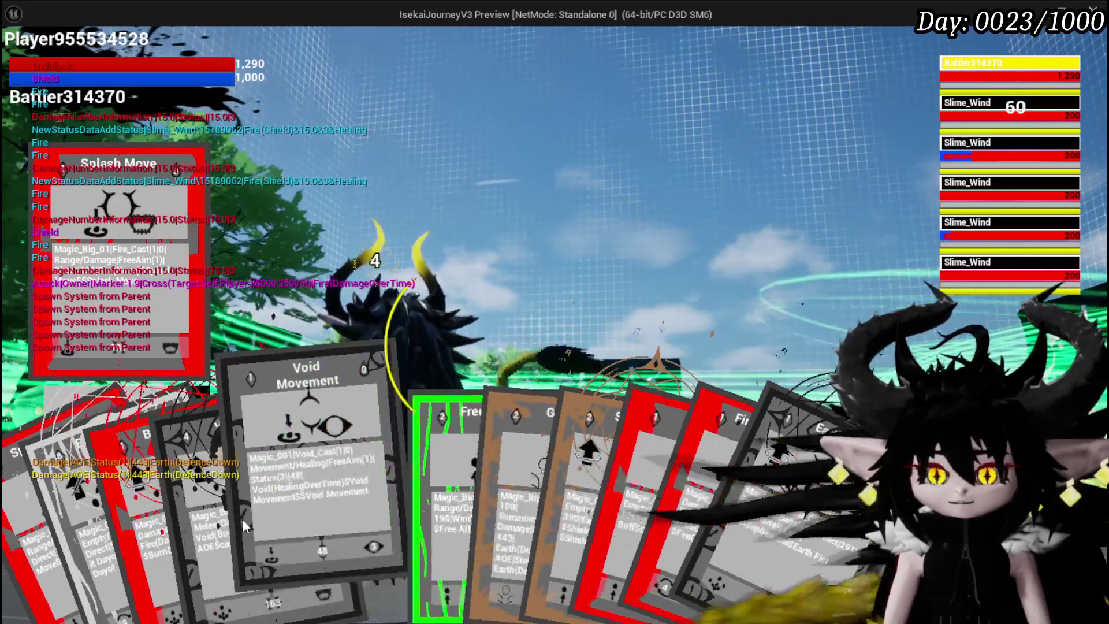
{"action": "left_click", "coordinate": [148, 514]}
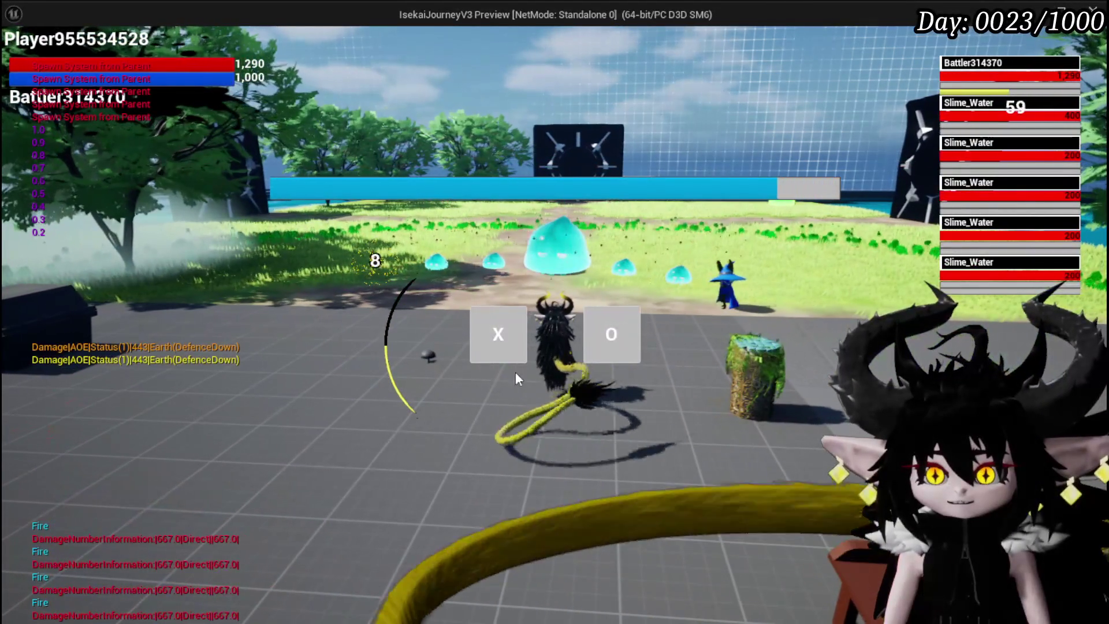
- Fire FireDebuffTest at one Slime_Water, switch target with E and attack again, then end play
{"action": "left_click", "coordinate": [500, 338]}
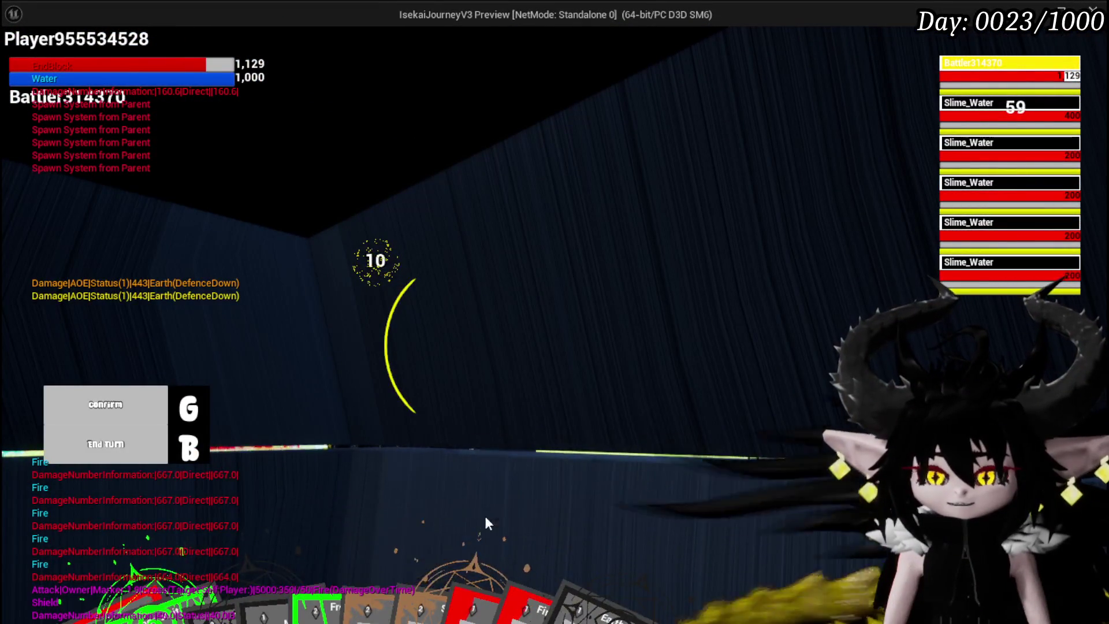
{"action": "mouse_move", "coordinate": [485, 522]}
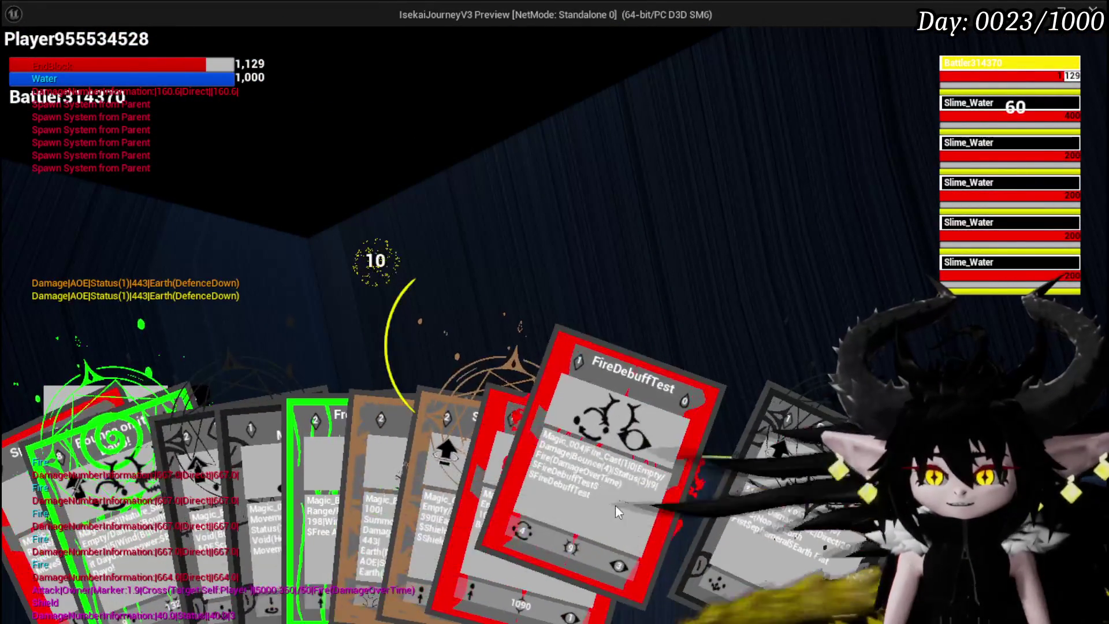
{"action": "left_click", "coordinate": [615, 505]}
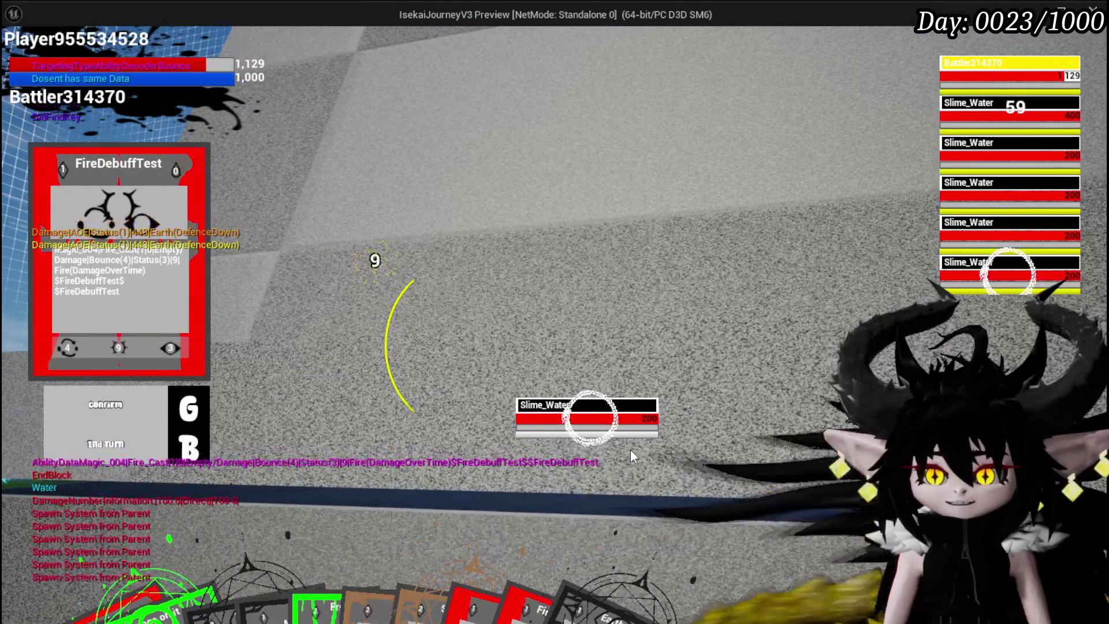
{"action": "key", "text": "g"}
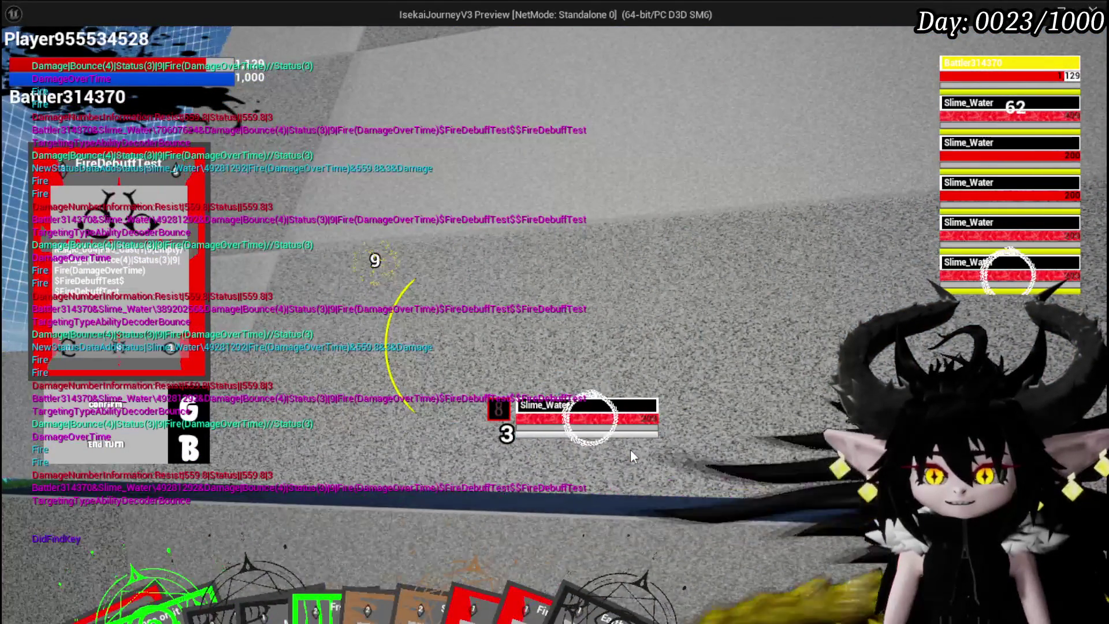
{"action": "key", "text": "e"}
{"action": "key", "text": "e"}
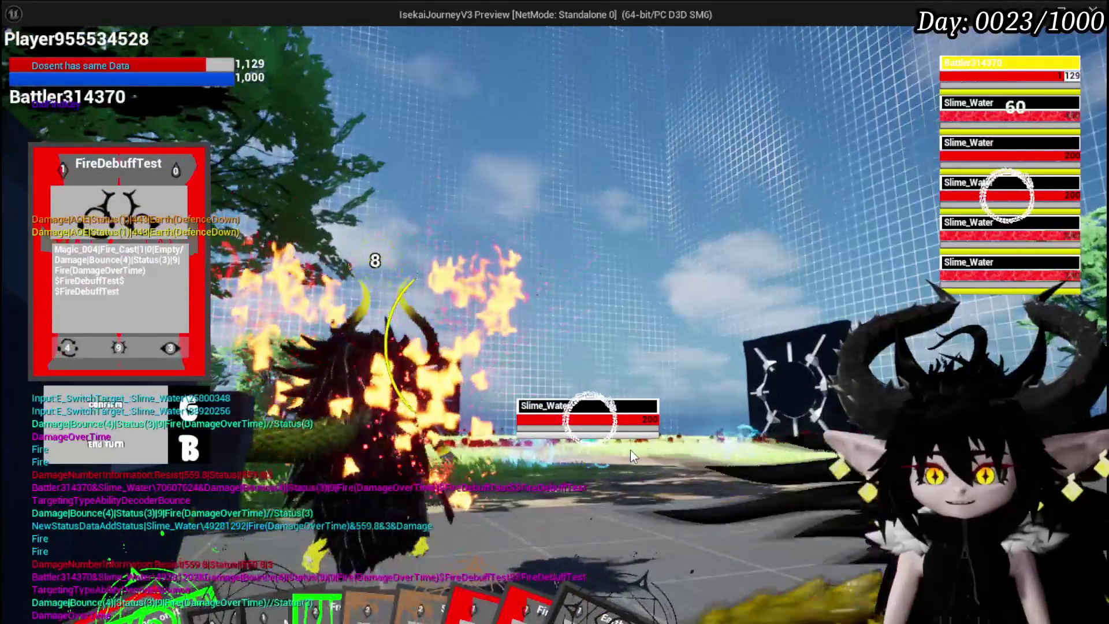
{"action": "key", "text": "g"}
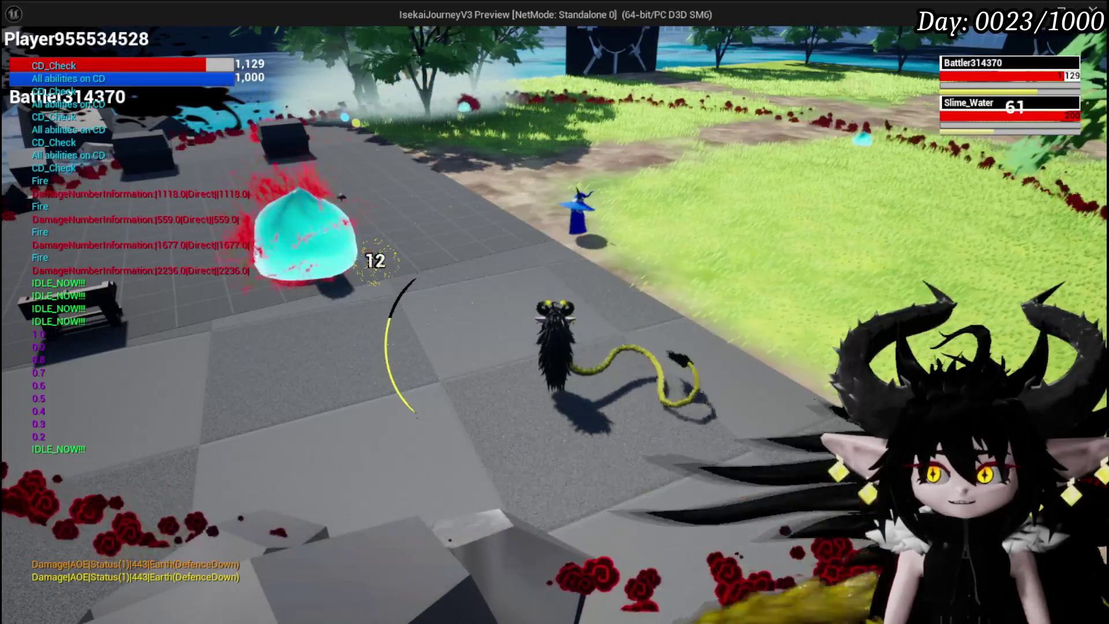
{"action": "key", "text": "Escape"}
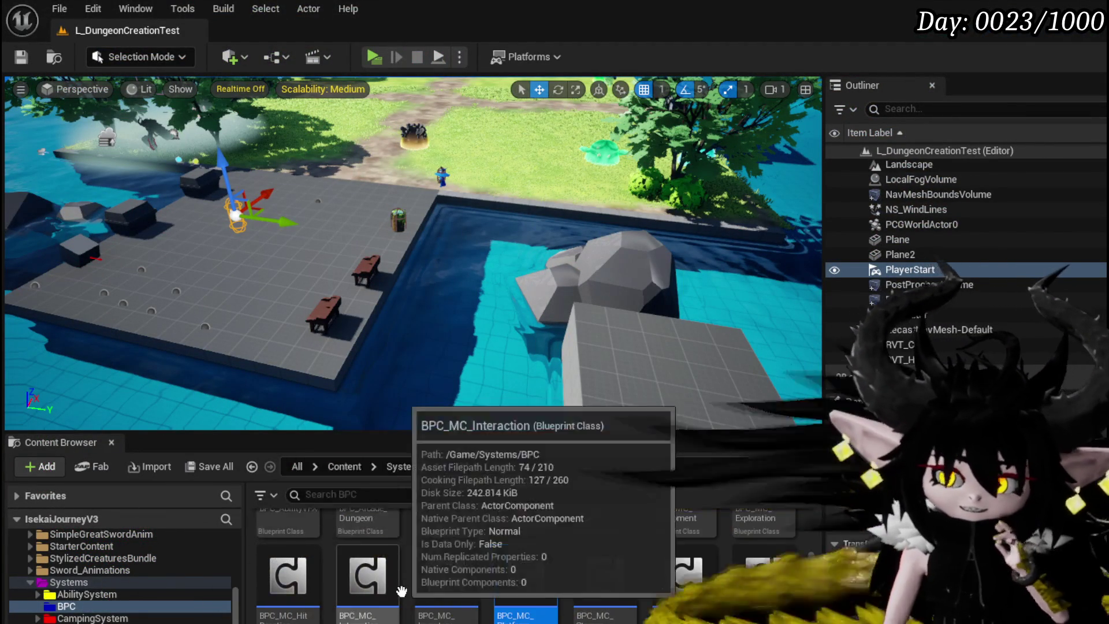
- Navigate the Content Browser back to the CombatSystem Object folder showing Battler_Object
{"action": "scroll", "coordinate": [591, 584], "scroll_direction": "up", "scroll_amount": 1}
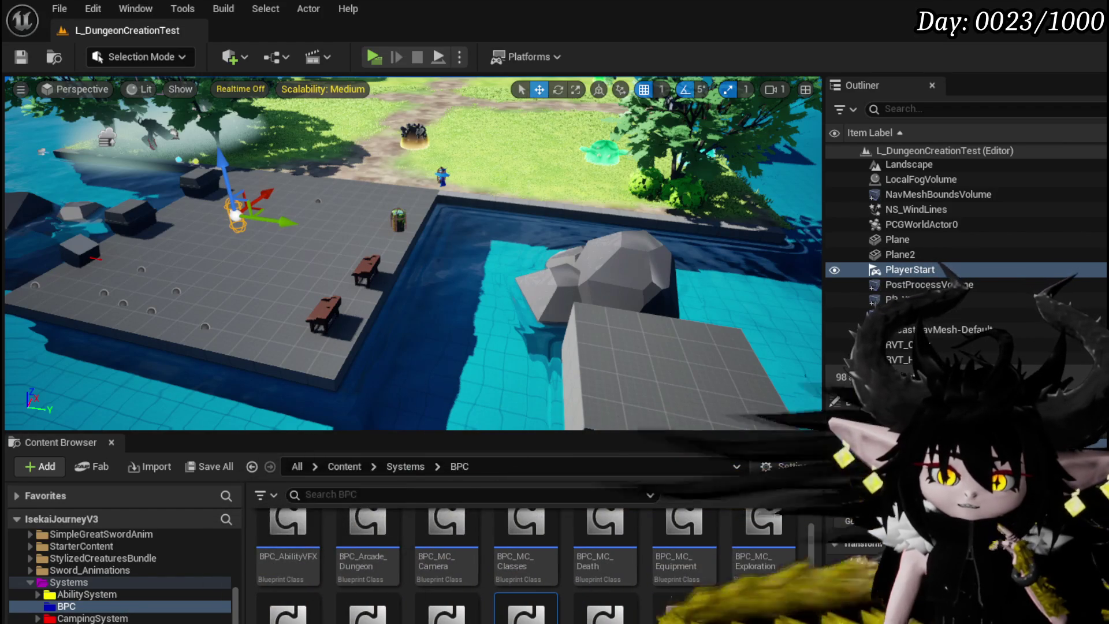
{"action": "key", "text": "alt+Left"}
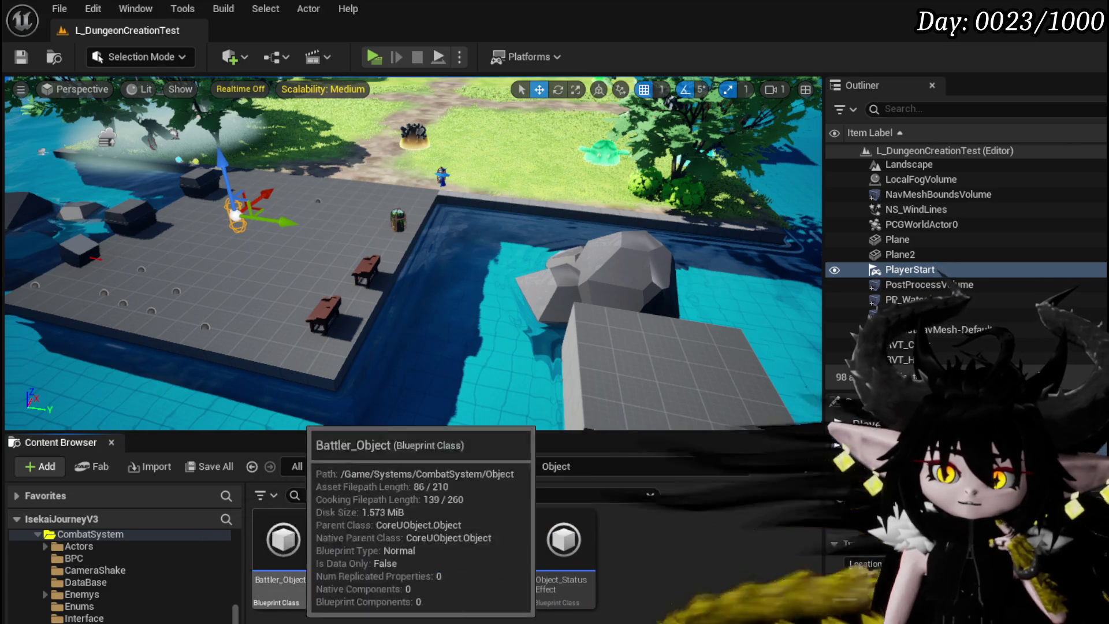
- Open Battler_Object and frame its SetOwner graph's Branch and Random Float in Range nodes
{"action": "double_click", "coordinate": [281, 569]}
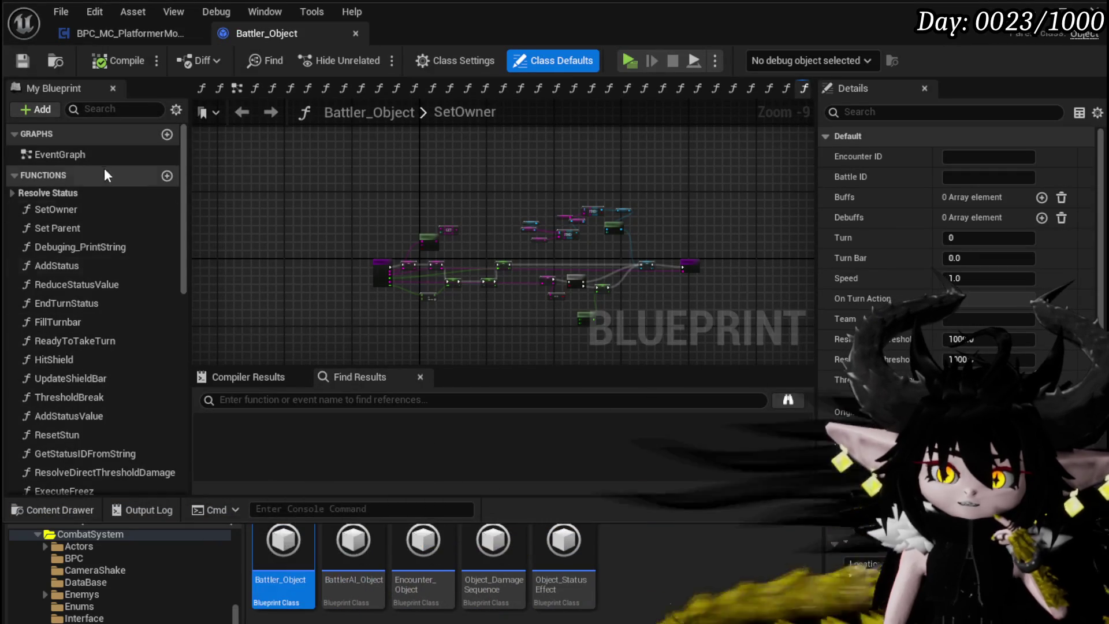
{"action": "left_click", "coordinate": [97, 216]}
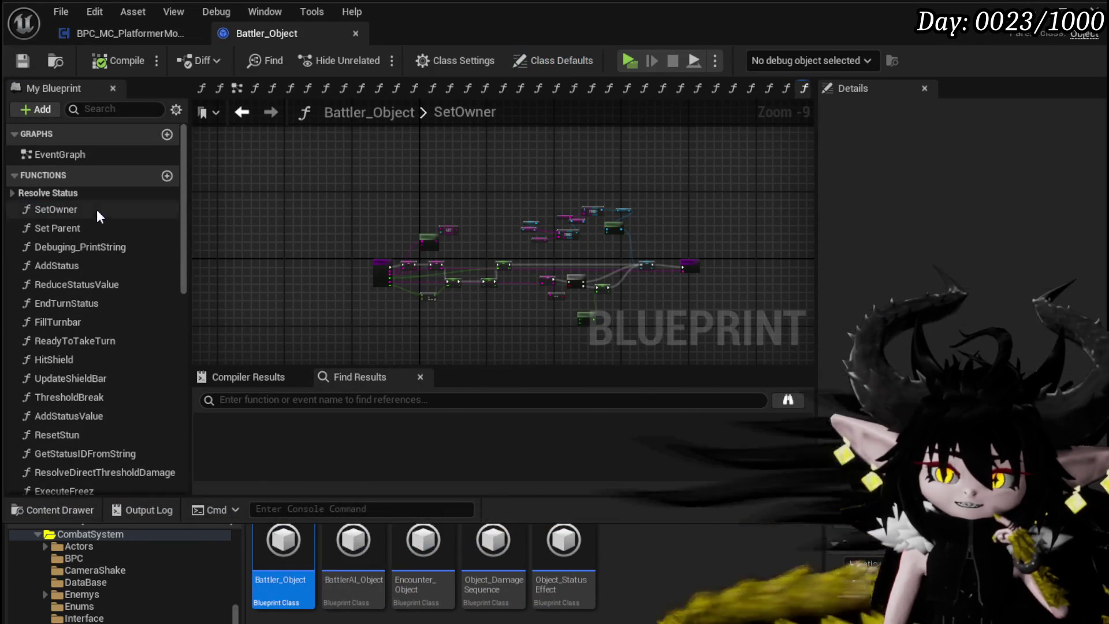
{"action": "scroll", "coordinate": [439, 268], "scroll_direction": "up", "scroll_amount": 7}
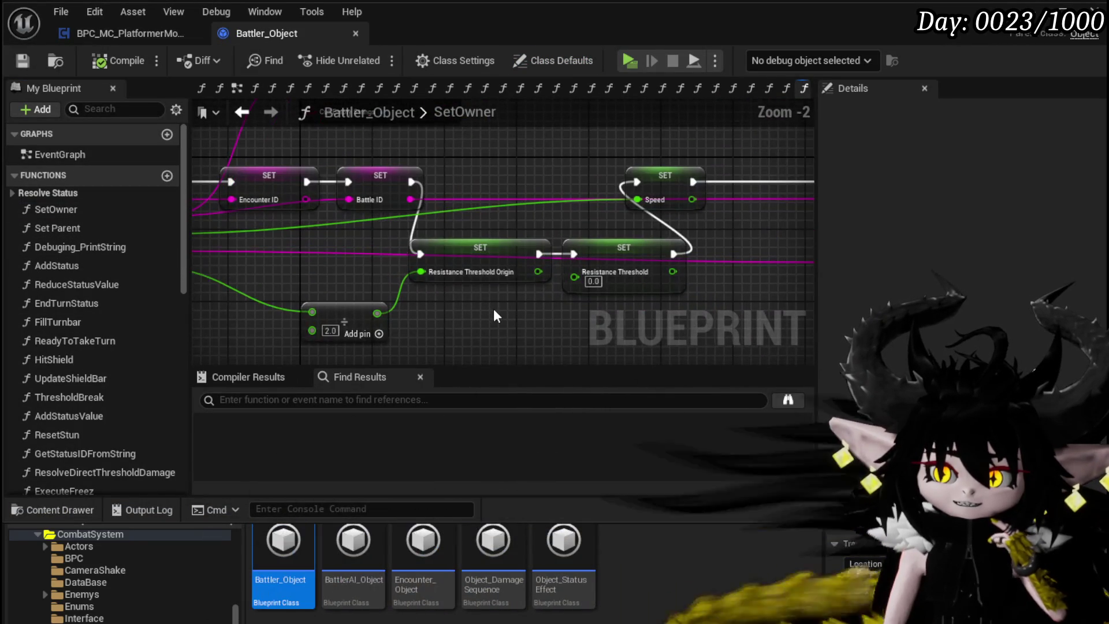
{"action": "scroll", "coordinate": [494, 316], "scroll_direction": "down", "scroll_amount": 2}
{"action": "mouse_move", "coordinate": [514, 198]}
{"action": "left_mouse_down"}
{"action": "mouse_move", "coordinate": [404, 208]}
{"action": "mouse_move", "coordinate": [458, 218]}
{"action": "mouse_move", "coordinate": [320, 135]}
{"action": "mouse_move", "coordinate": [318, 231]}
{"action": "left_mouse_up"}
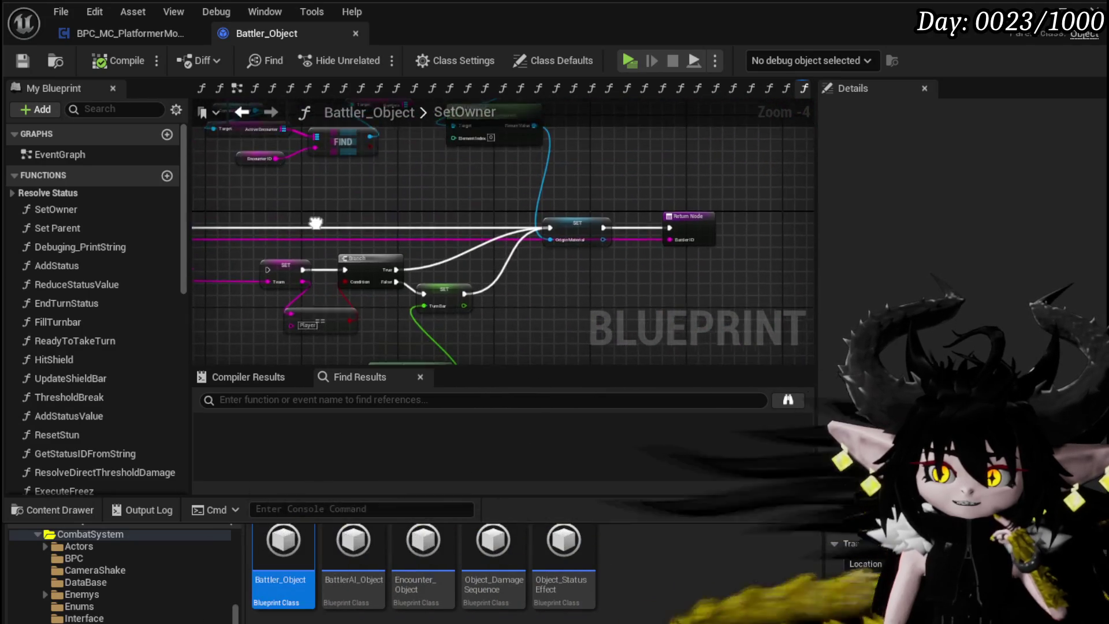
{"action": "scroll", "coordinate": [395, 240], "scroll_direction": "up", "scroll_amount": 2}
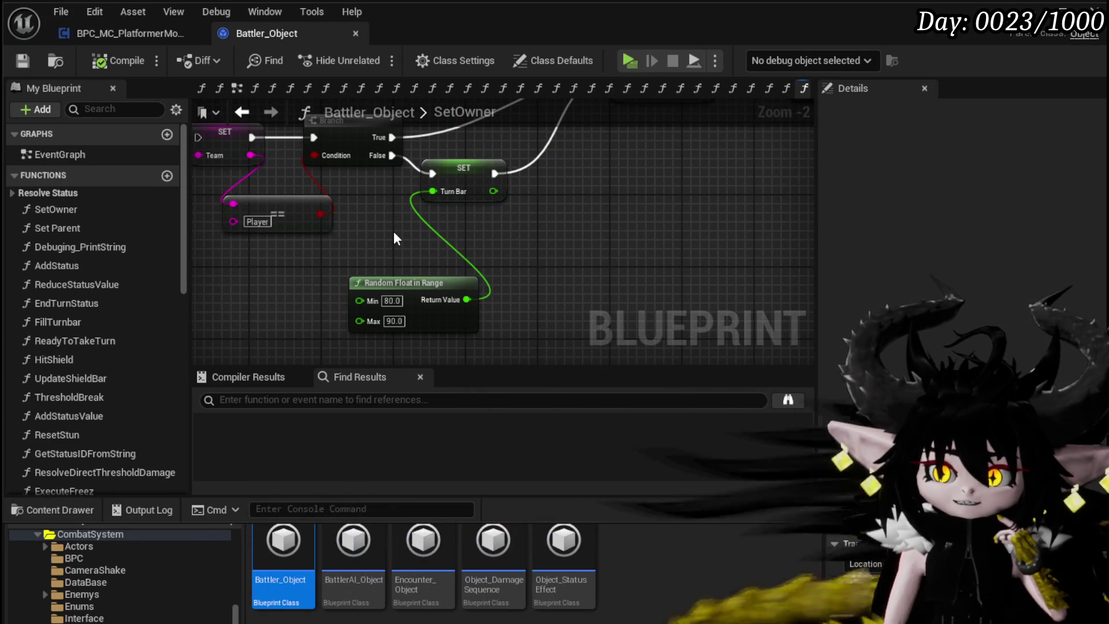
{"action": "scroll", "coordinate": [395, 238], "scroll_direction": "down", "scroll_amount": 2}
{"action": "mouse_move", "coordinate": [396, 254]}
{"action": "left_mouse_down"}
{"action": "mouse_move", "coordinate": [508, 329]}
{"action": "mouse_move", "coordinate": [562, 258]}
{"action": "mouse_move", "coordinate": [490, 264]}
{"action": "left_mouse_up"}
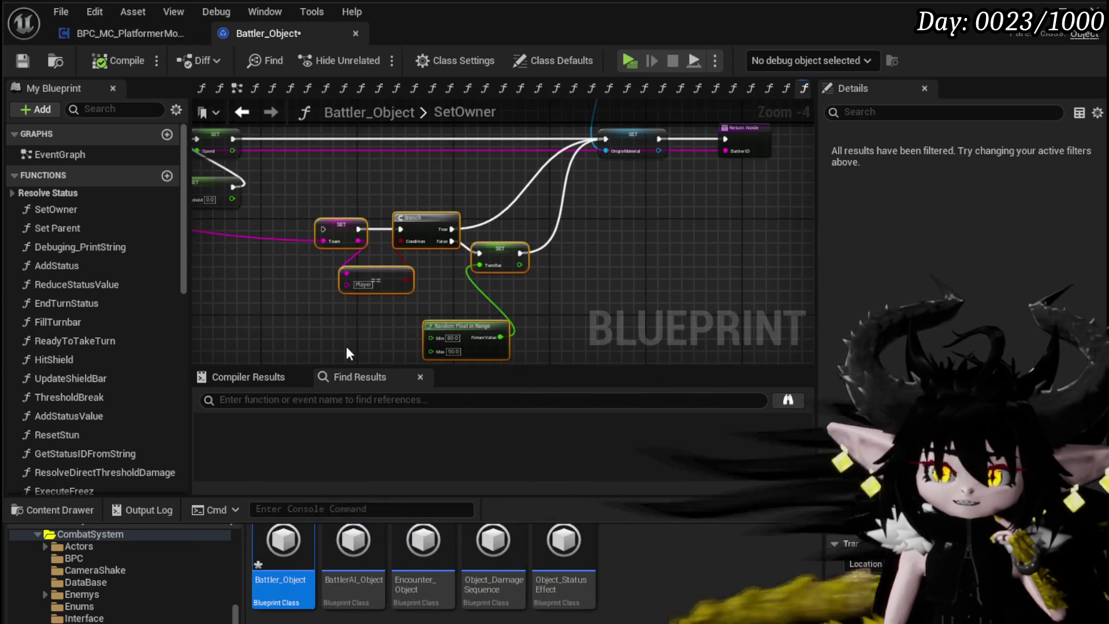
- Select the Team, Branch and Turn Bar nodes, save Battler_Object, and show the Speed setters
{"action": "left_click_drag", "start_coordinate": [345, 339], "coordinate": [485, 227]}
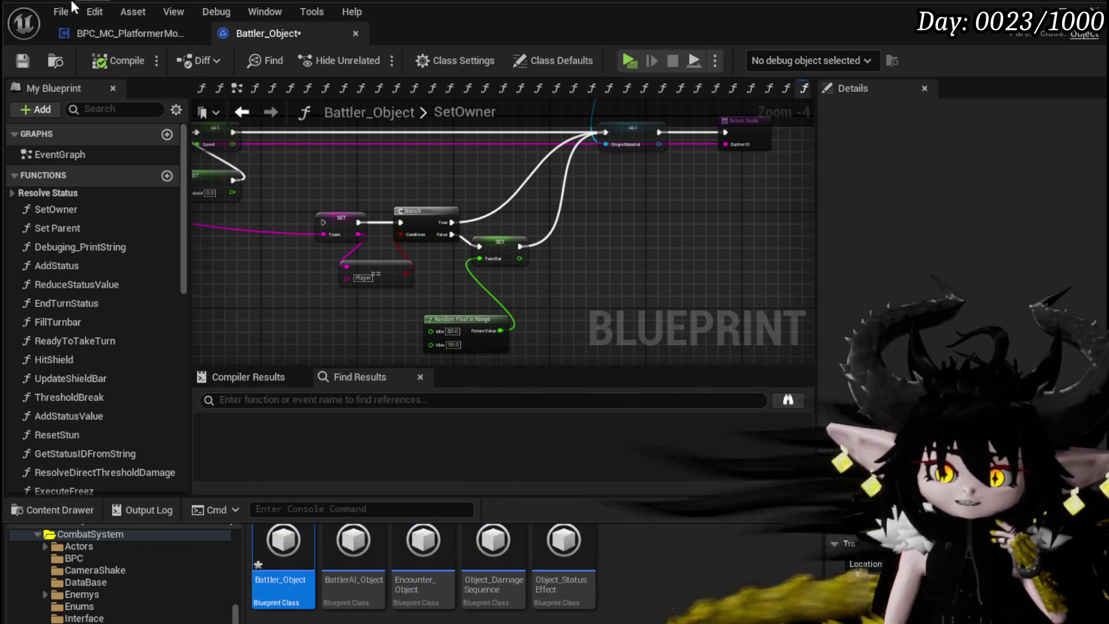
{"action": "left_click", "coordinate": [17, 67]}
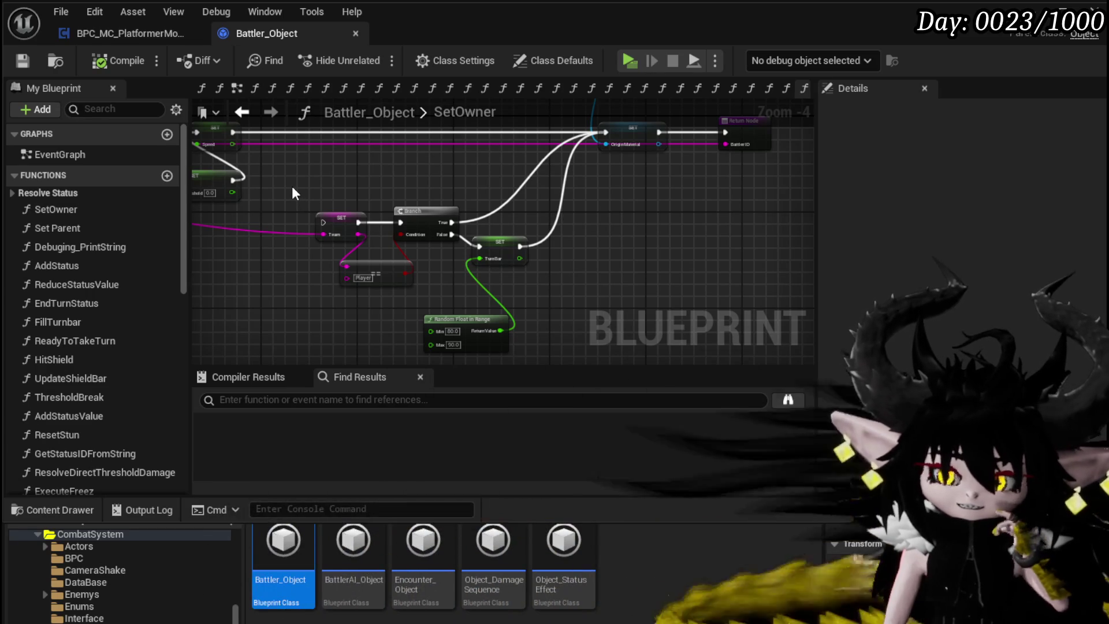
{"action": "mouse_move", "coordinate": [294, 193]}
{"action": "left_mouse_down"}
{"action": "mouse_move", "coordinate": [500, 303]}
{"action": "mouse_move", "coordinate": [439, 271]}
{"action": "mouse_move", "coordinate": [317, 255]}
{"action": "mouse_move", "coordinate": [433, 254]}
{"action": "mouse_move", "coordinate": [455, 212]}
{"action": "left_mouse_up"}
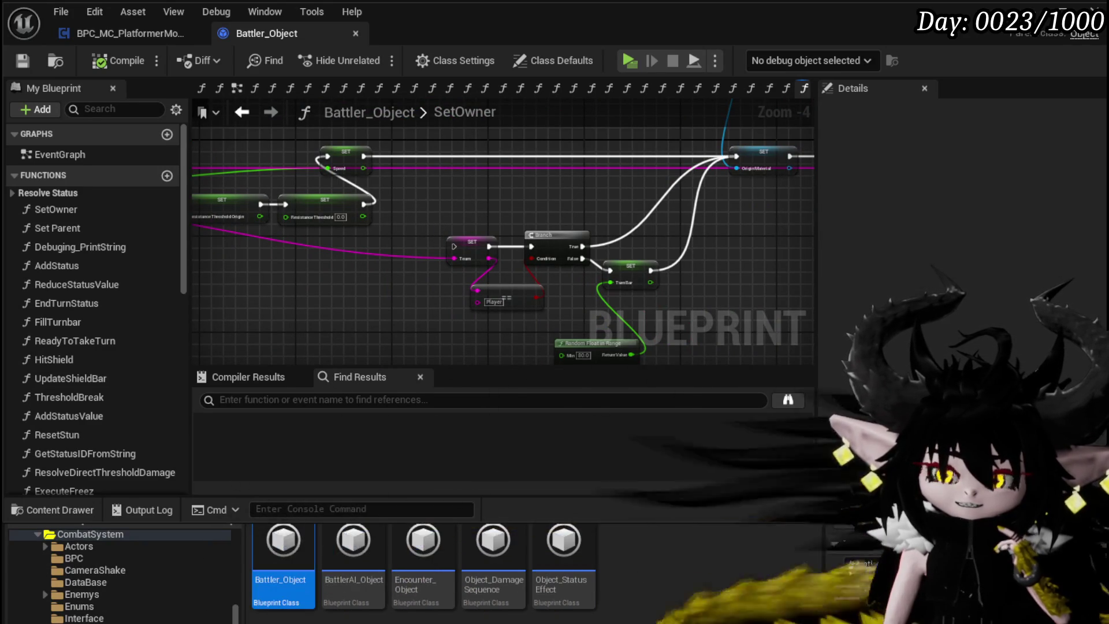
- Open Encounter_Object and pan the DamageBattler graph to bring the Perk Check node into view
{"action": "double_click", "coordinate": [435, 571]}
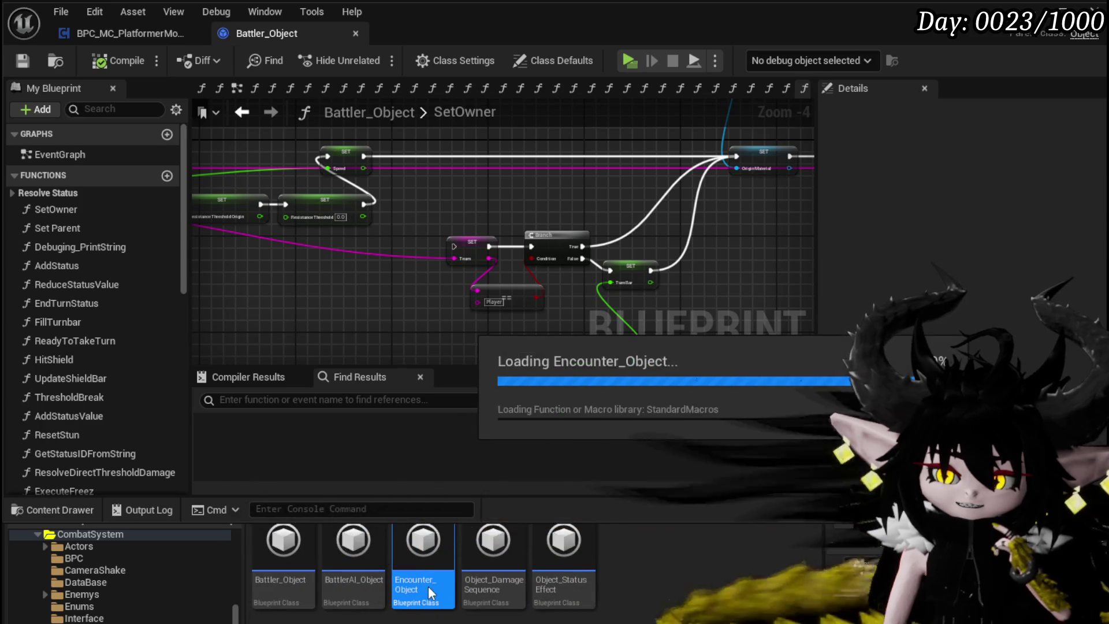
{"action": "scroll", "coordinate": [492, 272], "scroll_direction": "down", "scroll_amount": 4}
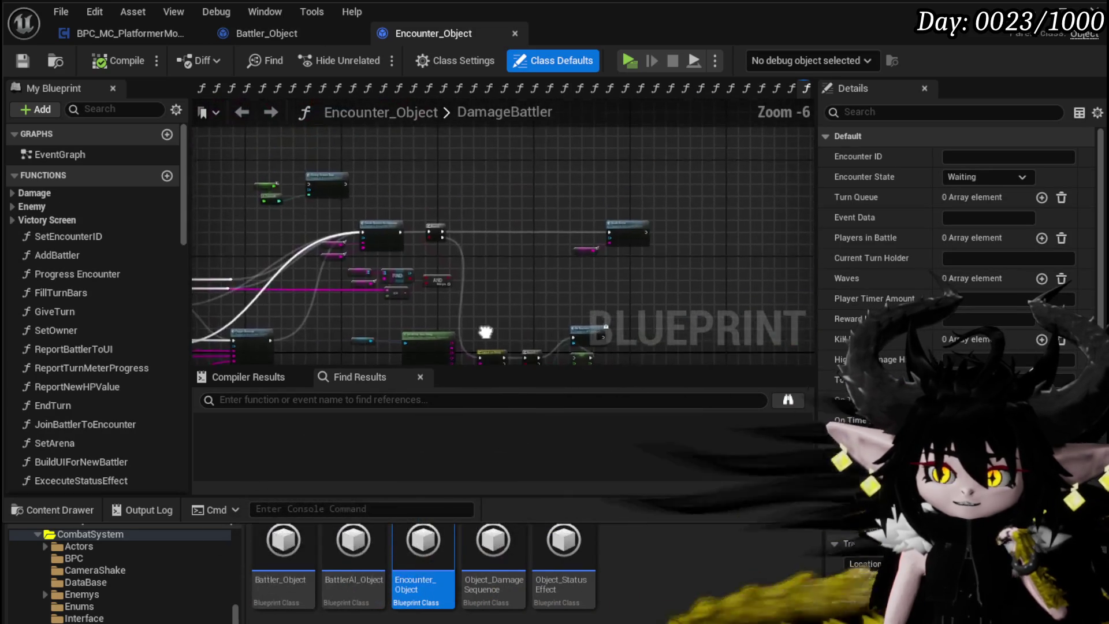
{"action": "scroll", "coordinate": [414, 284], "scroll_direction": "up", "scroll_amount": 3}
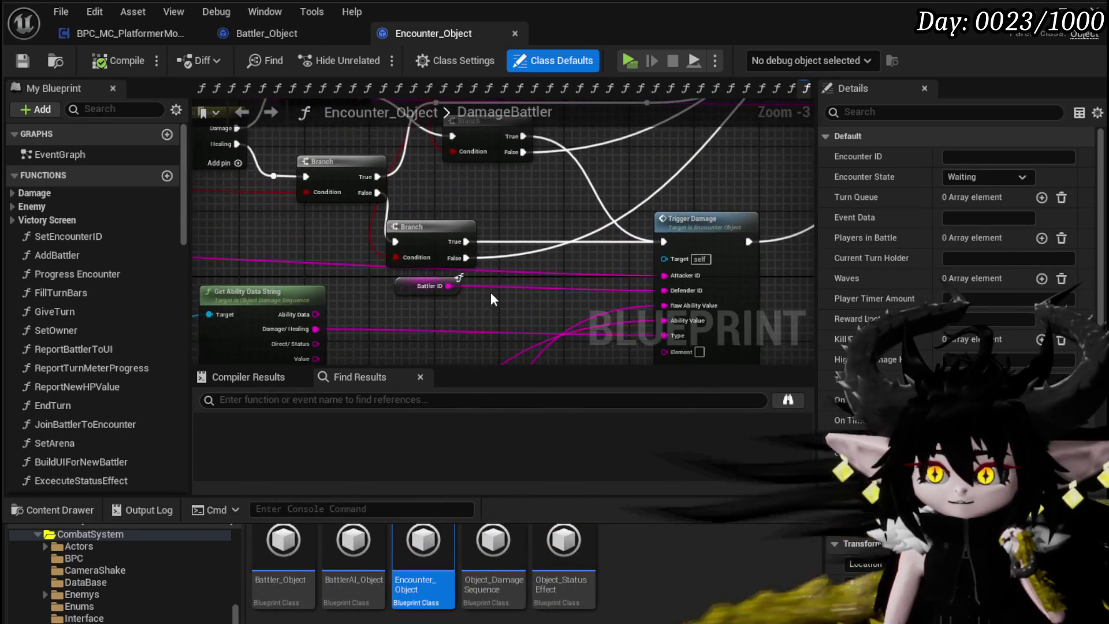
{"action": "scroll", "coordinate": [494, 298], "scroll_direction": "down", "scroll_amount": 3}
{"action": "left_click_drag", "start_coordinate": [548, 265], "coordinate": [541, 277]}
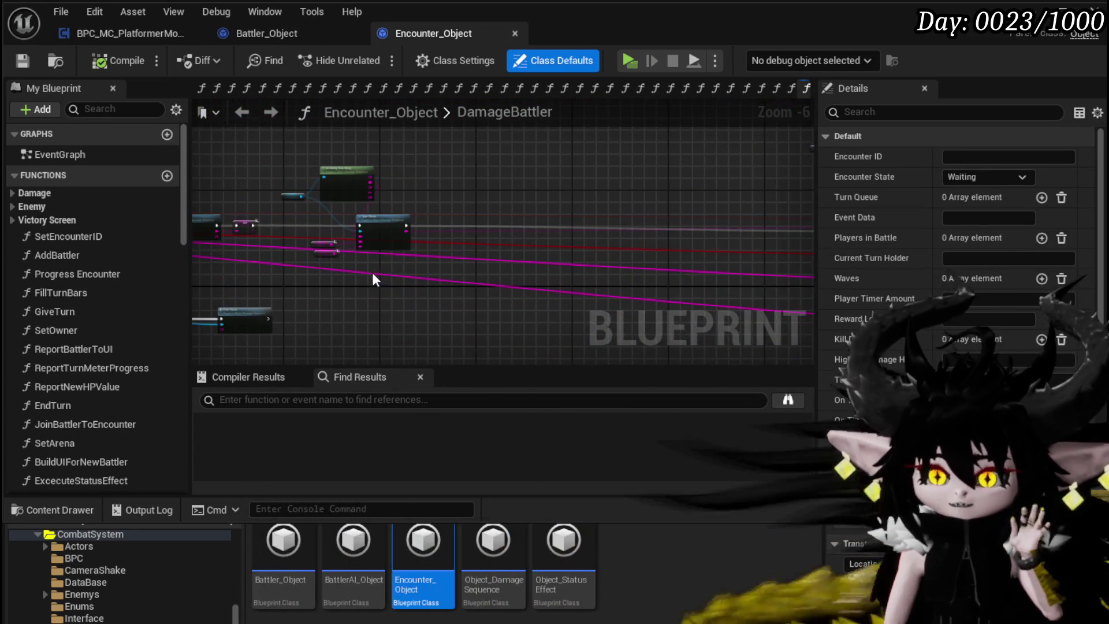
{"action": "mouse_move", "coordinate": [373, 281]}
{"action": "left_mouse_down"}
{"action": "mouse_move", "coordinate": [578, 280]}
{"action": "mouse_move", "coordinate": [507, 287]}
{"action": "left_mouse_up"}
{"action": "left_click_drag", "start_coordinate": [376, 286], "coordinate": [484, 280]}
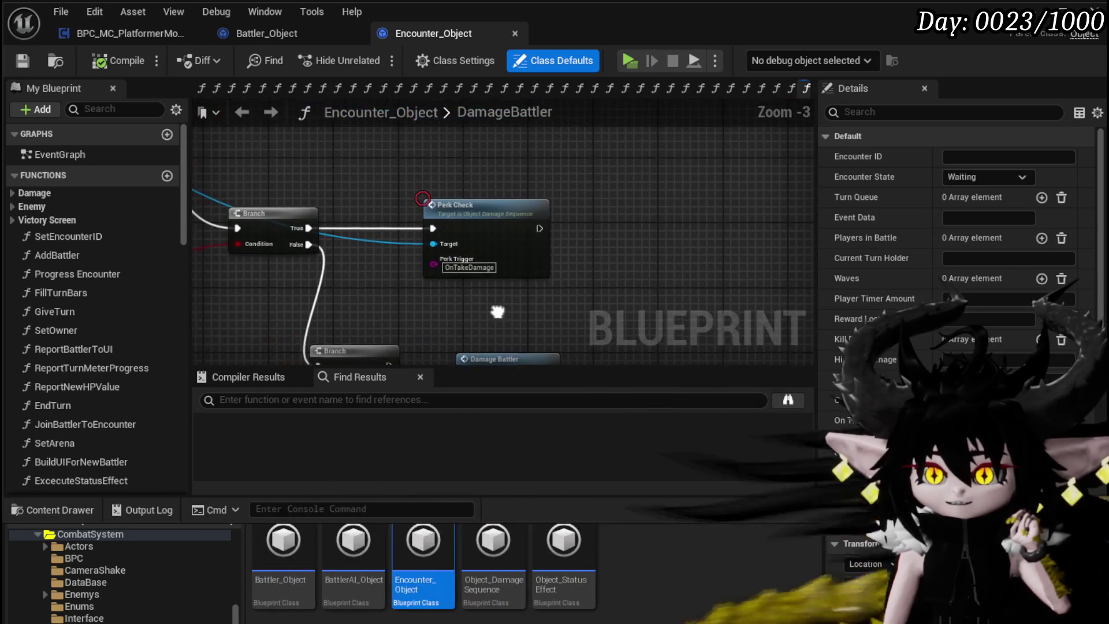
- Open the AddBattler function graph and center the SET, ADD and Set Battle ID nodes
{"action": "double_click", "coordinate": [92, 257]}
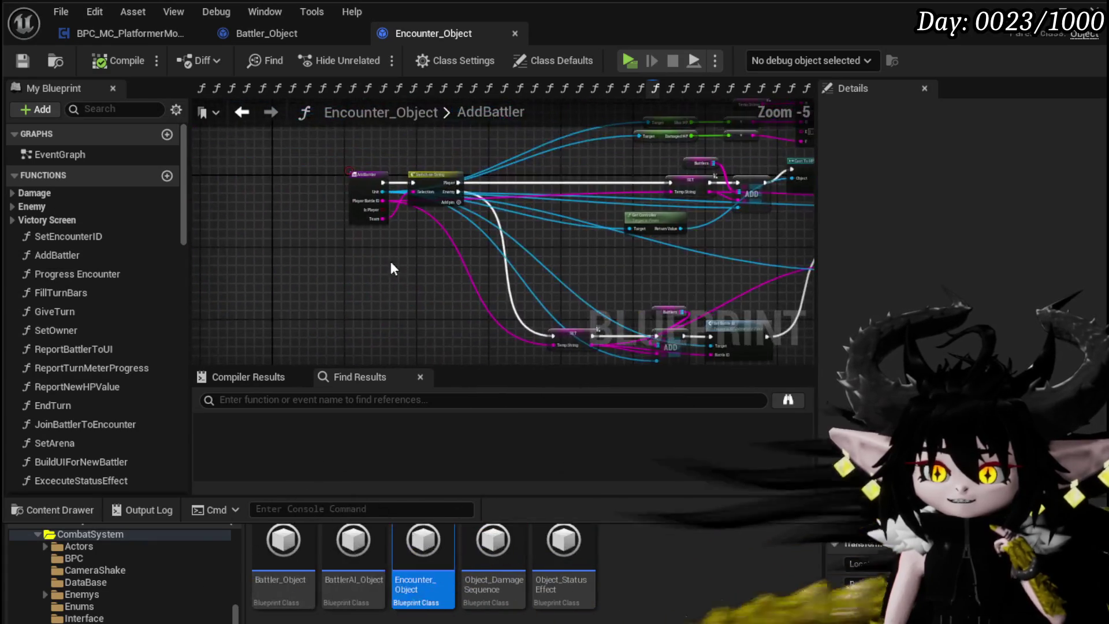
{"action": "left_click_drag", "start_coordinate": [404, 190], "coordinate": [366, 123]}
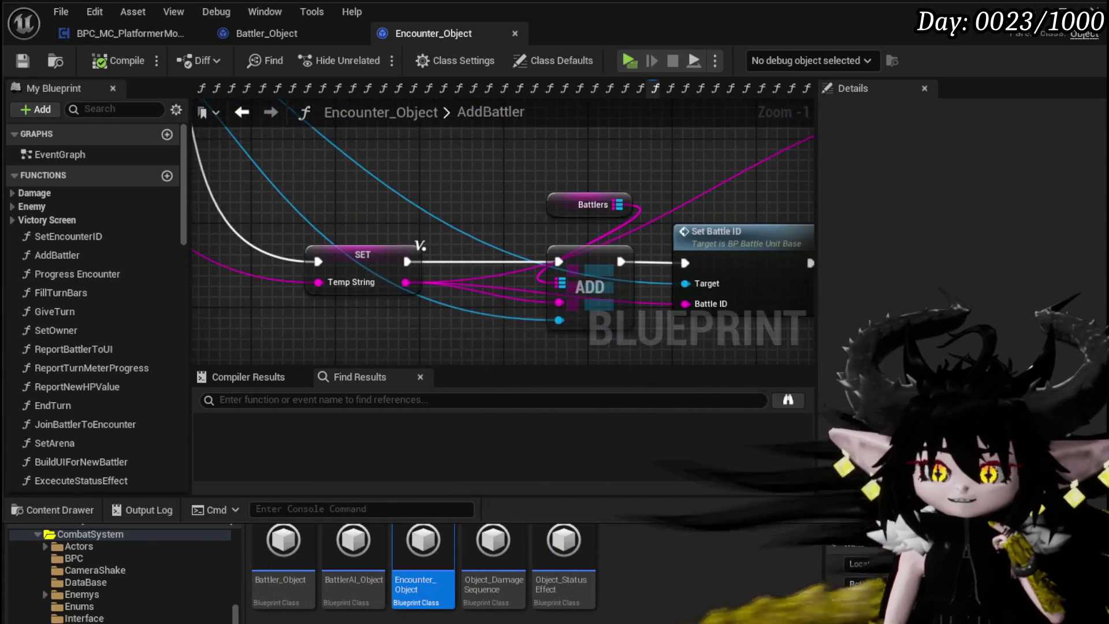
{"action": "scroll", "coordinate": [737, 148], "scroll_direction": "down", "scroll_amount": 2}
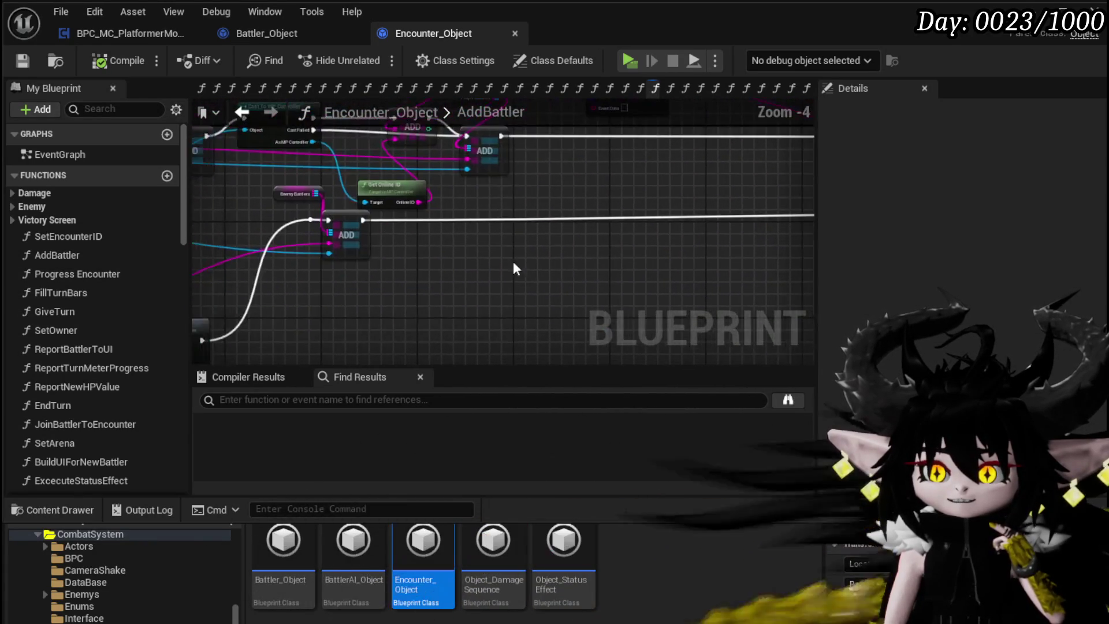
{"action": "left_click_drag", "start_coordinate": [737, 148], "coordinate": [799, 155]}
- Open Set Battle ID in BP_BattleUnit_Base, go back, and return to Encounter_Object's AddBattler graph
{"action": "left_click", "coordinate": [362, 241]}
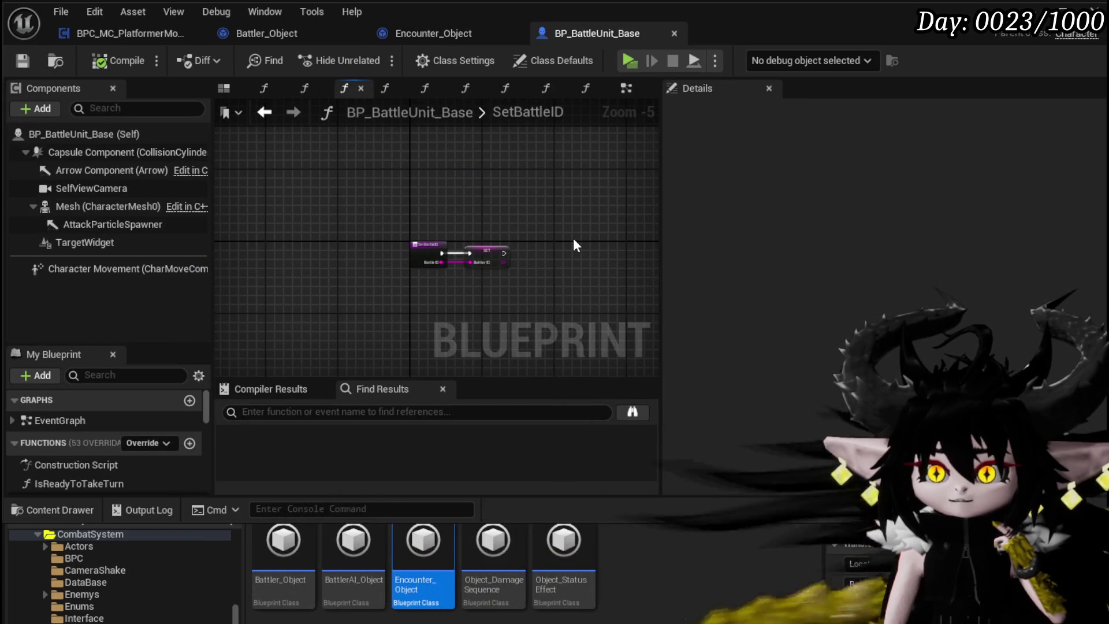
{"action": "left_click", "coordinate": [266, 116]}
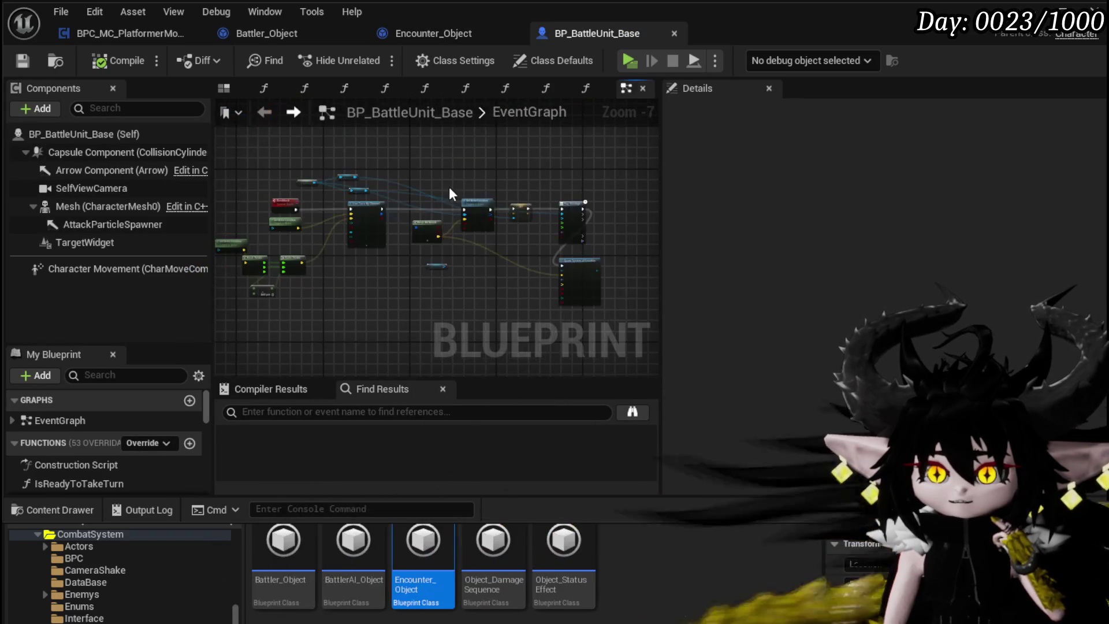
{"action": "left_click", "coordinate": [445, 40]}
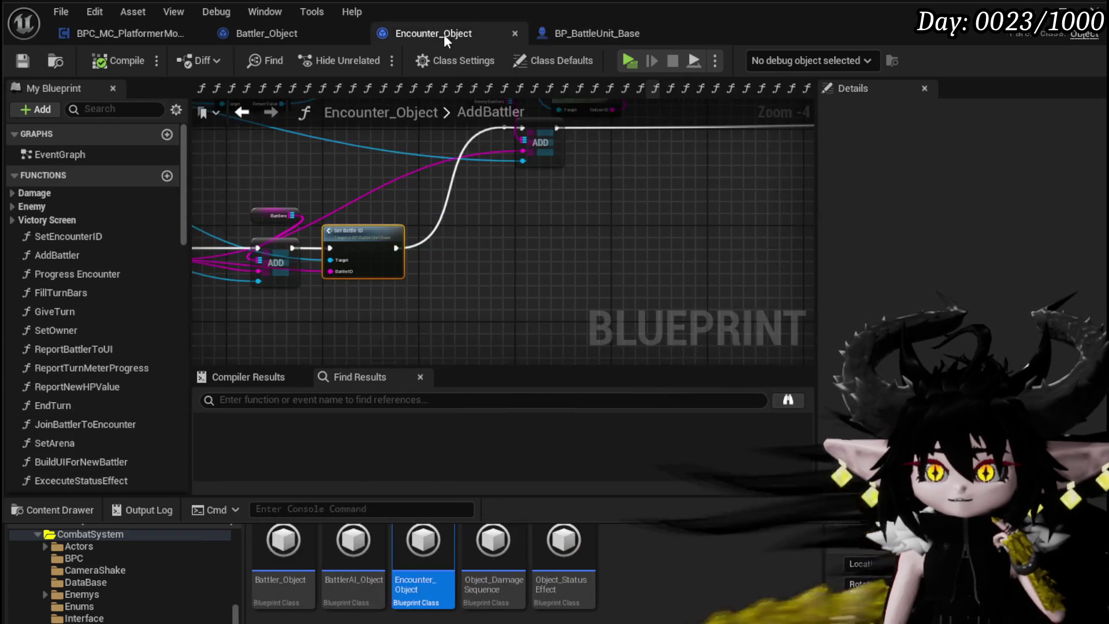
{"action": "mouse_move", "coordinate": [477, 275]}
{"action": "left_mouse_down"}
{"action": "mouse_move", "coordinate": [375, 294]}
{"action": "mouse_move", "coordinate": [378, 346]}
{"action": "mouse_move", "coordinate": [439, 277]}
{"action": "mouse_move", "coordinate": [519, 265]}
{"action": "left_mouse_up"}
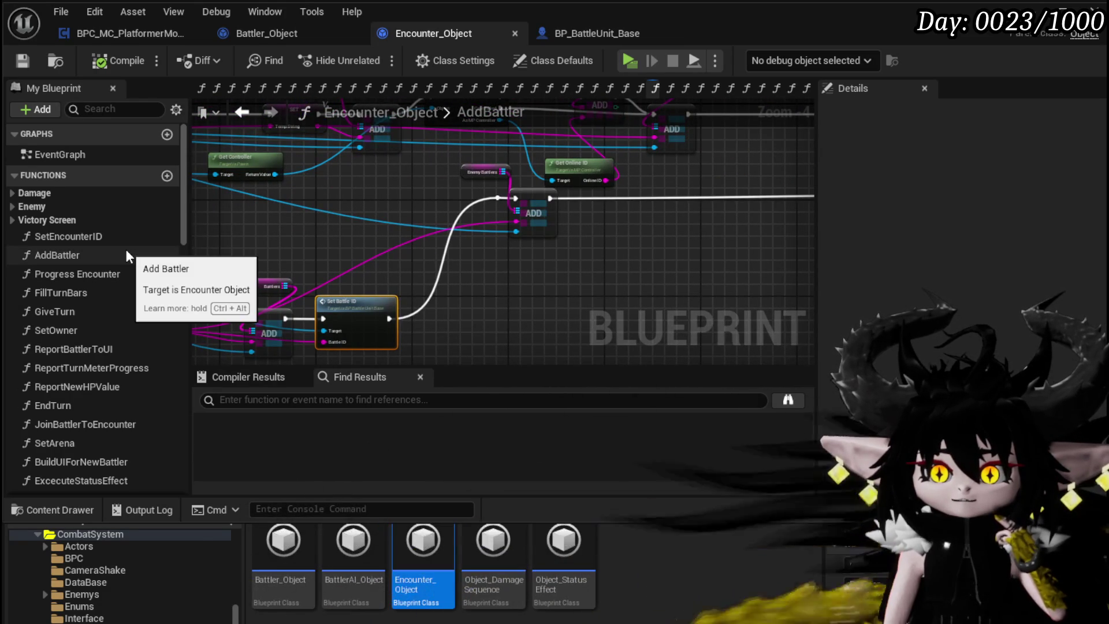
{"action": "scroll", "coordinate": [128, 256], "scroll_direction": "down", "scroll_amount": 4}
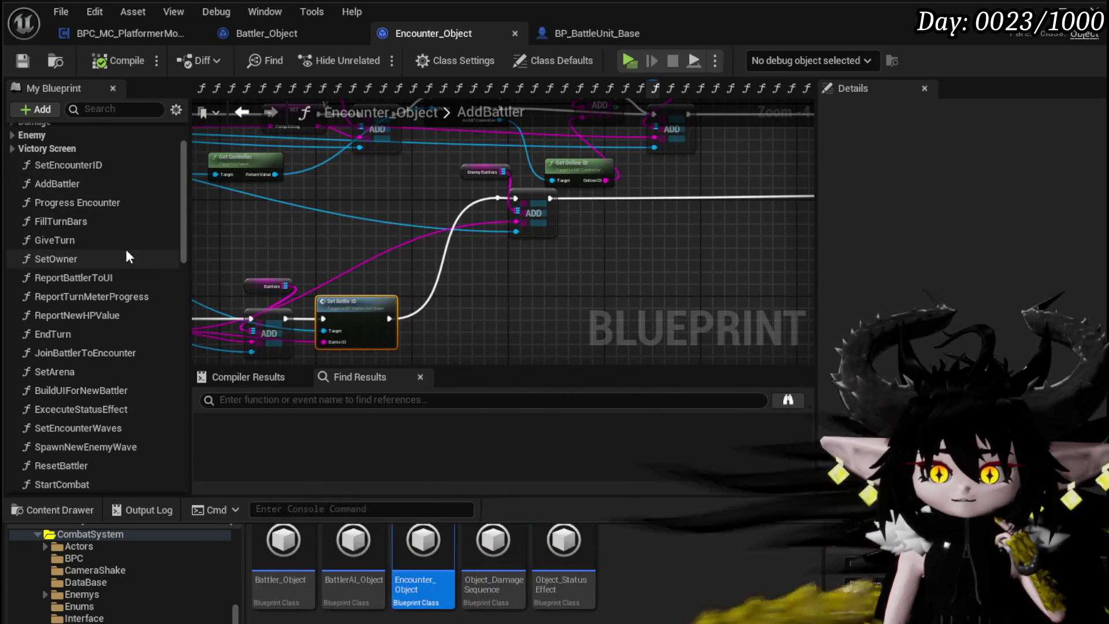
{"action": "scroll", "coordinate": [128, 256], "scroll_direction": "down", "scroll_amount": 12}
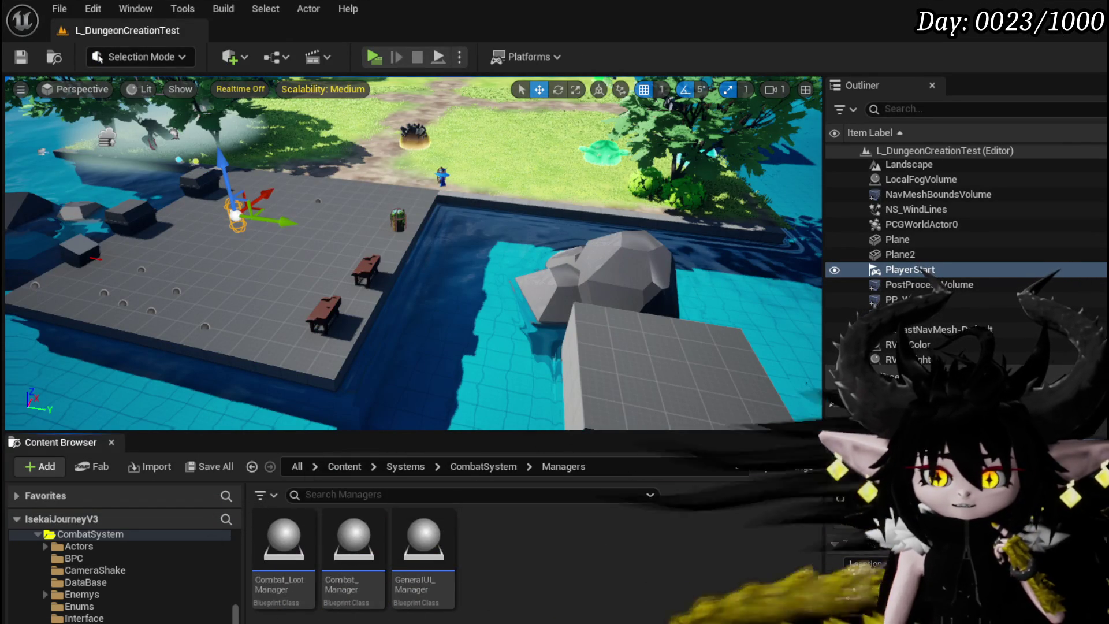
- Open Combat_Manager, close the Content Drawer and drag the splitter to enlarge the function list
{"action": "double_click", "coordinate": [354, 532]}
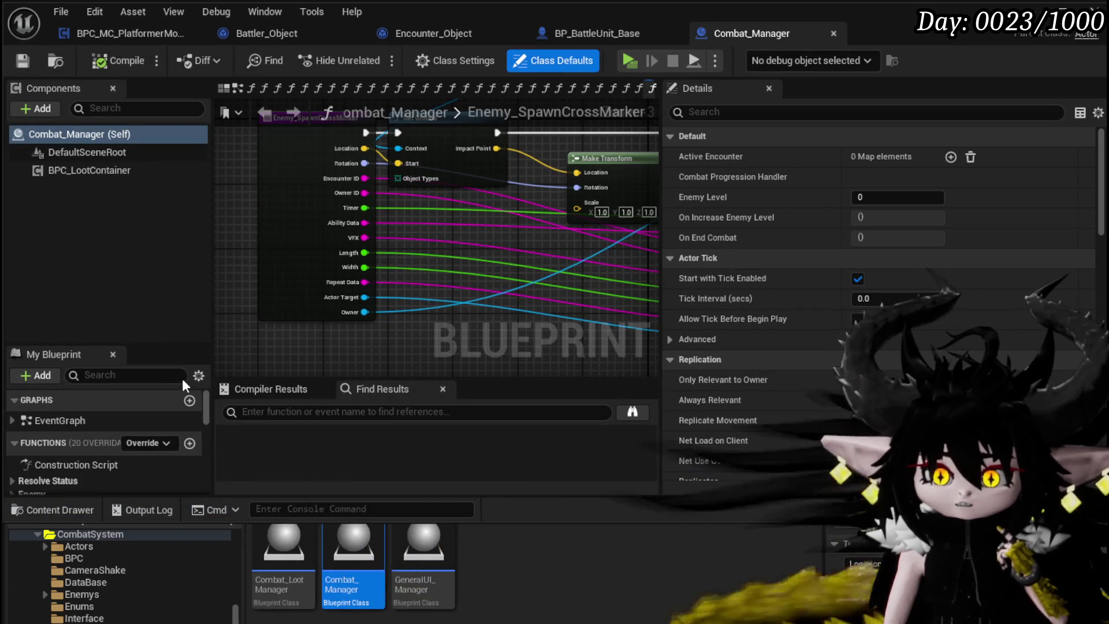
{"action": "scroll", "coordinate": [88, 426], "scroll_direction": "down", "scroll_amount": 5}
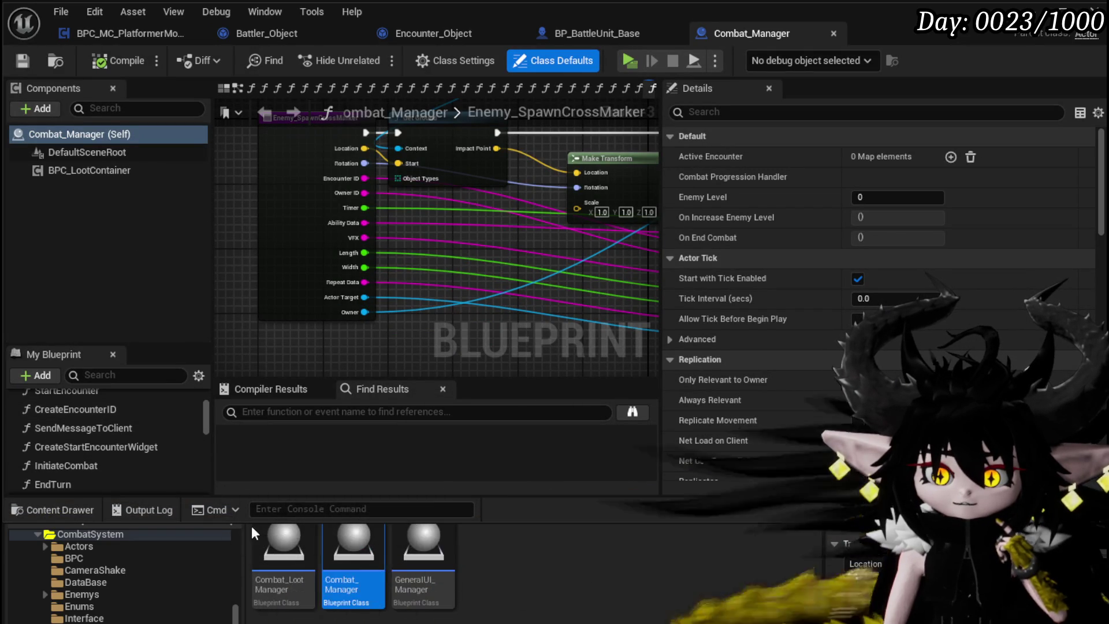
{"action": "left_click", "coordinate": [254, 456]}
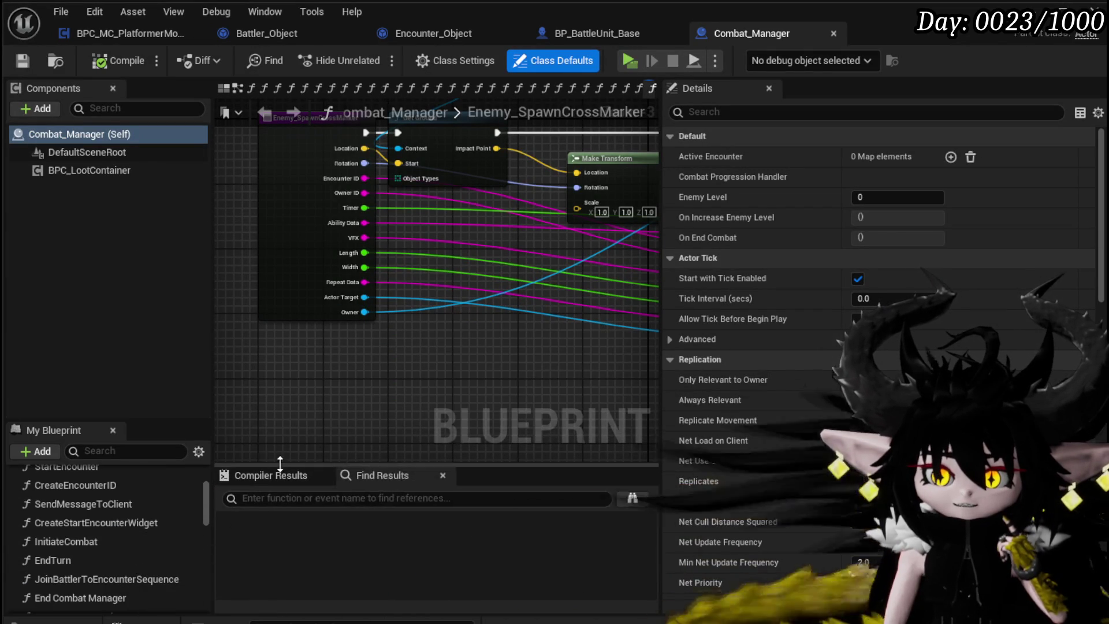
{"action": "left_click_drag", "start_coordinate": [141, 418], "coordinate": [140, 323]}
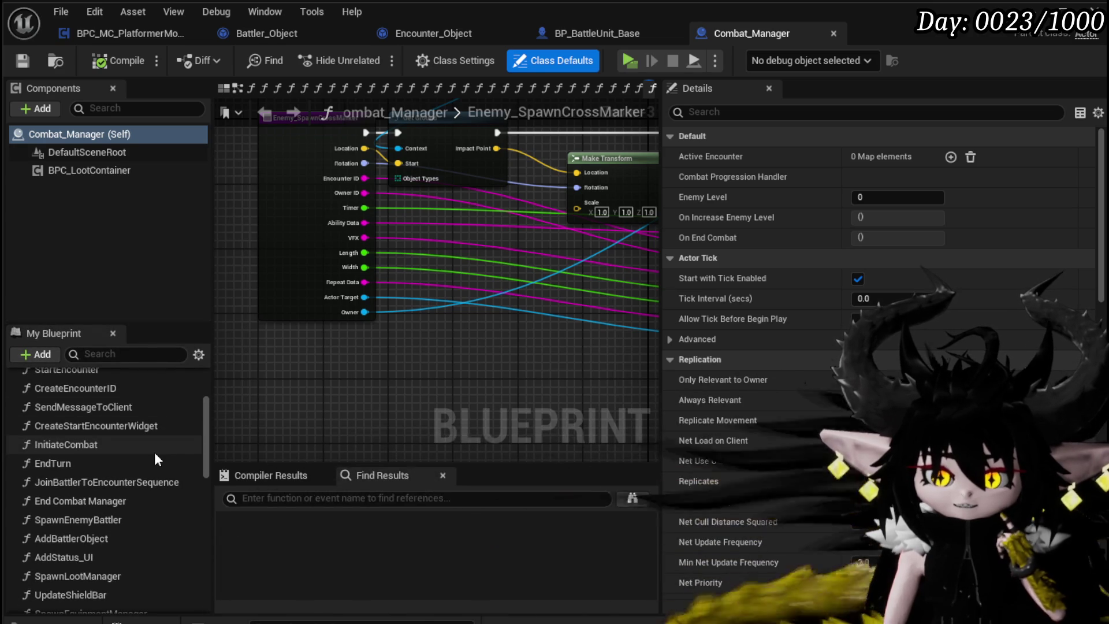
- Open the SpawnEnemyBattler graph and nudge the Break S Battler Info node left and down
{"action": "double_click", "coordinate": [123, 520]}
{"action": "left_click_drag", "start_coordinate": [449, 330], "coordinate": [564, 347]}
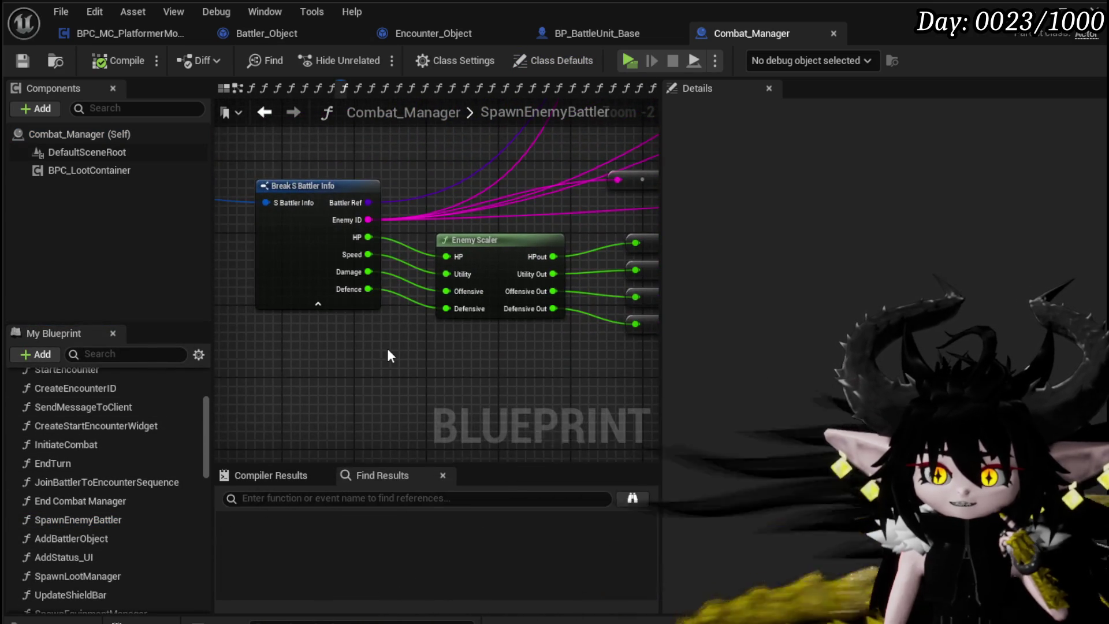
{"action": "scroll", "coordinate": [393, 364], "scroll_direction": "down", "scroll_amount": 2}
{"action": "scroll", "coordinate": [401, 376], "scroll_direction": "up", "scroll_amount": 1}
{"action": "left_click_drag", "start_coordinate": [290, 370], "coordinate": [377, 199]}
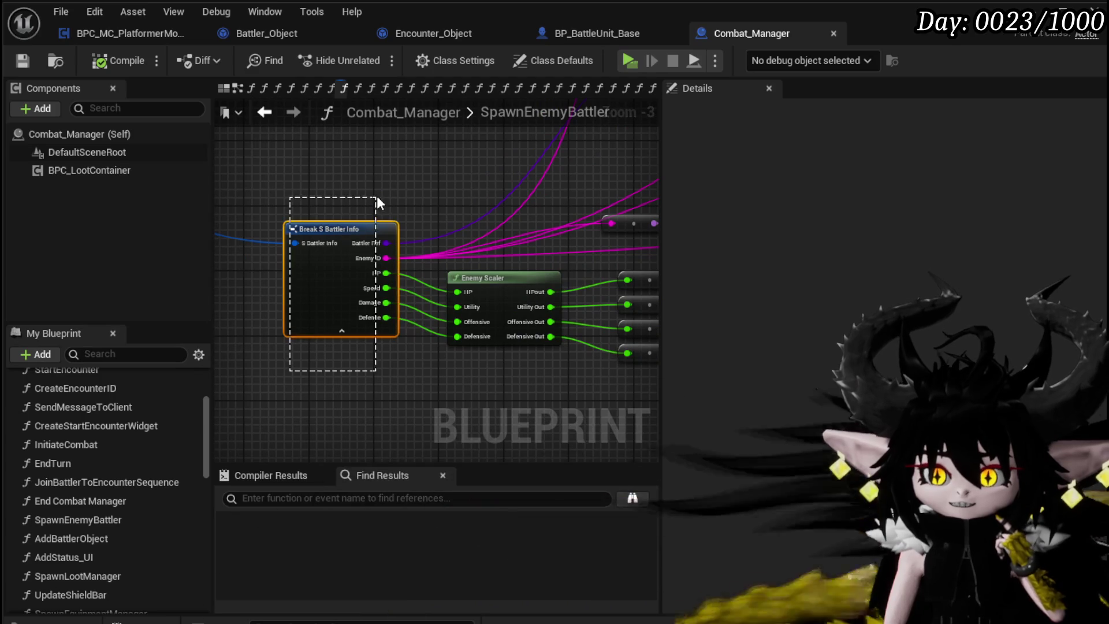
{"action": "left_click_drag", "start_coordinate": [339, 241], "coordinate": [311, 254]}
{"action": "left_click", "coordinate": [375, 196]}
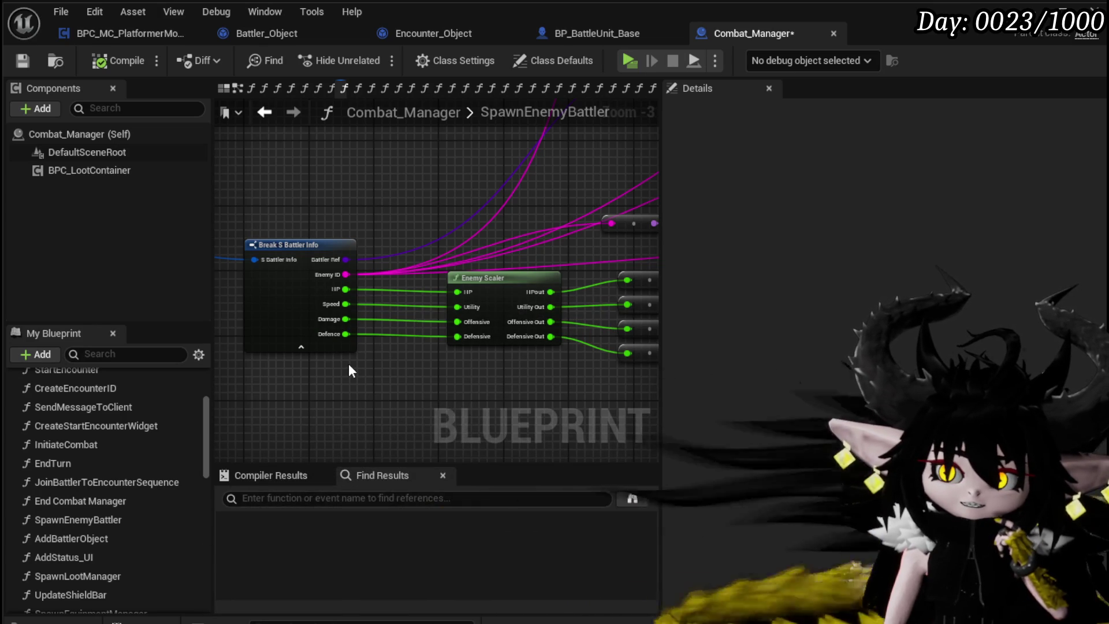
{"action": "scroll", "coordinate": [348, 363], "scroll_direction": "down", "scroll_amount": 2}
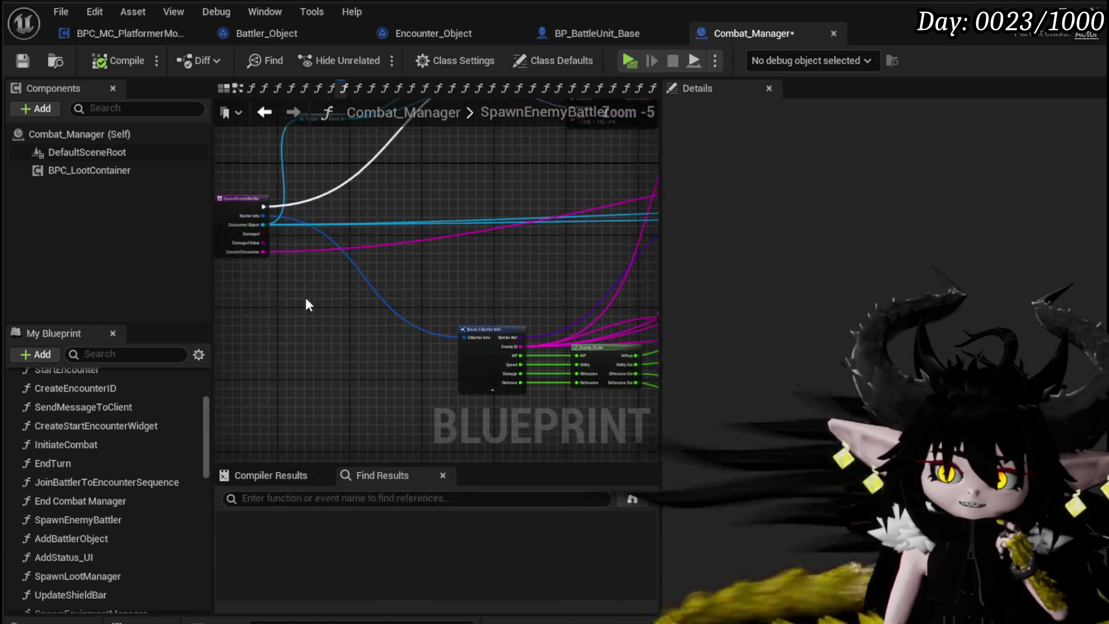
{"action": "scroll", "coordinate": [355, 317], "scroll_direction": "up", "scroll_amount": 2}
{"action": "scroll", "coordinate": [354, 323], "scroll_direction": "up", "scroll_amount": 1}
{"action": "left_click_drag", "start_coordinate": [355, 323], "coordinate": [337, 378]}
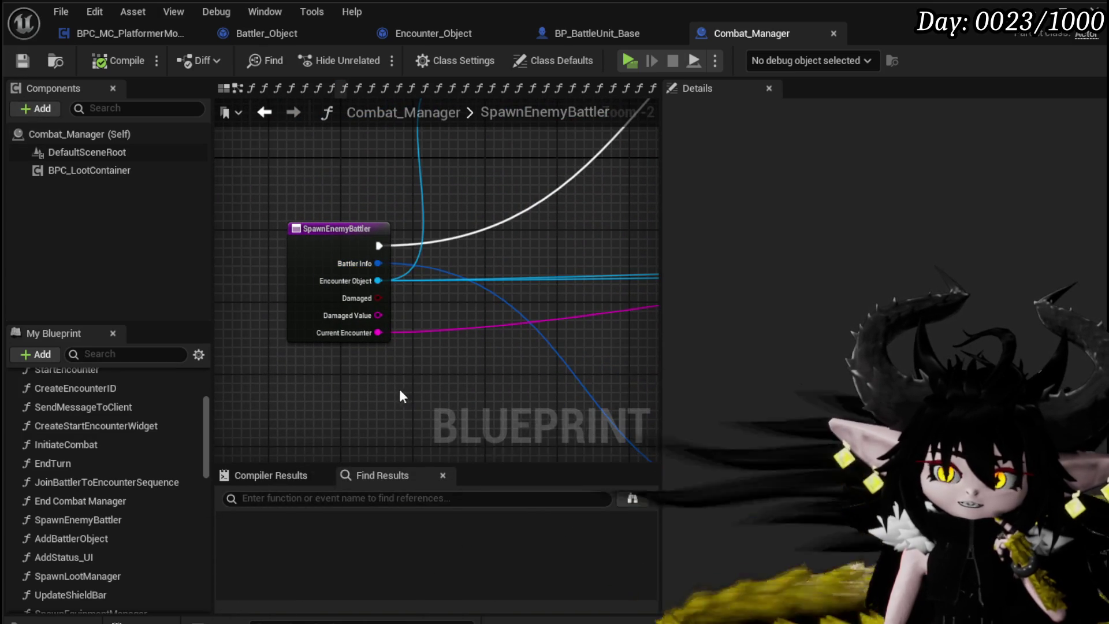
{"action": "left_click_drag", "start_coordinate": [399, 389], "coordinate": [367, 346]}
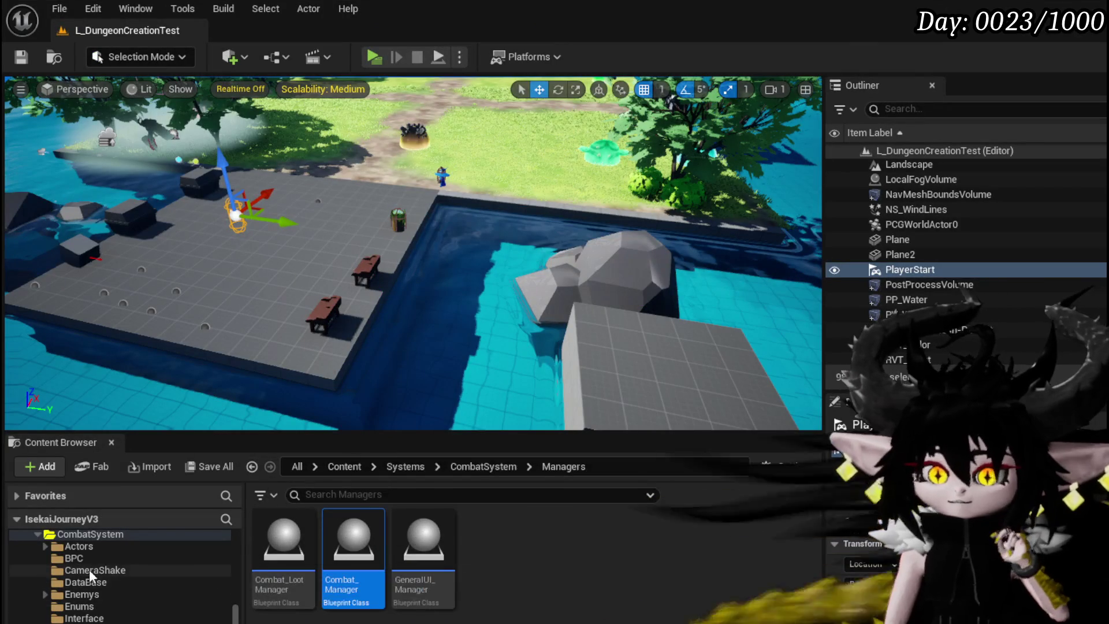
- Inspect the DT_BattlerInfo data table from the DataBase folder, then close its tab
{"action": "left_click", "coordinate": [94, 581]}
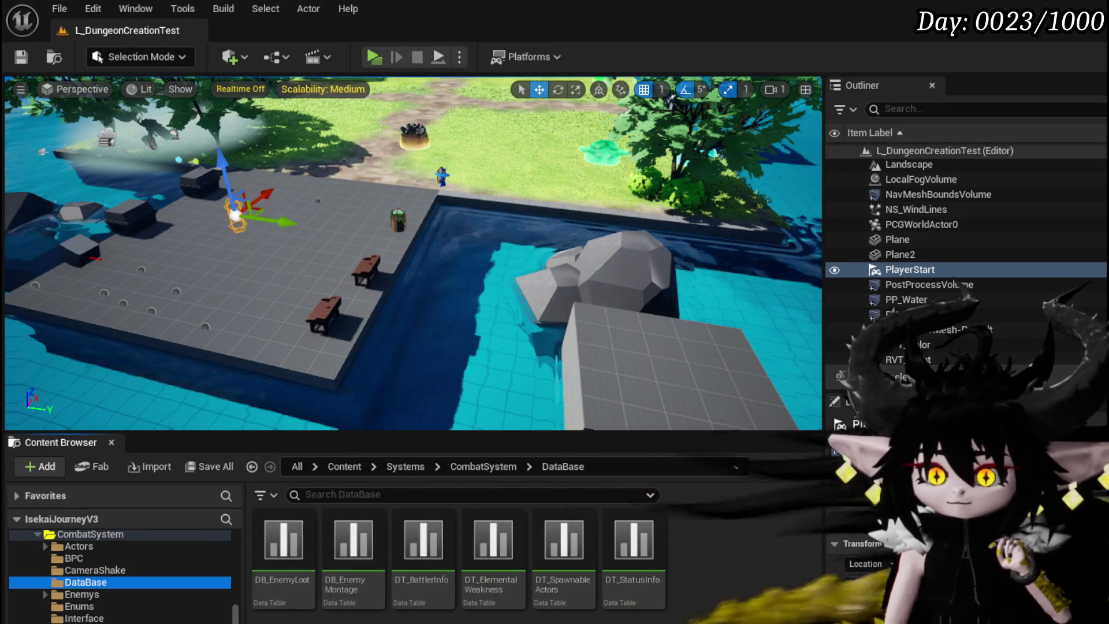
{"action": "double_click", "coordinate": [424, 549]}
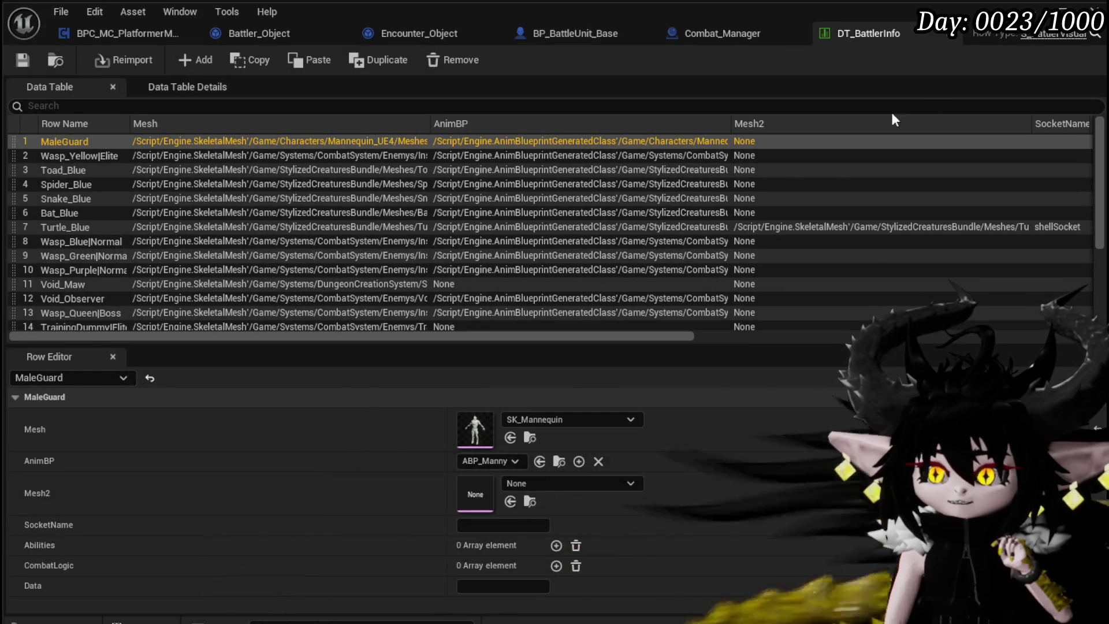
{"action": "left_click", "coordinate": [957, 32]}
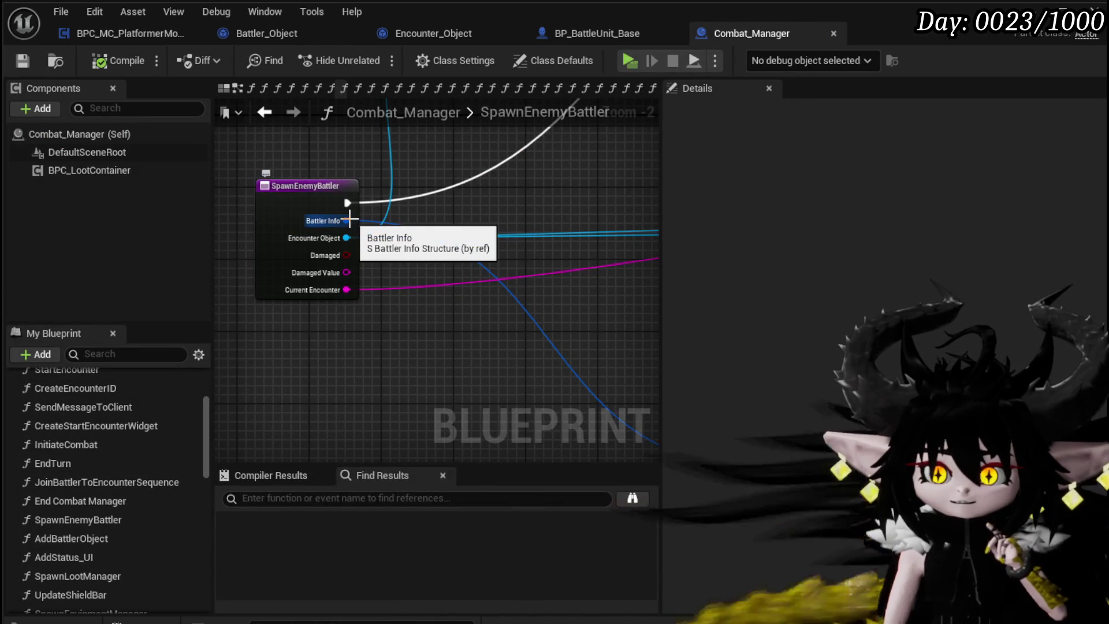
- Select the Break S Battler Info node and check its Pin Options in Details
{"action": "mouse_move", "coordinate": [350, 220]}
{"action": "left_mouse_down"}
{"action": "mouse_move", "coordinate": [300, 250]}
{"action": "mouse_move", "coordinate": [357, 304]}
{"action": "mouse_move", "coordinate": [195, 224]}
{"action": "left_mouse_up"}
{"action": "left_click", "coordinate": [341, 257]}
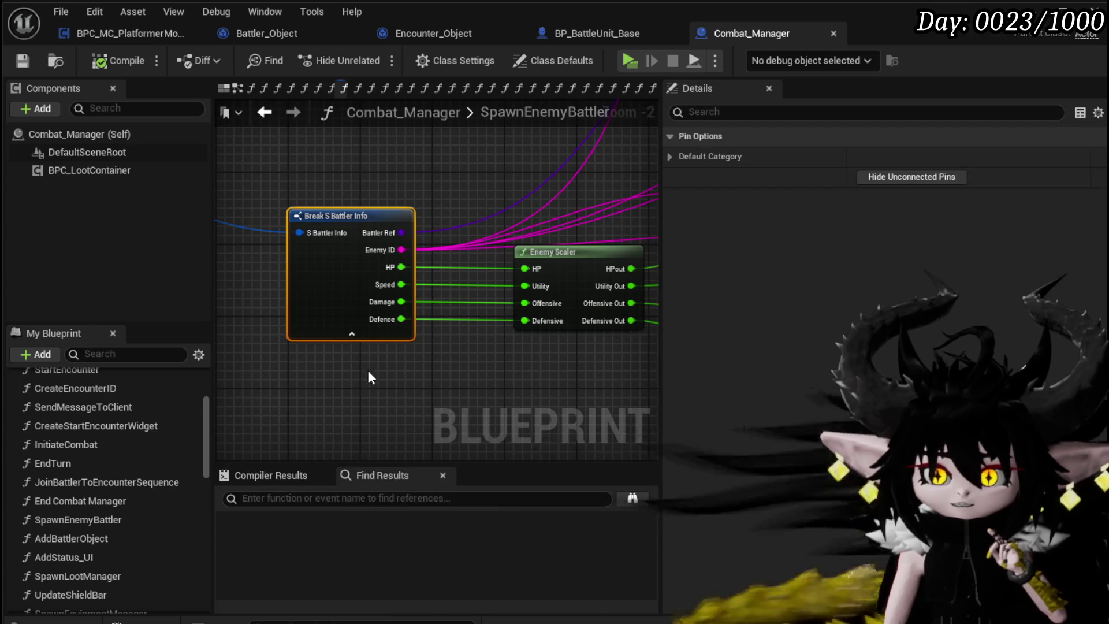
{"action": "left_click", "coordinate": [670, 157]}
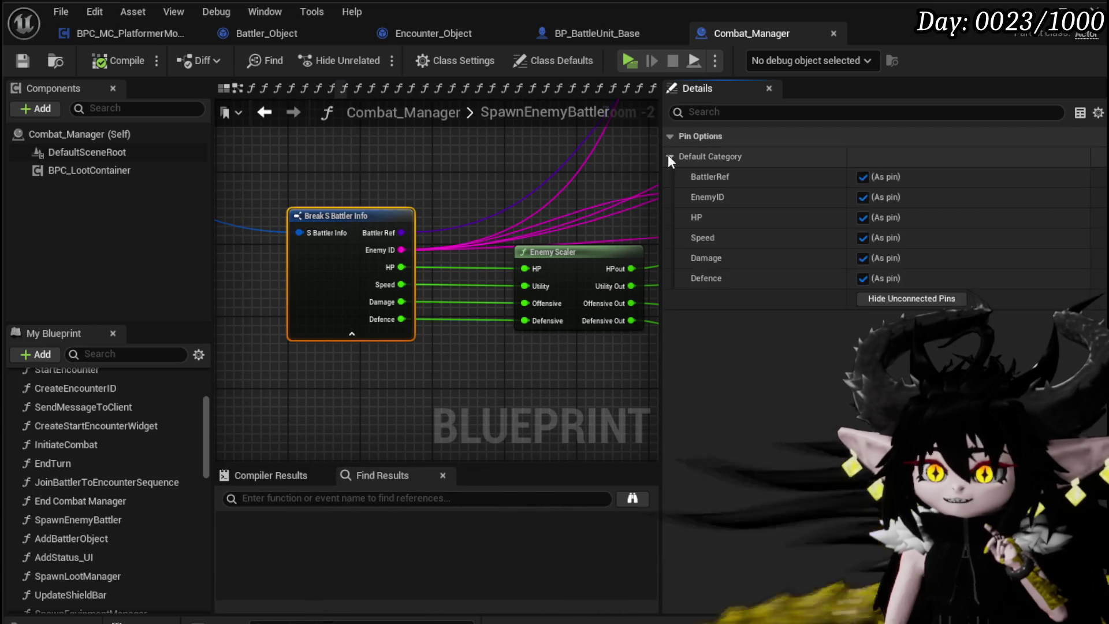
{"action": "left_click", "coordinate": [670, 157]}
{"action": "scroll", "coordinate": [403, 194], "scroll_direction": "down", "scroll_amount": 3}
{"action": "left_click", "coordinate": [440, 191]}
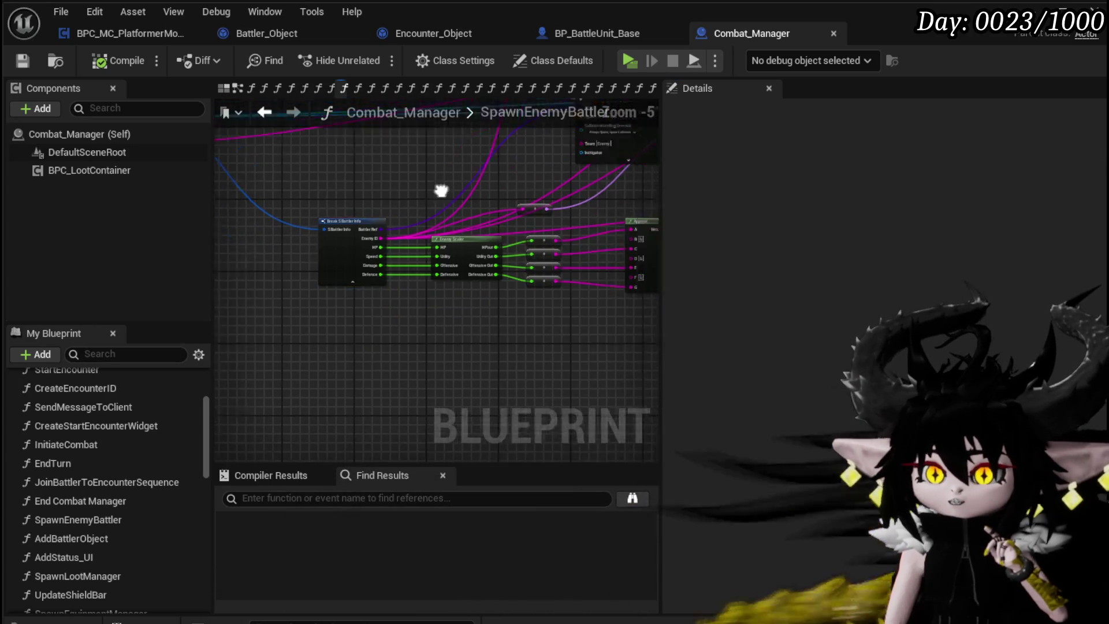
- Bring Enemy Scaler's outputs into view and move Break S Battler Info about 180 px left
{"action": "left_click_drag", "start_coordinate": [440, 191], "coordinate": [228, 215]}
{"action": "scroll", "coordinate": [229, 215], "scroll_direction": "up", "scroll_amount": 4}
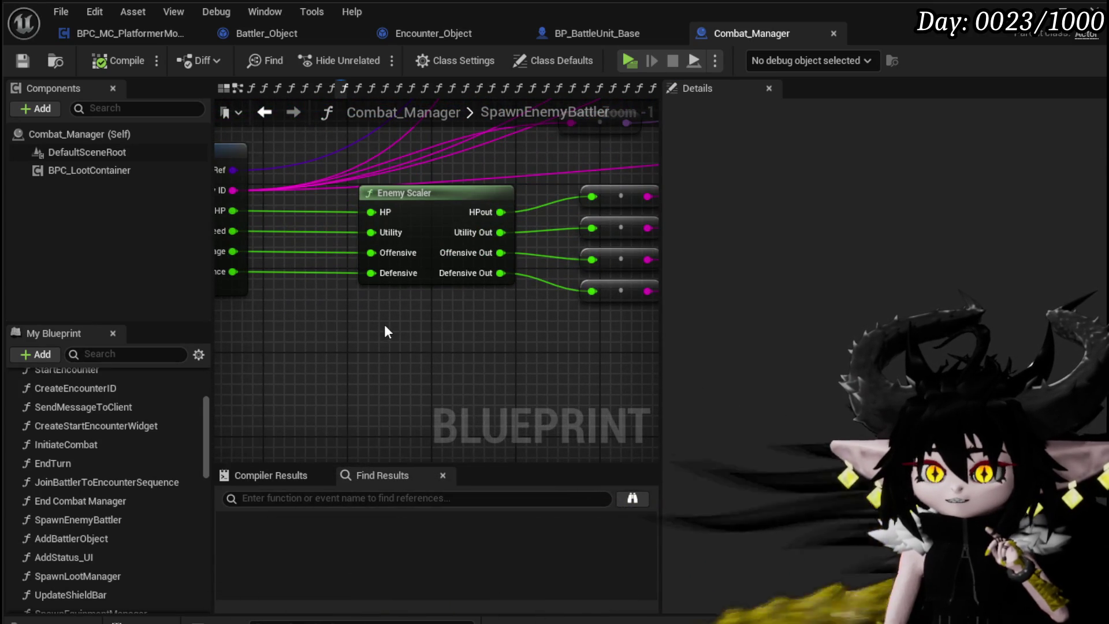
{"action": "left_click_drag", "start_coordinate": [383, 324], "coordinate": [444, 293]}
{"action": "scroll", "coordinate": [341, 317], "scroll_direction": "down", "scroll_amount": 2}
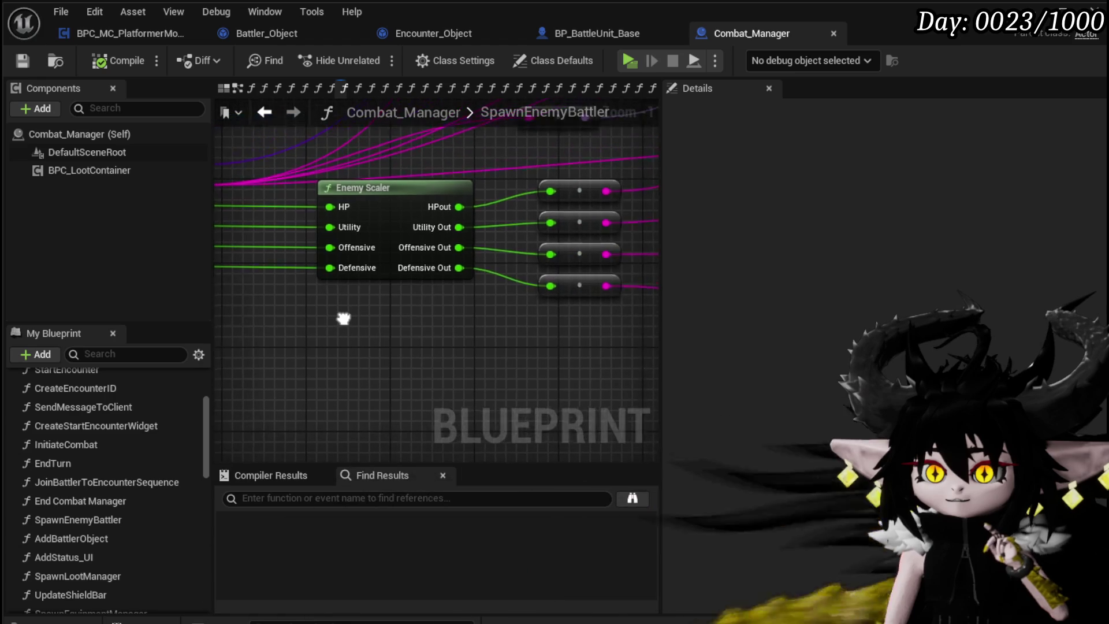
{"action": "scroll", "coordinate": [428, 309], "scroll_direction": "up", "scroll_amount": 2}
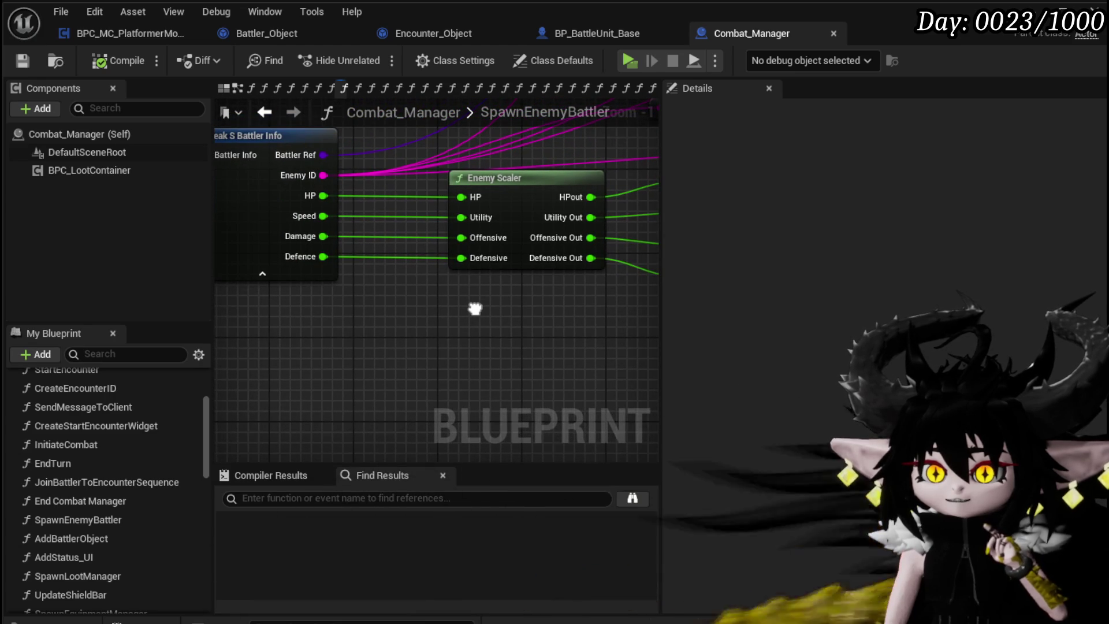
{"action": "mouse_move", "coordinate": [475, 308]}
{"action": "left_mouse_down"}
{"action": "mouse_move", "coordinate": [251, 321]}
{"action": "mouse_move", "coordinate": [548, 287]}
{"action": "left_mouse_up"}
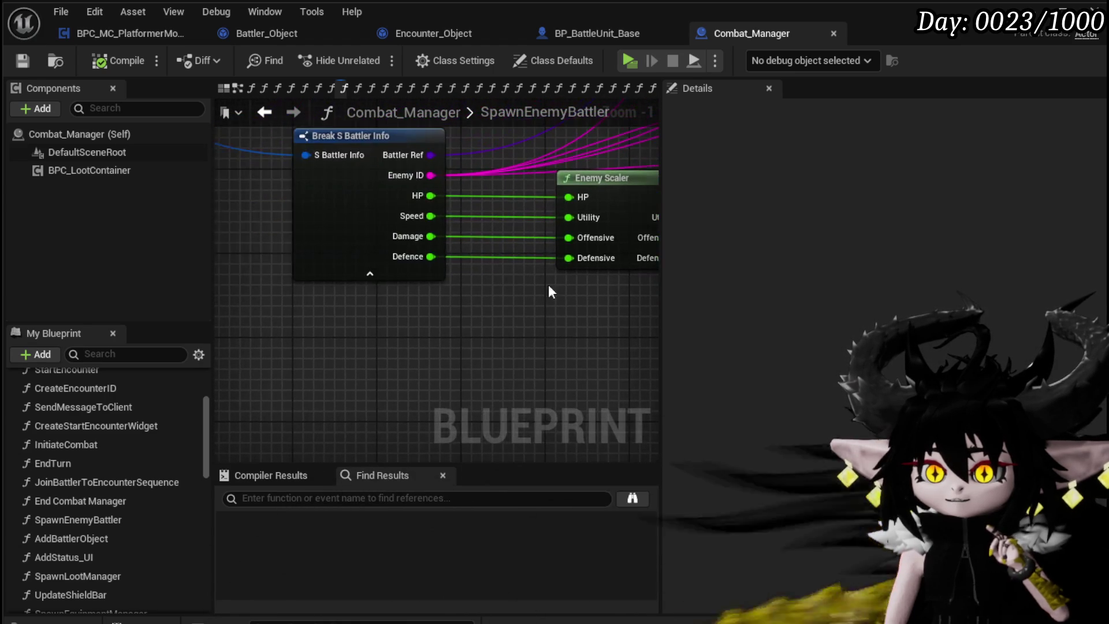
{"action": "left_click_drag", "start_coordinate": [367, 206], "coordinate": [262, 204]}
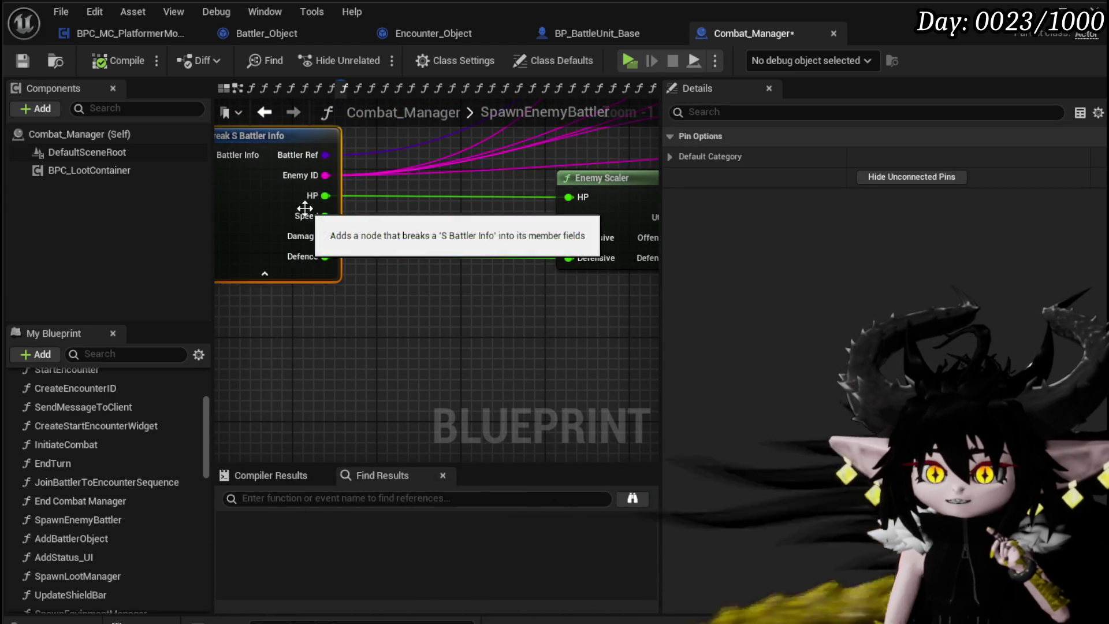
{"action": "scroll", "coordinate": [378, 296], "scroll_direction": "down", "scroll_amount": 5}
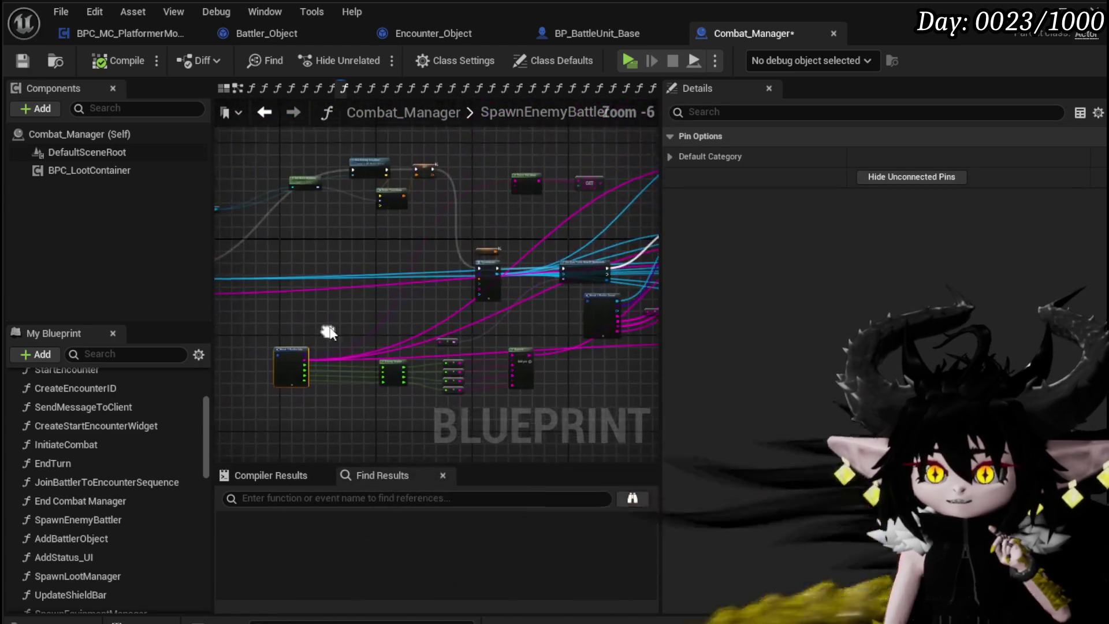
{"action": "scroll", "coordinate": [359, 310], "scroll_direction": "up", "scroll_amount": 5}
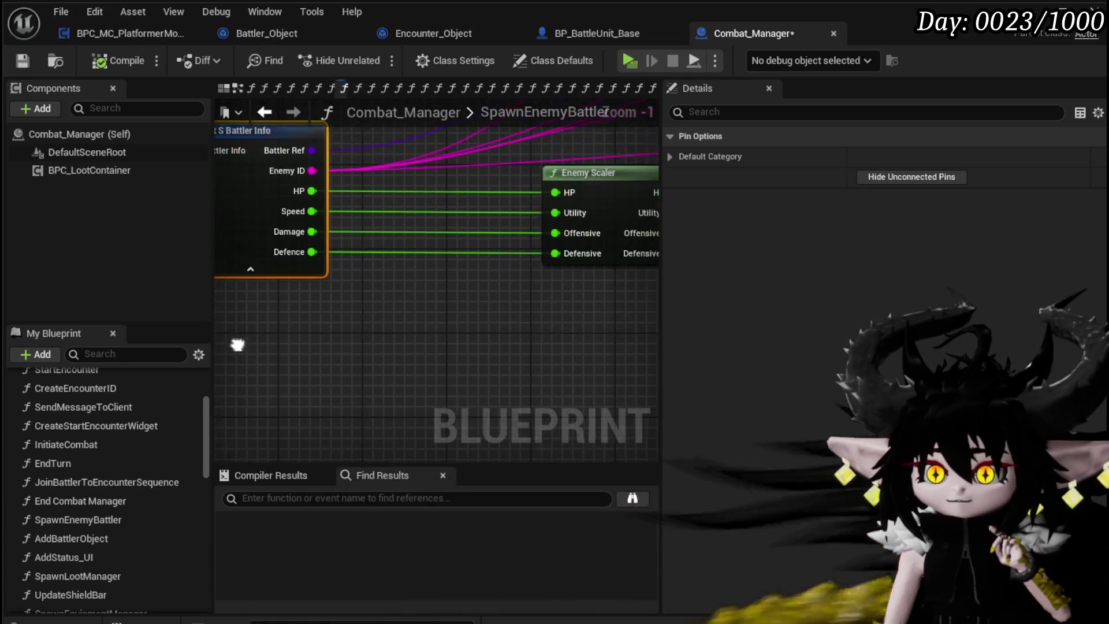
- Add a + node off Speed and a Random Float in Range node with Min -50
{"action": "left_click_drag", "start_coordinate": [411, 282], "coordinate": [390, 304]}
{"action": "type", "text": "+"}
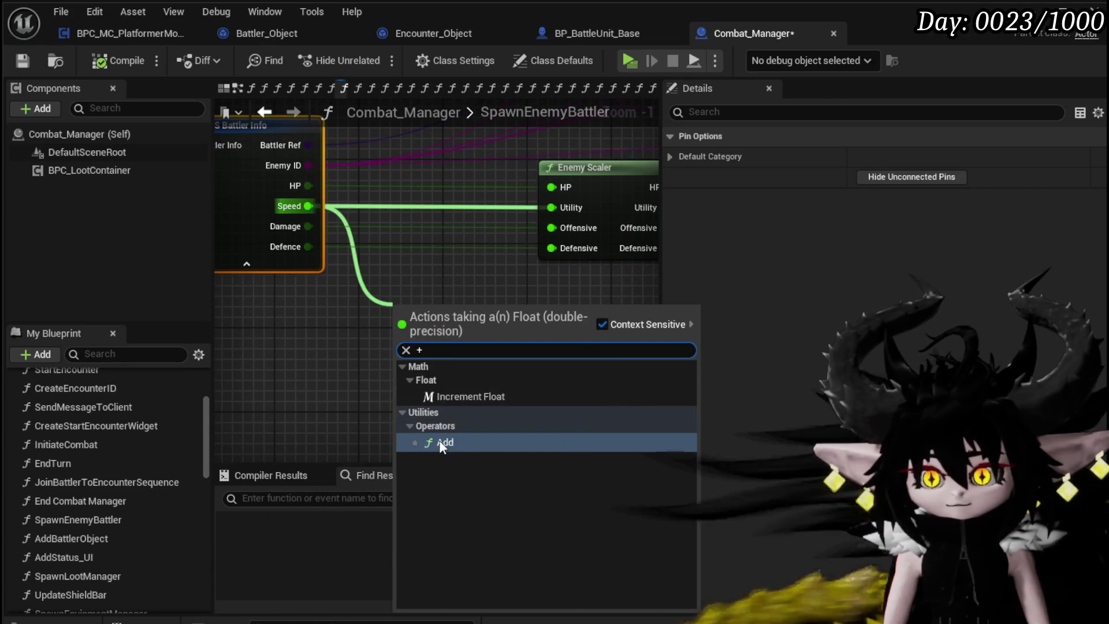
{"action": "left_click", "coordinate": [439, 440]}
{"action": "right_click", "coordinate": [397, 280]}
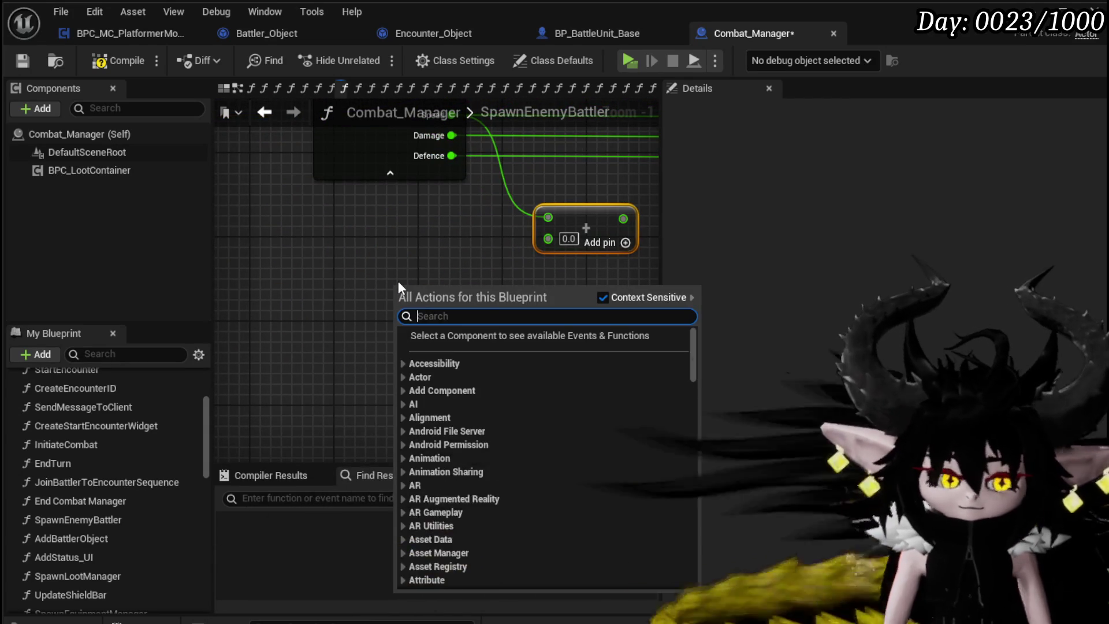
{"action": "type", "text": "random float"}
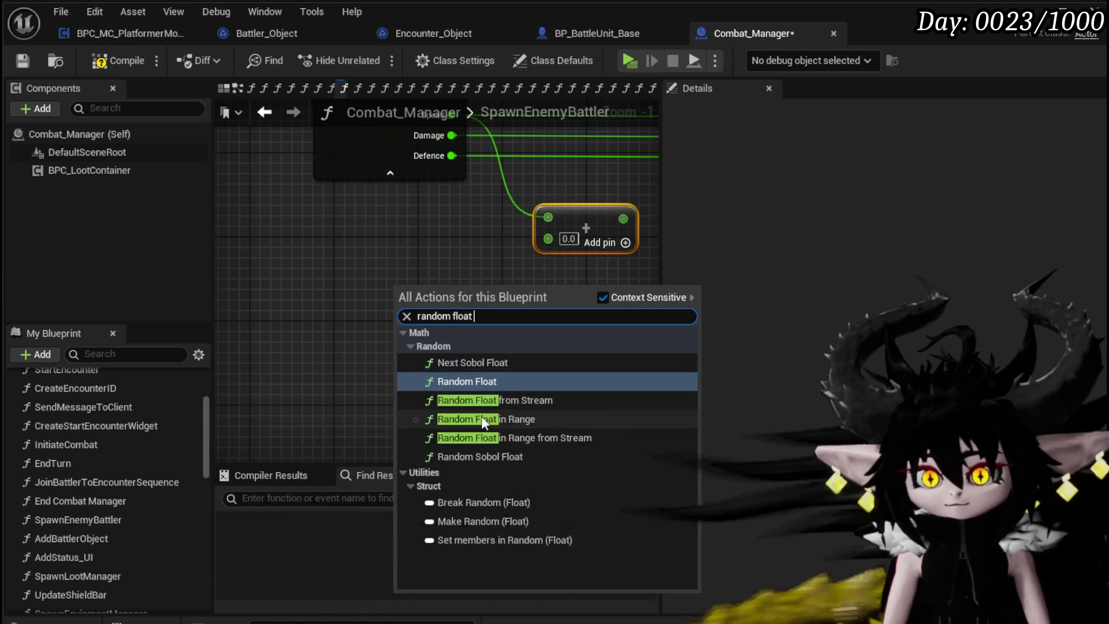
{"action": "left_click", "coordinate": [481, 419]}
{"action": "type", "text": "-"}
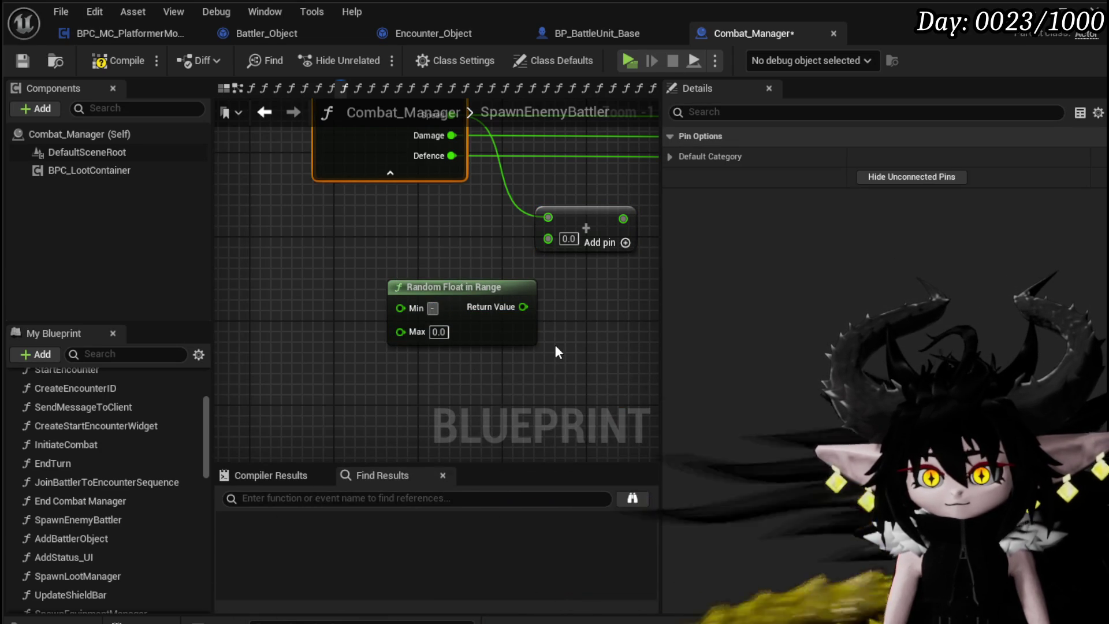
{"action": "type", "text": "50"}
{"action": "left_click", "coordinate": [439, 332]}
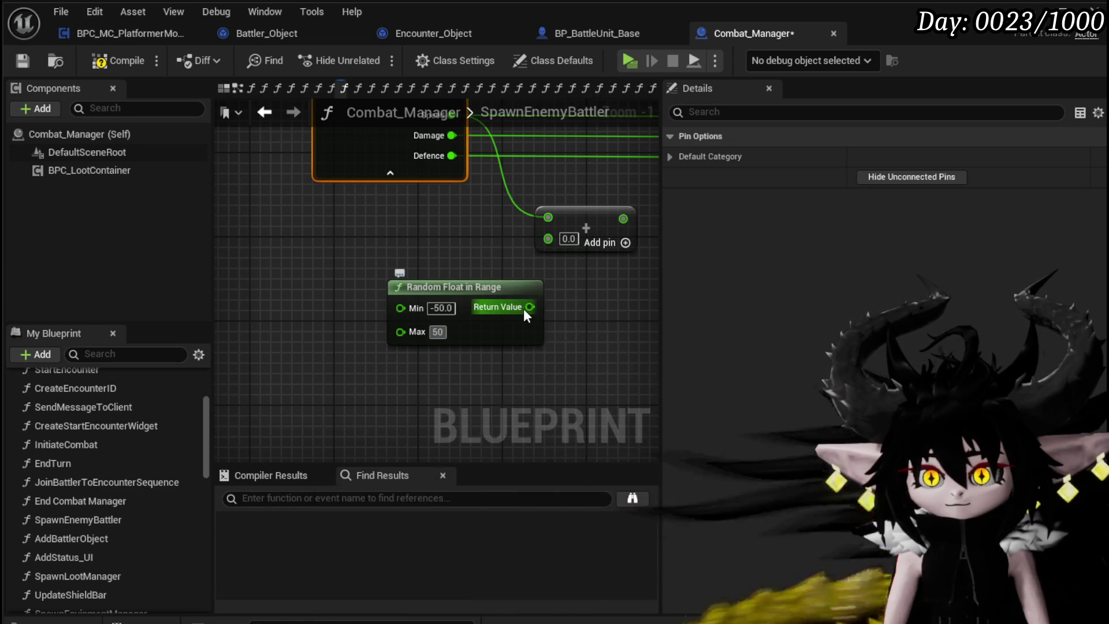
- Wire the random value into the + node, feed the sum into Enemy Scaler's Utility, and save
{"action": "left_click_drag", "start_coordinate": [529, 307], "coordinate": [548, 239]}
{"action": "left_click_drag", "start_coordinate": [595, 279], "coordinate": [350, 386]}
{"action": "left_click_drag", "start_coordinate": [370, 327], "coordinate": [451, 226]}
{"action": "scroll", "coordinate": [450, 231], "scroll_direction": "down", "scroll_amount": 4}
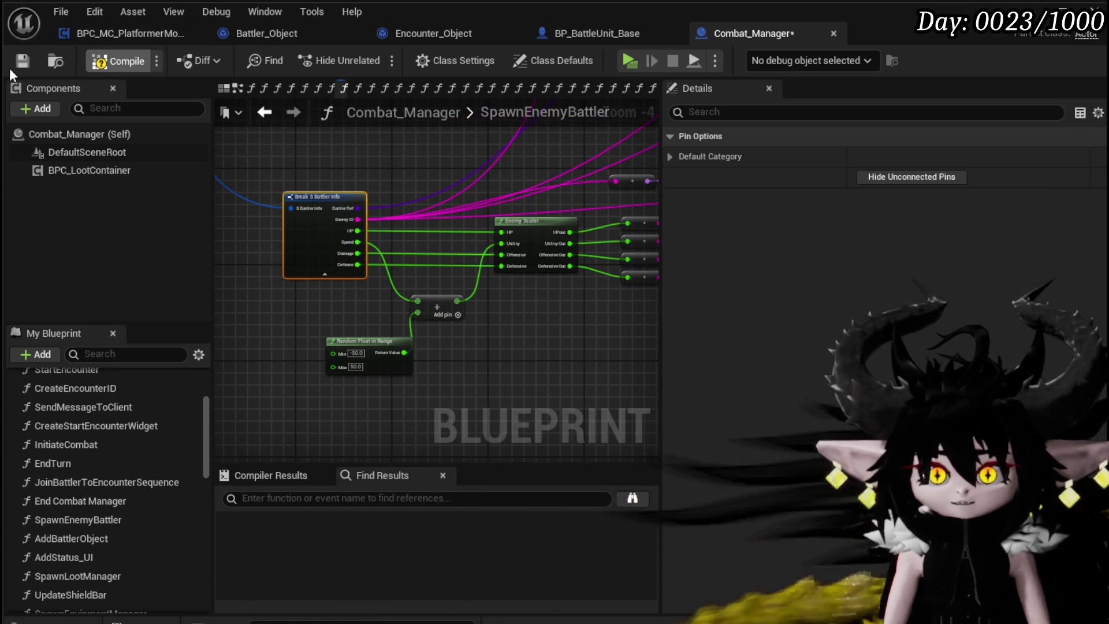
{"action": "left_click", "coordinate": [16, 64]}
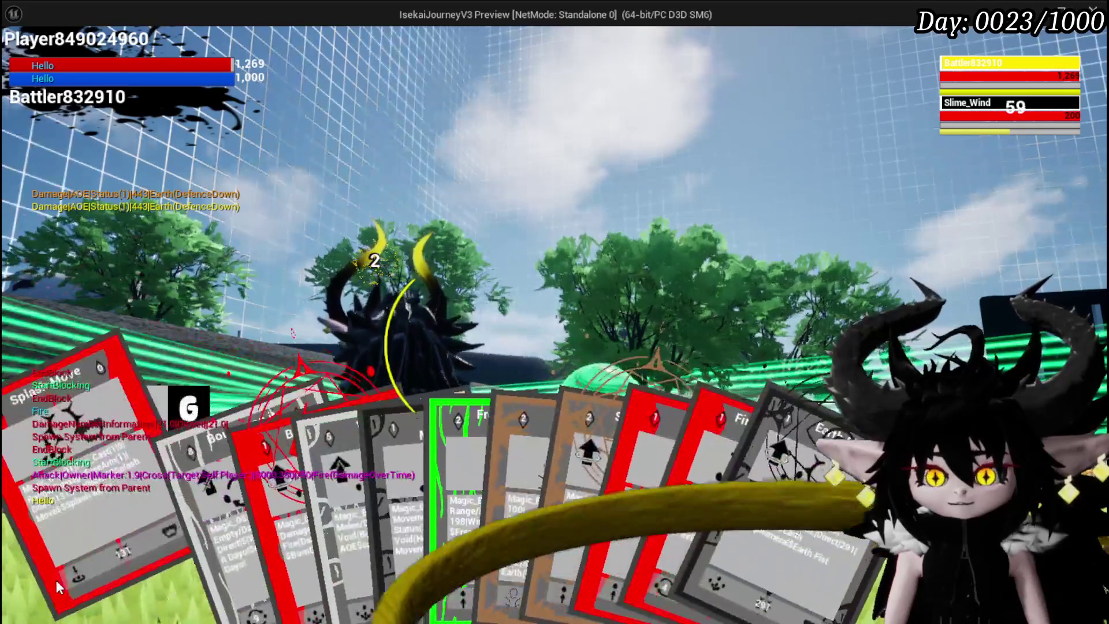
- Play Splash Move against the Slime_Wind group and answer the timed X/O prompt
{"action": "left_click", "coordinate": [95, 578]}
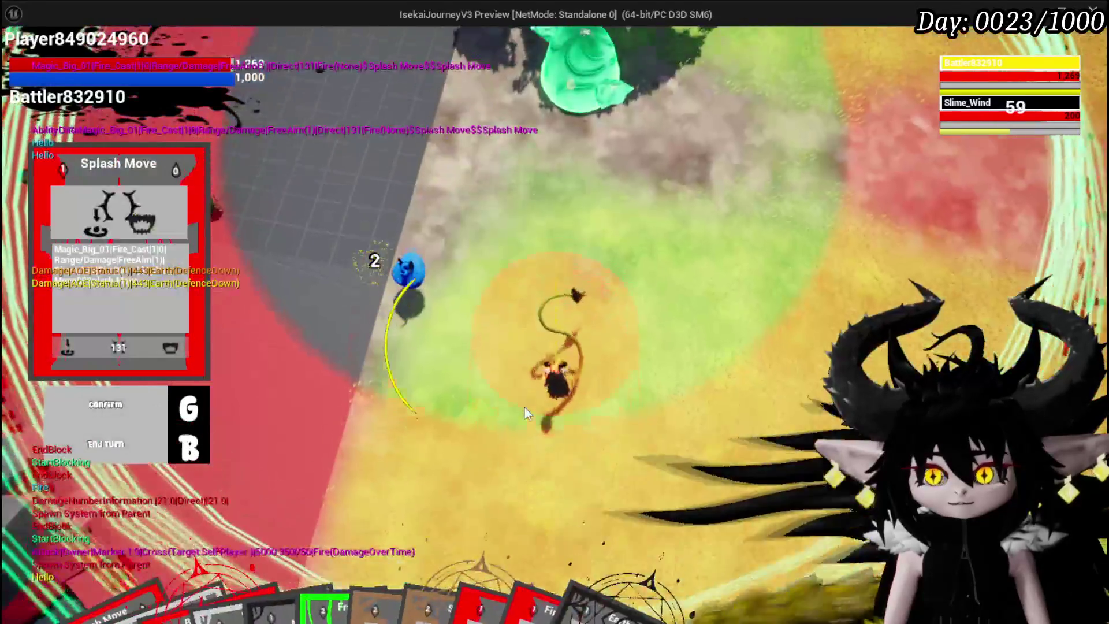
{"action": "left_click", "coordinate": [524, 408]}
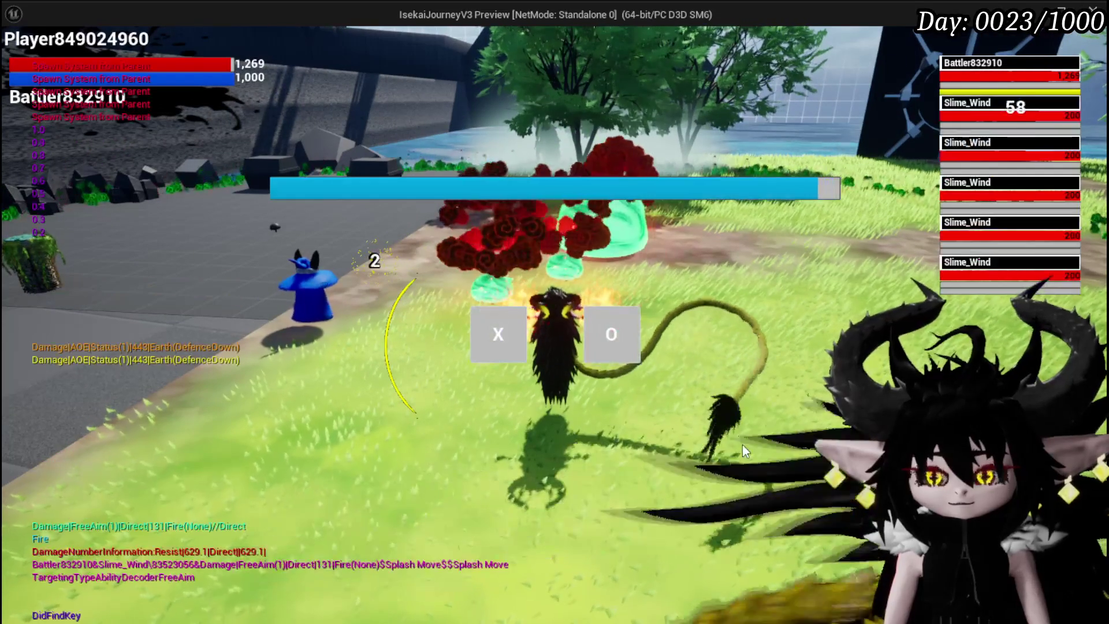
{"action": "left_click", "coordinate": [497, 334]}
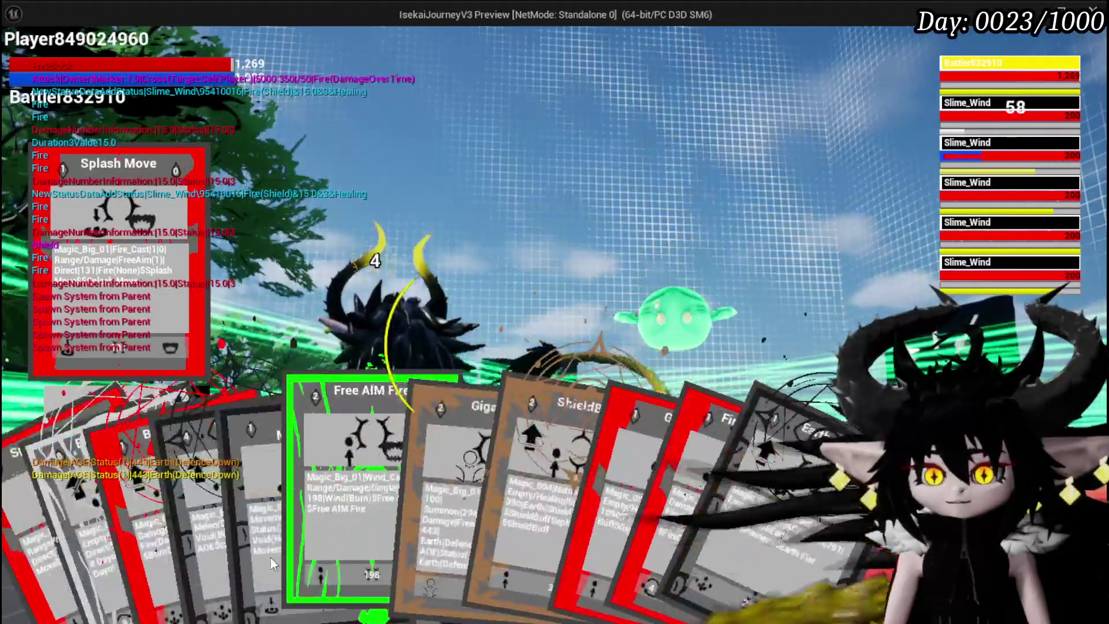
- Play another card, answer the X/O prompt, then aim FireDebuffTest at the first Slime_Fire
{"action": "left_click", "coordinate": [163, 481]}
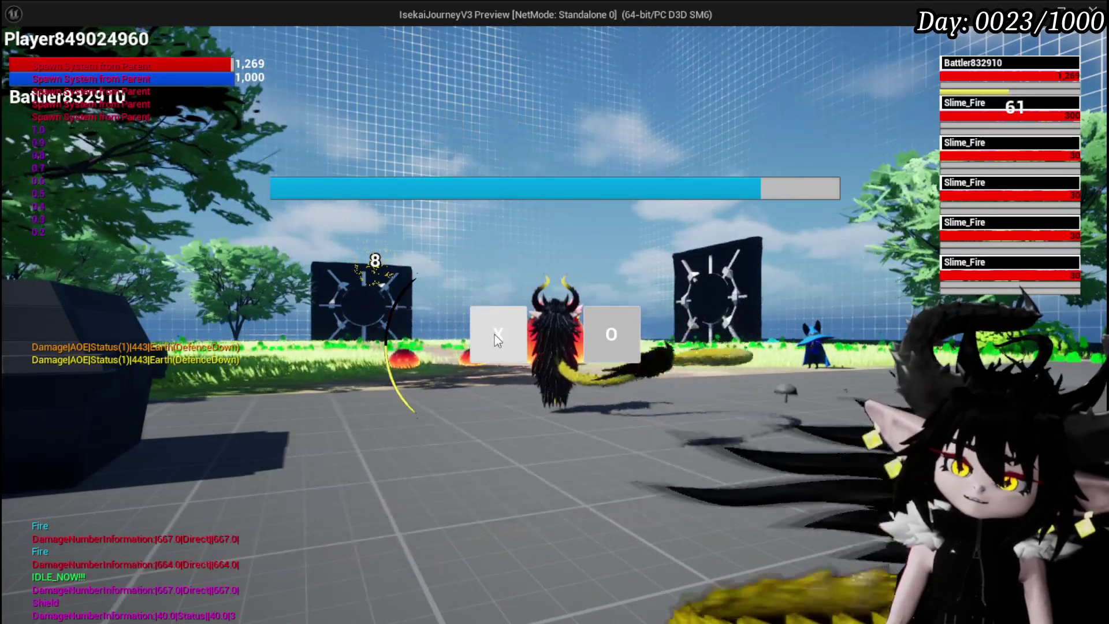
{"action": "left_click", "coordinate": [494, 334]}
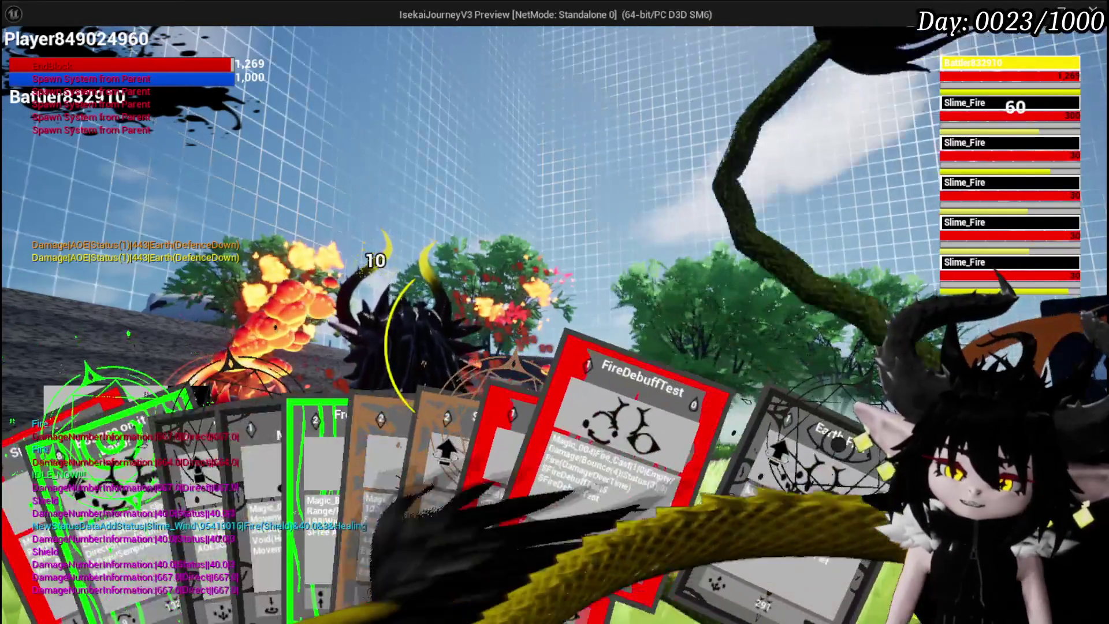
{"action": "left_click", "coordinate": [639, 531]}
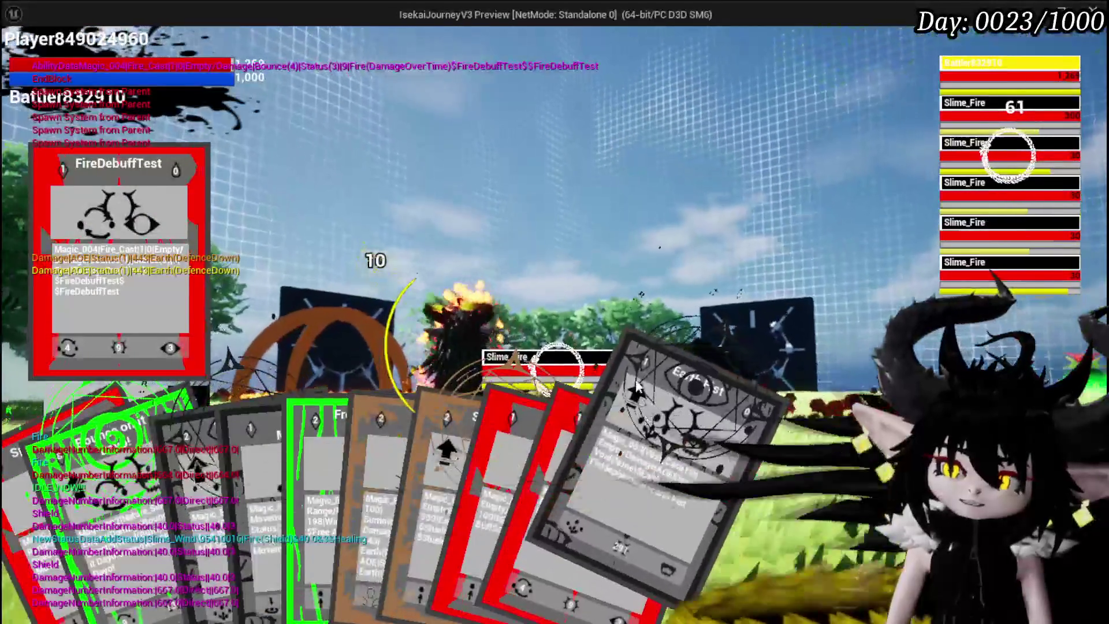
{"action": "key", "text": "e"}
{"action": "key", "text": "e"}
{"action": "key", "text": "e"}
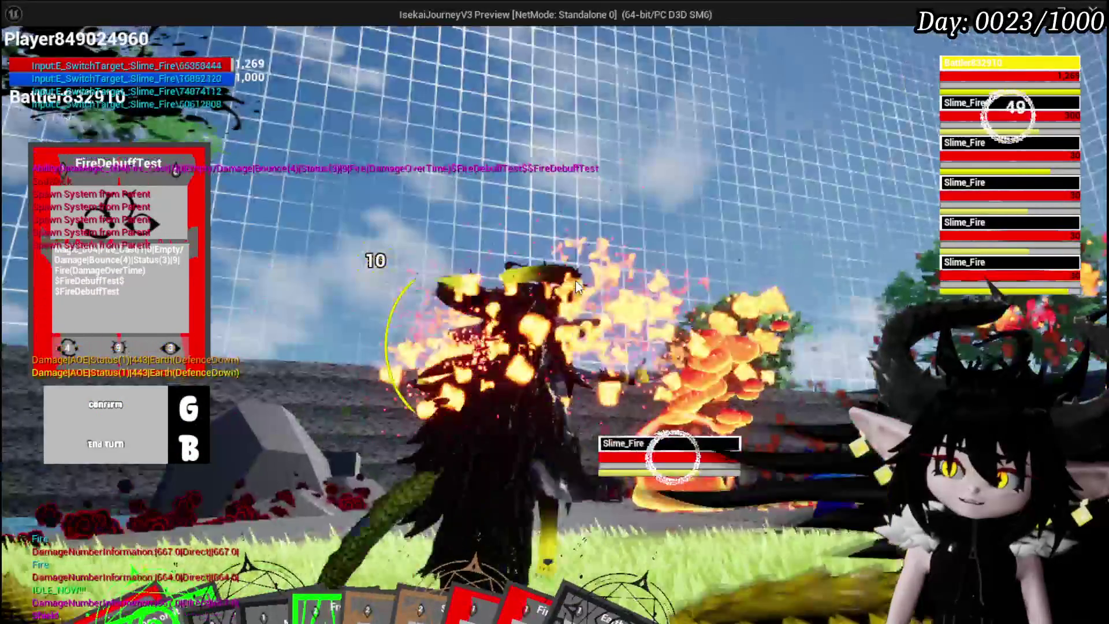
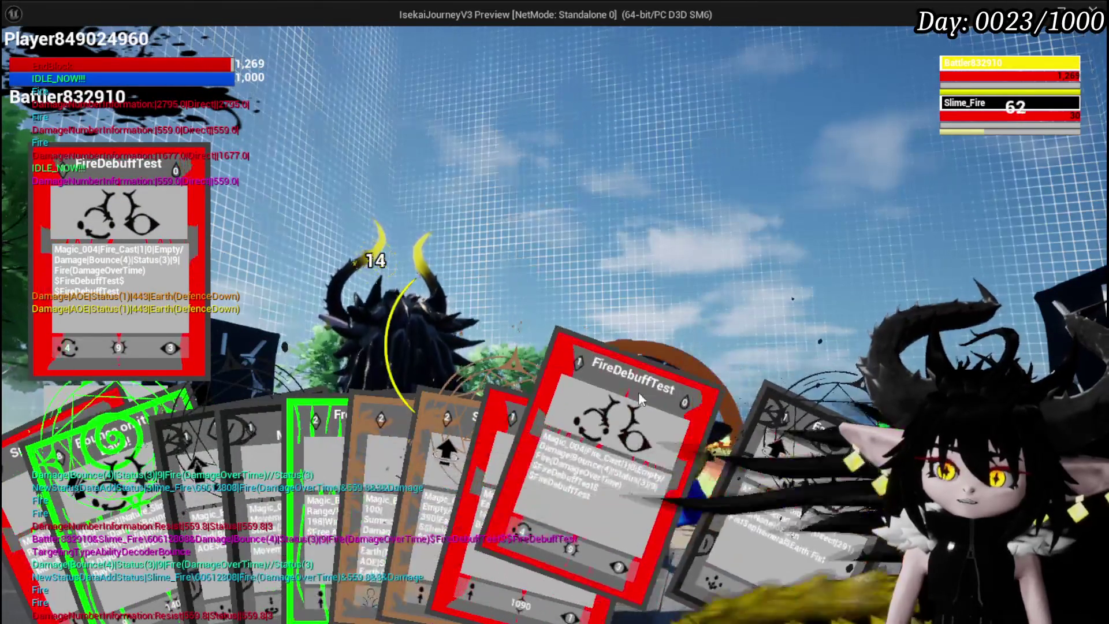
- Play the FireDebuffTest card on the monster twice
{"action": "left_click", "coordinate": [639, 391]}
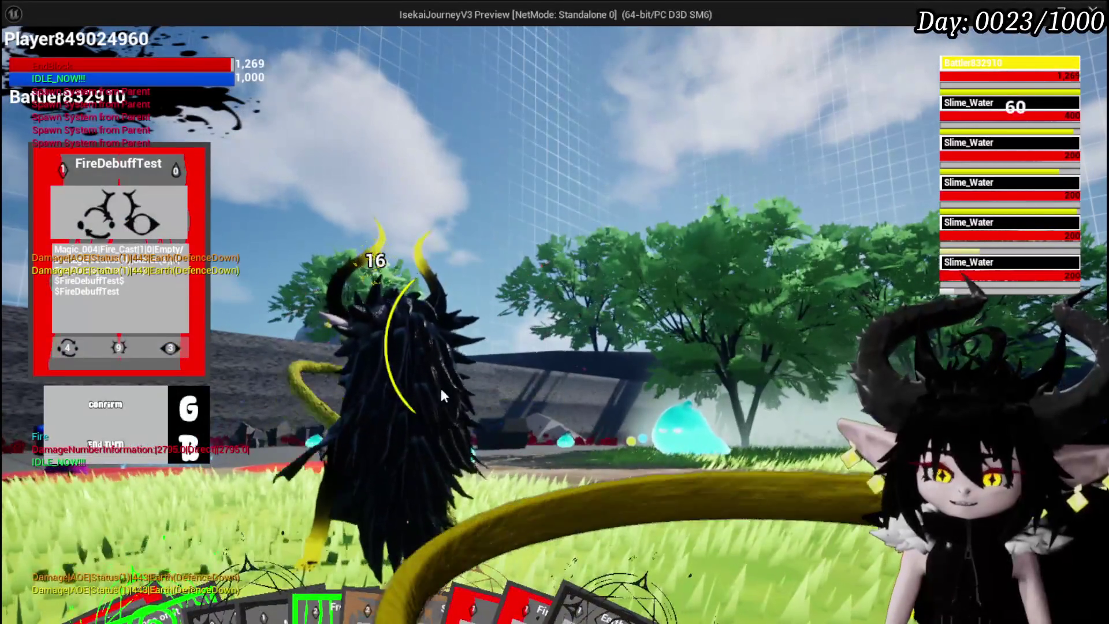
{"action": "mouse_move", "coordinate": [555, 474]}
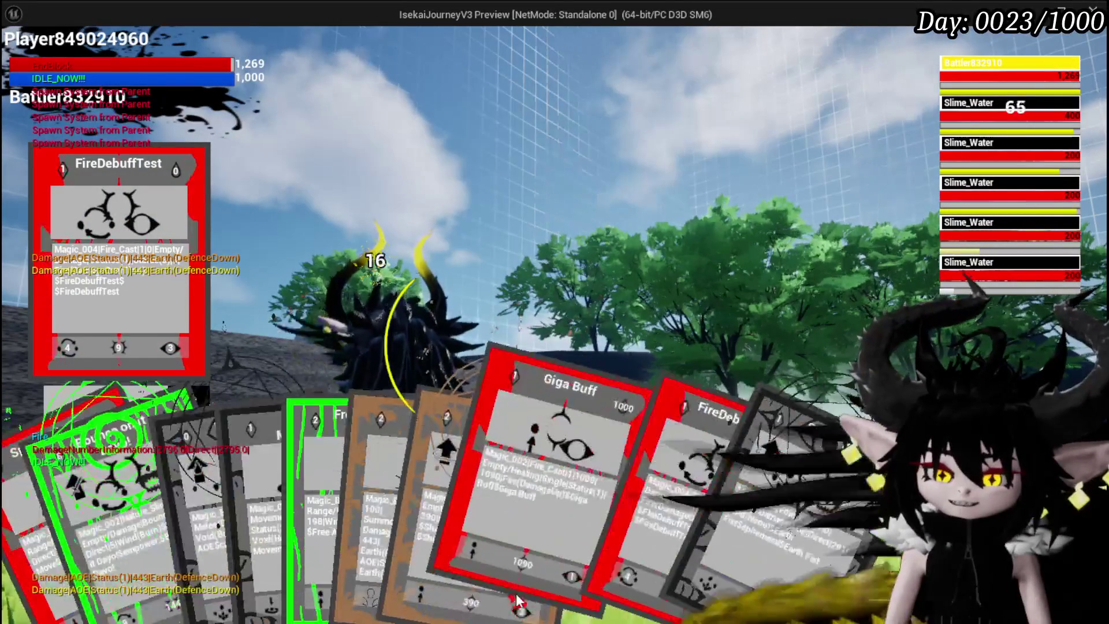
{"action": "left_click", "coordinate": [617, 494]}
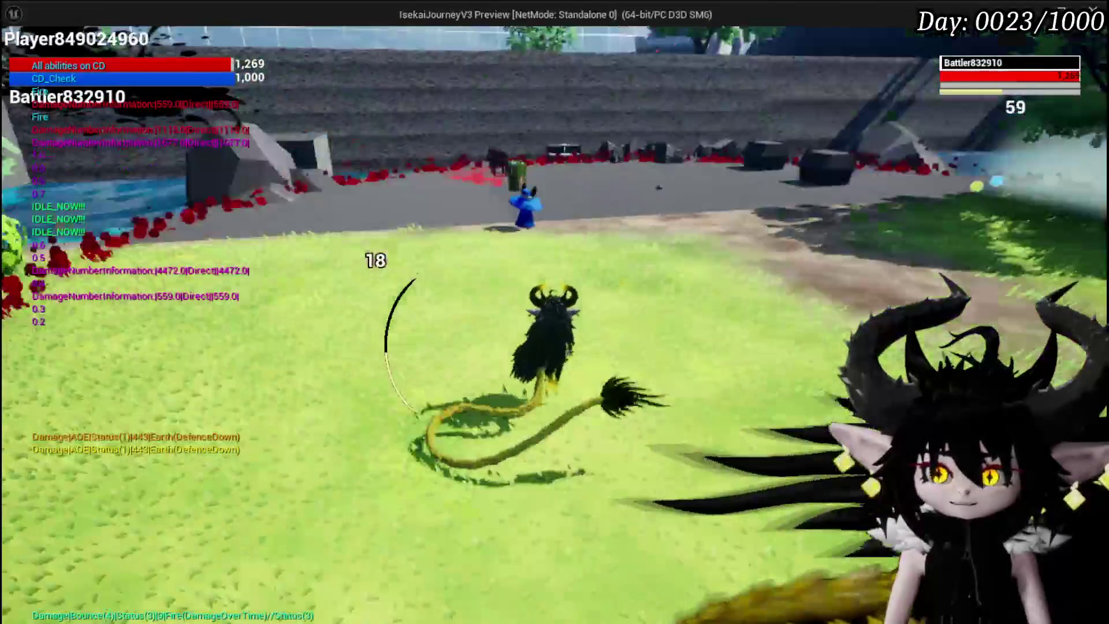
- Open the inventory, then save the game from the in-game menu and resume play
{"action": "key", "text": "i"}
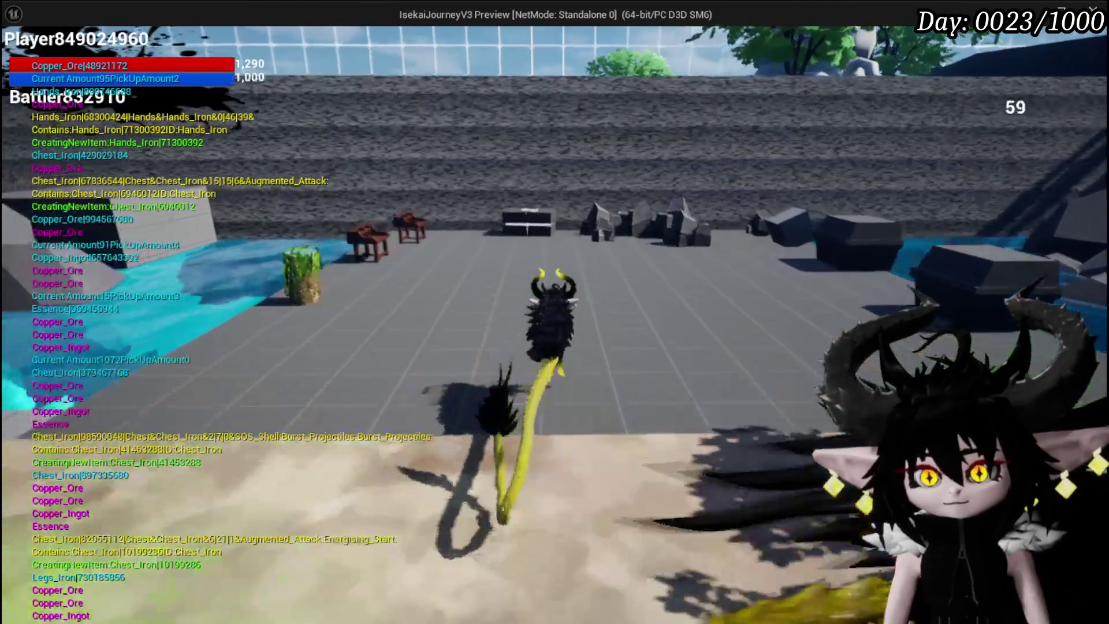
{"action": "key", "text": "Escape"}
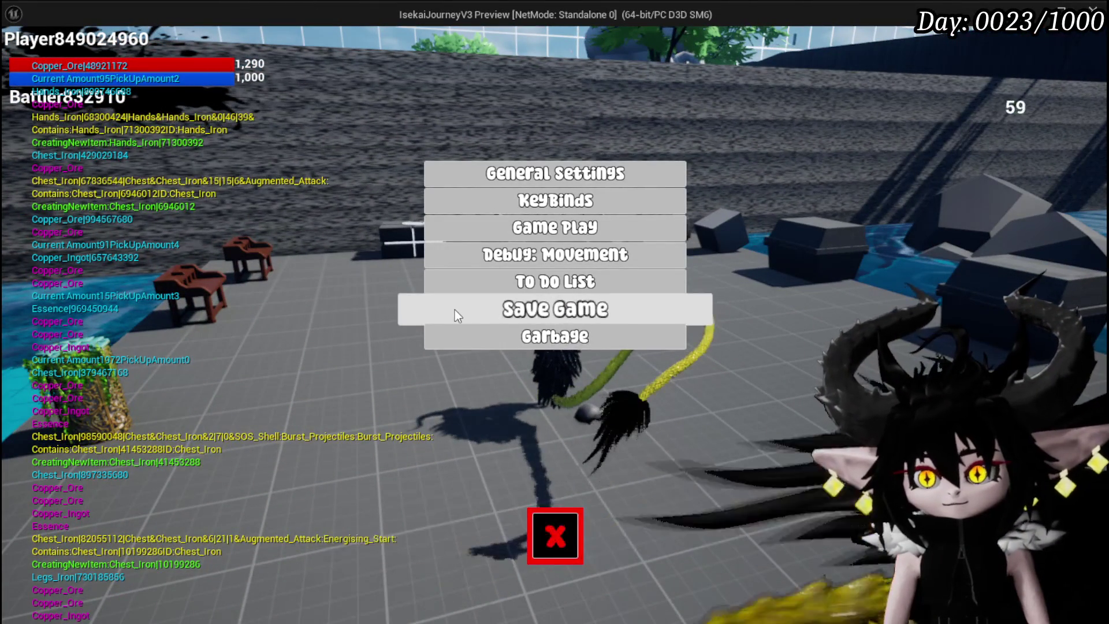
{"action": "left_click", "coordinate": [456, 309]}
{"action": "key", "text": "Escape"}
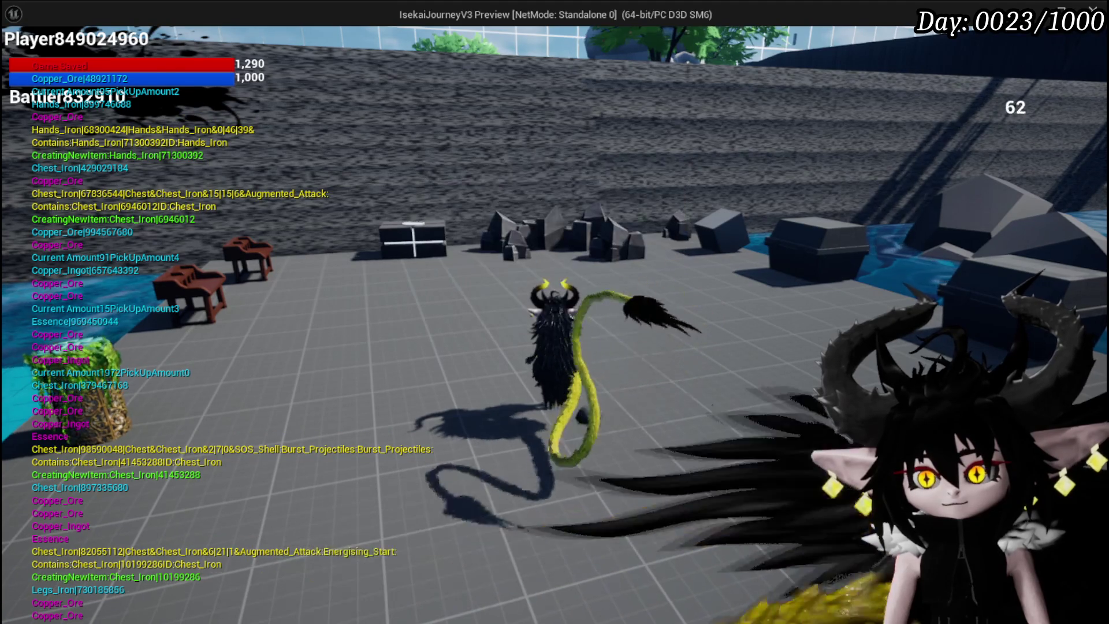
- End the play session, save the level, and show the Systems > BPC folder contents
{"action": "key", "text": "Escape"}
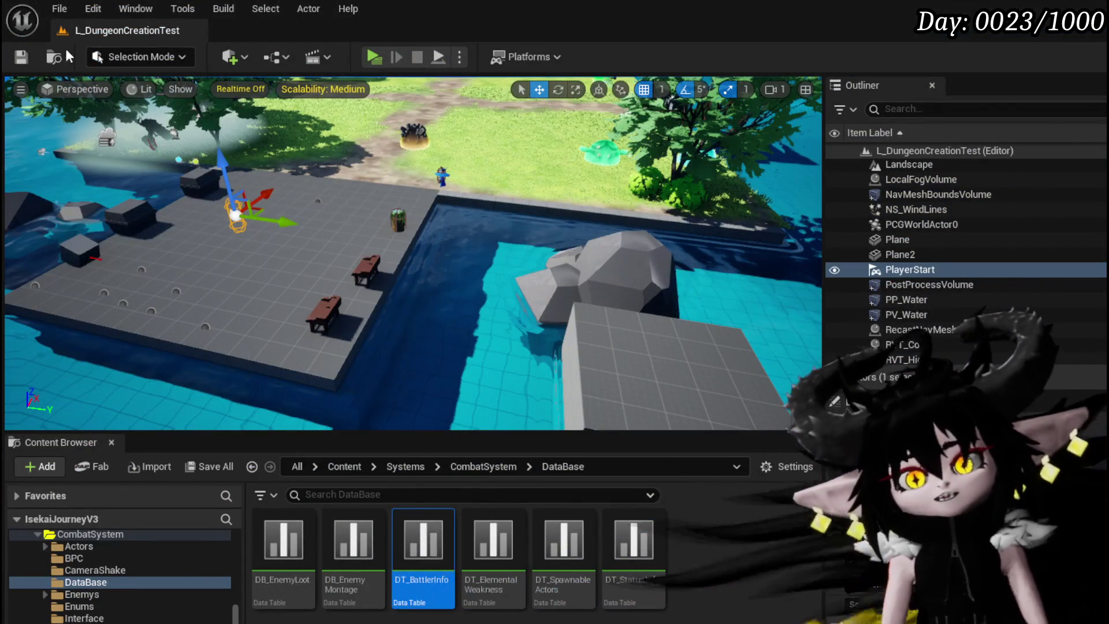
{"action": "left_click", "coordinate": [19, 57]}
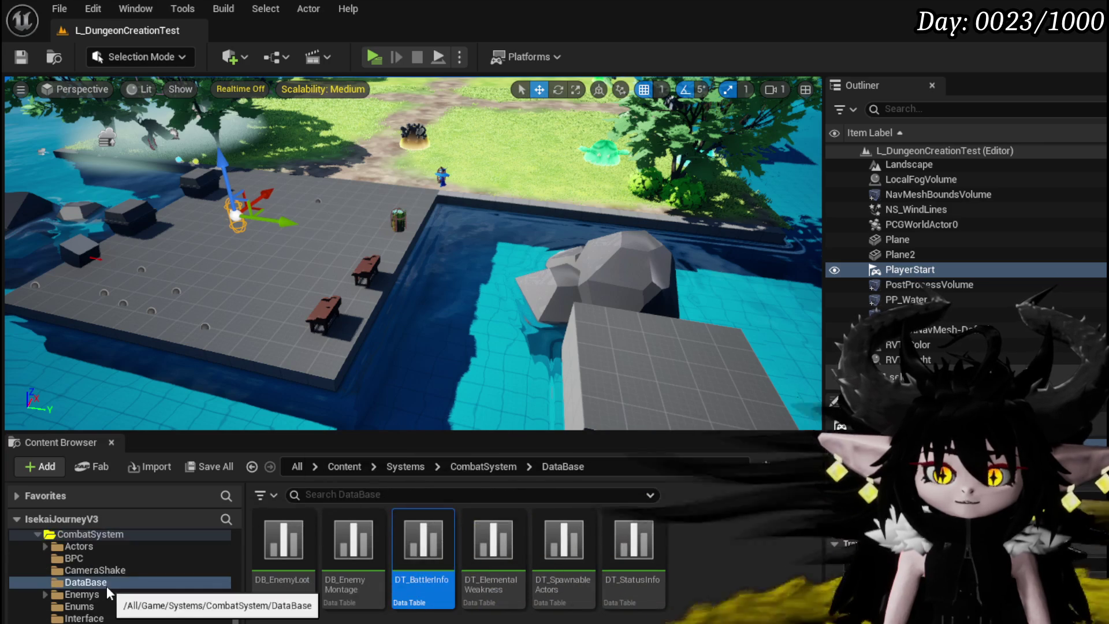
{"action": "scroll", "coordinate": [105, 584], "scroll_direction": "up", "scroll_amount": 5}
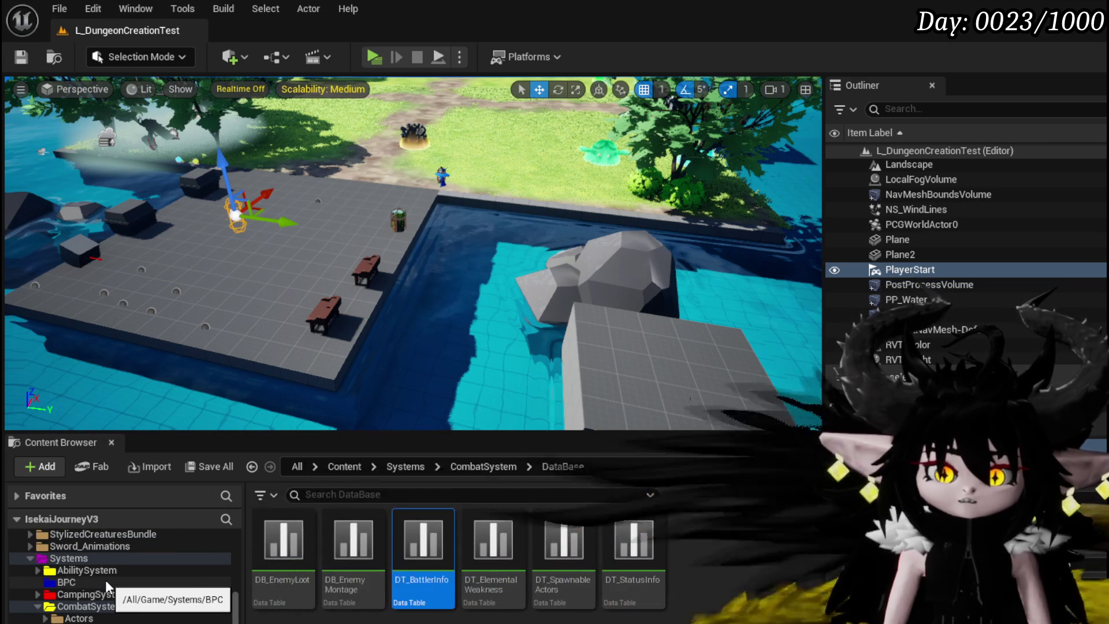
{"action": "left_click", "coordinate": [105, 580]}
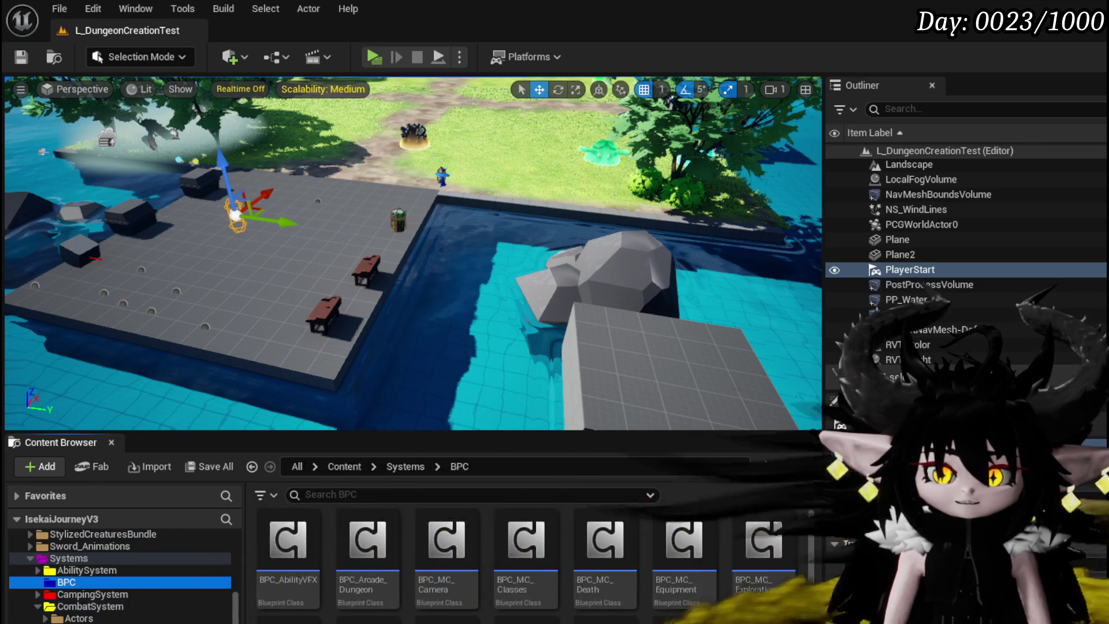
{"action": "scroll", "coordinate": [509, 555], "scroll_direction": "down", "scroll_amount": 1}
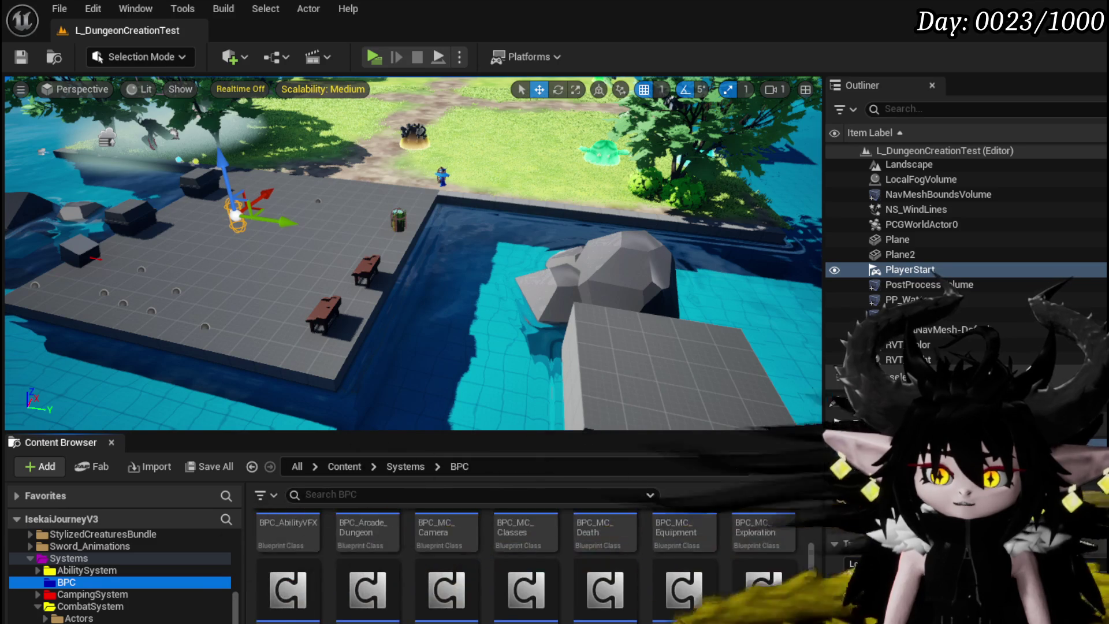
{"action": "scroll", "coordinate": [762, 531], "scroll_direction": "up", "scroll_amount": 2}
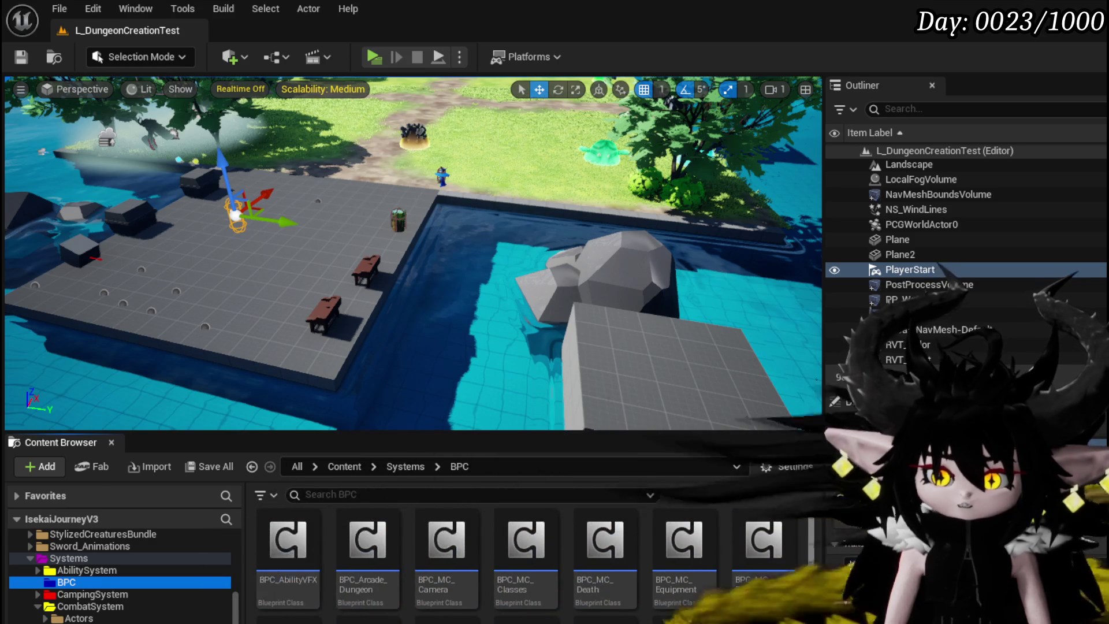
- Open SpawnSelectVFX_Magic in BPC_AbilityVFX and move its entry node left for room
{"action": "double_click", "coordinate": [299, 559]}
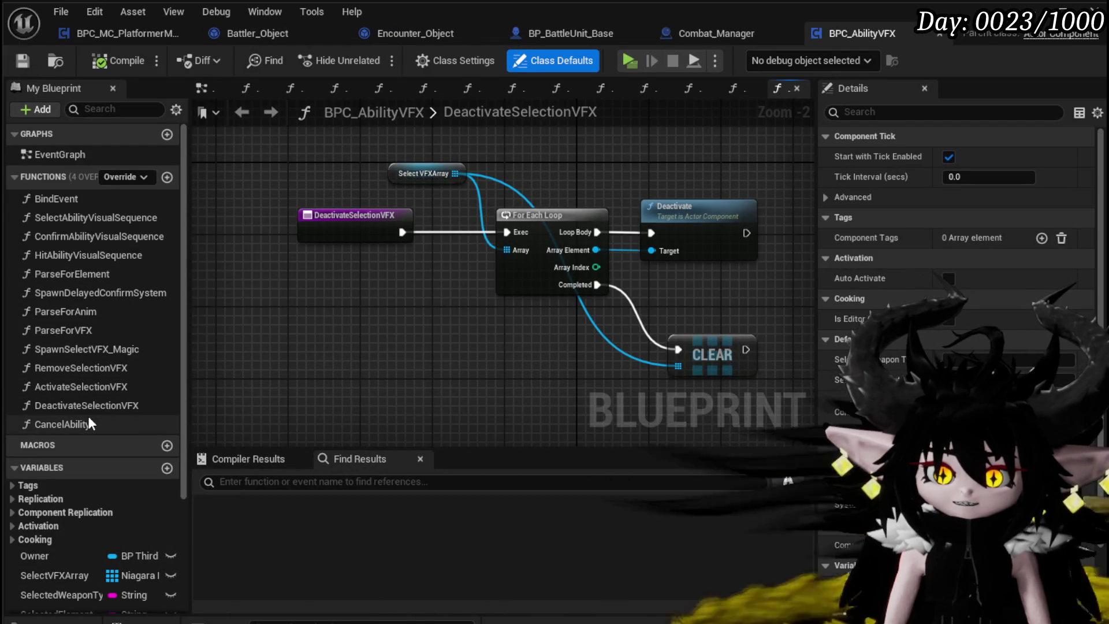
{"action": "double_click", "coordinate": [107, 349]}
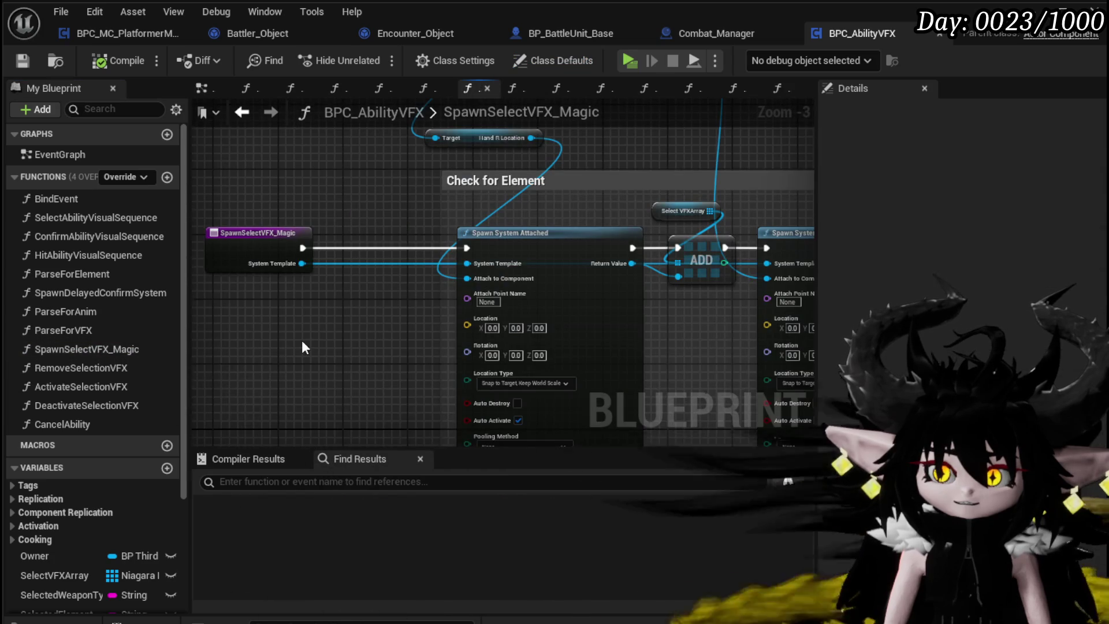
{"action": "mouse_move", "coordinate": [302, 341]}
{"action": "left_mouse_down"}
{"action": "mouse_move", "coordinate": [196, 312]}
{"action": "mouse_move", "coordinate": [273, 338]}
{"action": "left_mouse_up"}
{"action": "scroll", "coordinate": [196, 311], "scroll_direction": "down", "scroll_amount": 2}
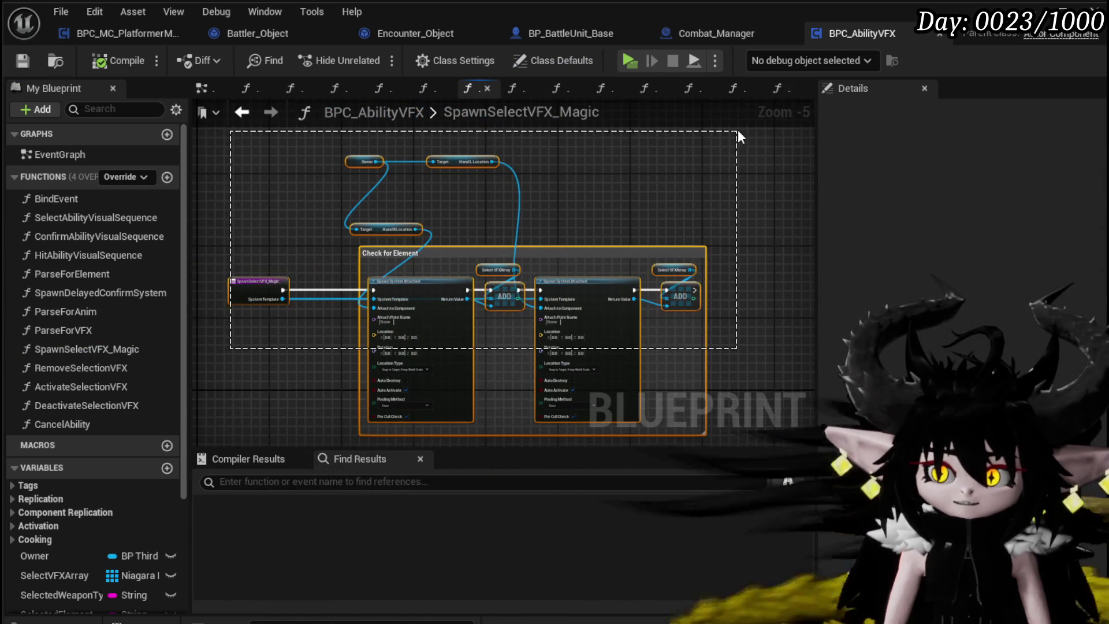
{"action": "left_click", "coordinate": [202, 347]}
{"action": "scroll", "coordinate": [265, 321], "scroll_direction": "up", "scroll_amount": 3}
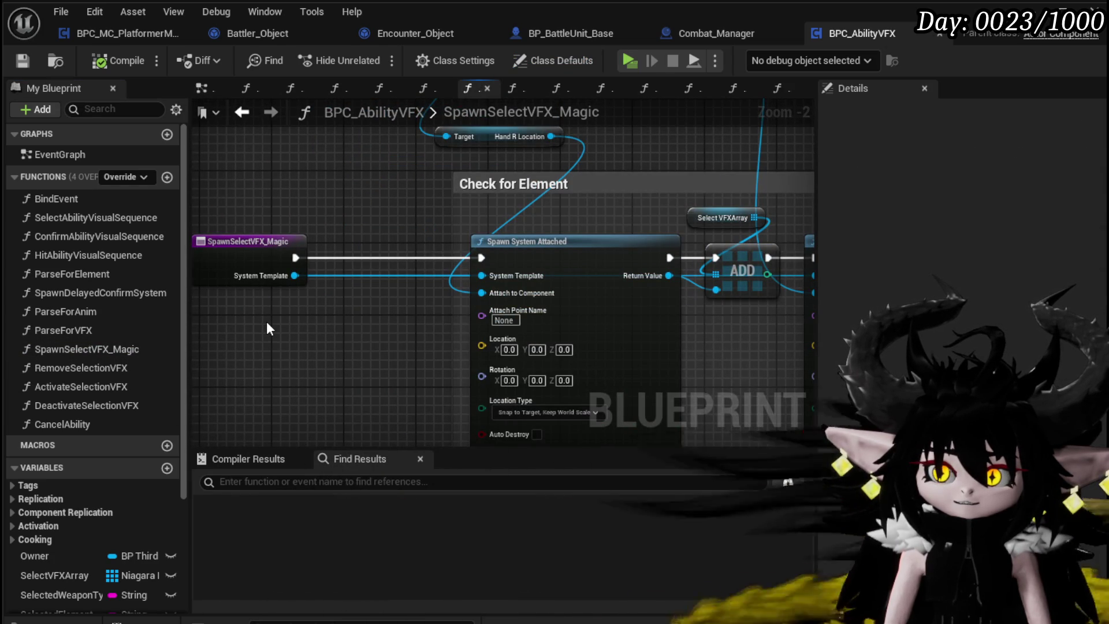
{"action": "mouse_move", "coordinate": [267, 328]}
{"action": "left_mouse_down"}
{"action": "mouse_move", "coordinate": [277, 393]}
{"action": "mouse_move", "coordinate": [378, 342]}
{"action": "mouse_move", "coordinate": [435, 272]}
{"action": "left_mouse_up"}
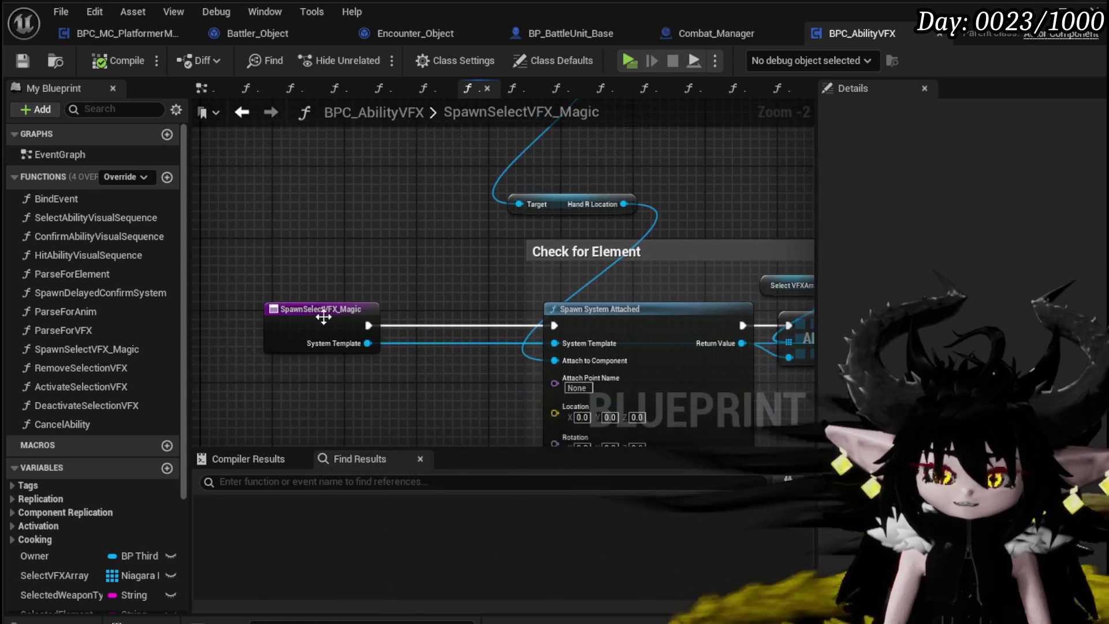
{"action": "mouse_move", "coordinate": [319, 321]}
{"action": "left_mouse_down"}
{"action": "mouse_move", "coordinate": [234, 321]}
{"action": "mouse_move", "coordinate": [249, 409]}
{"action": "left_mouse_up"}
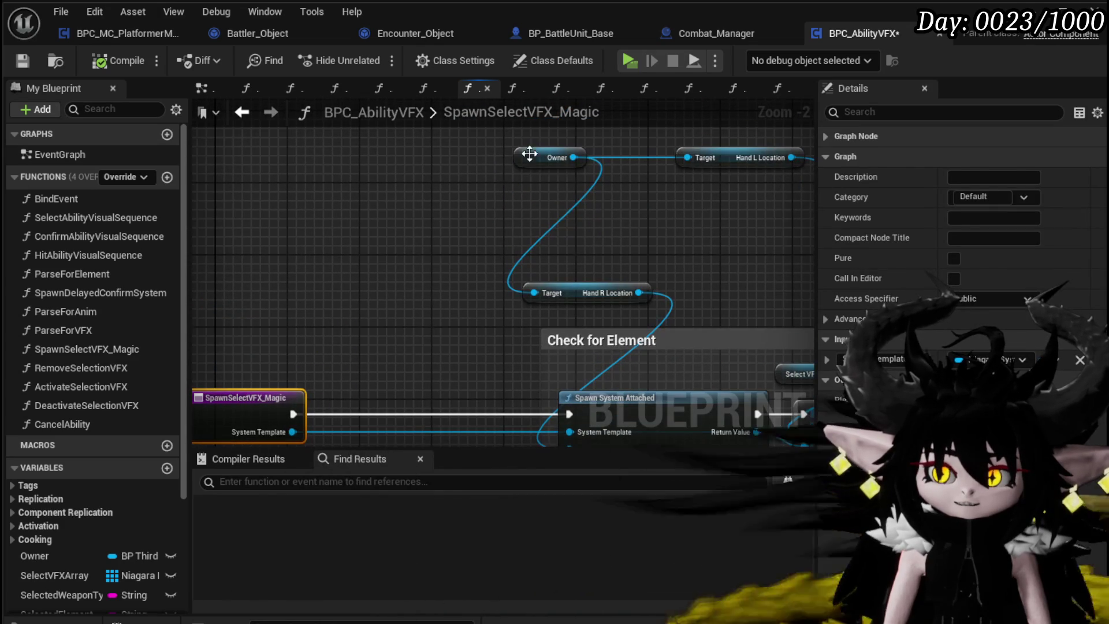
- Insert a Branch after the entry node, conditioned on the Owner's Active Turn getter
{"action": "left_click_drag", "start_coordinate": [296, 352], "coordinate": [365, 330]}
{"action": "left_click_drag", "start_coordinate": [494, 159], "coordinate": [351, 233]}
{"action": "type", "text": "active turn"}
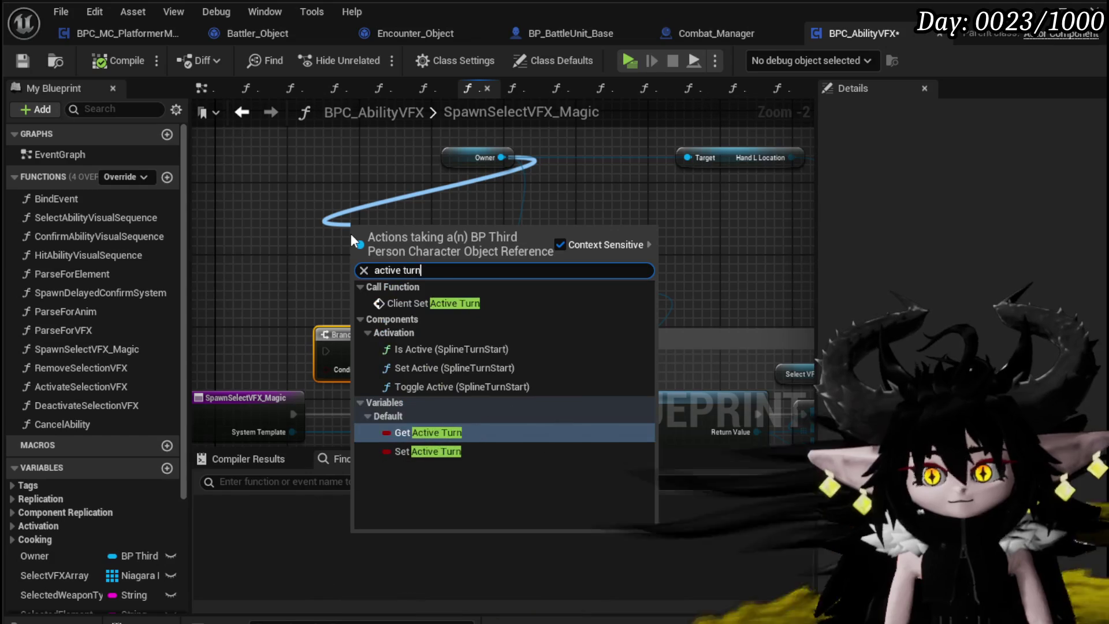
{"action": "left_click", "coordinate": [427, 431]}
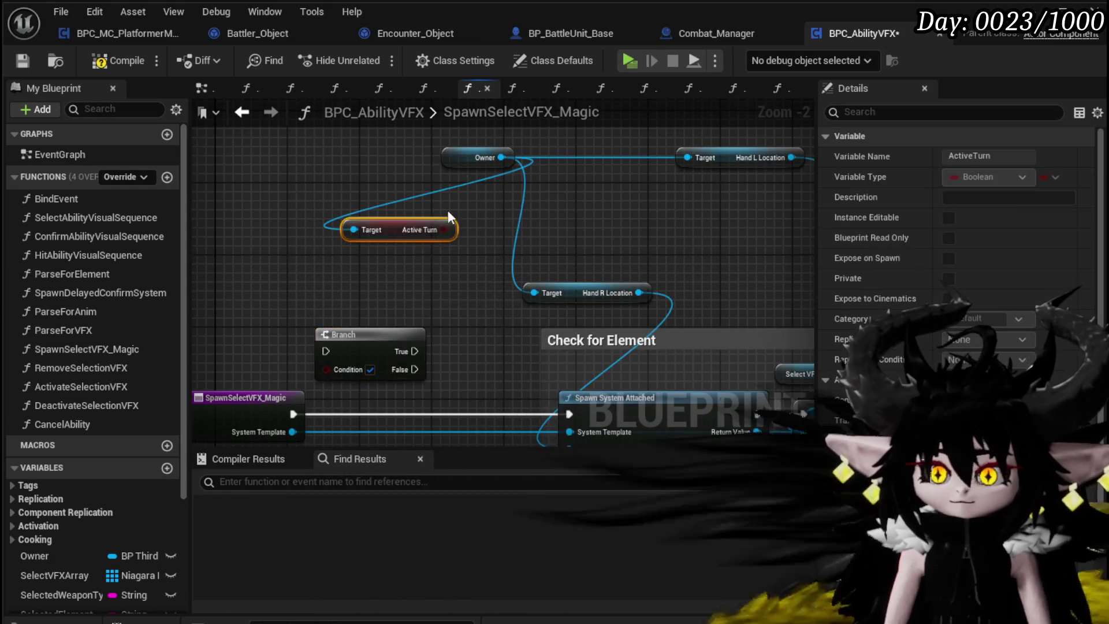
{"action": "left_click_drag", "start_coordinate": [340, 370], "coordinate": [340, 370]}
{"action": "mouse_move", "coordinate": [361, 252]}
{"action": "left_mouse_down"}
{"action": "mouse_move", "coordinate": [384, 328]}
{"action": "mouse_move", "coordinate": [391, 314]}
{"action": "left_mouse_up"}
{"action": "left_click", "coordinate": [283, 319]}
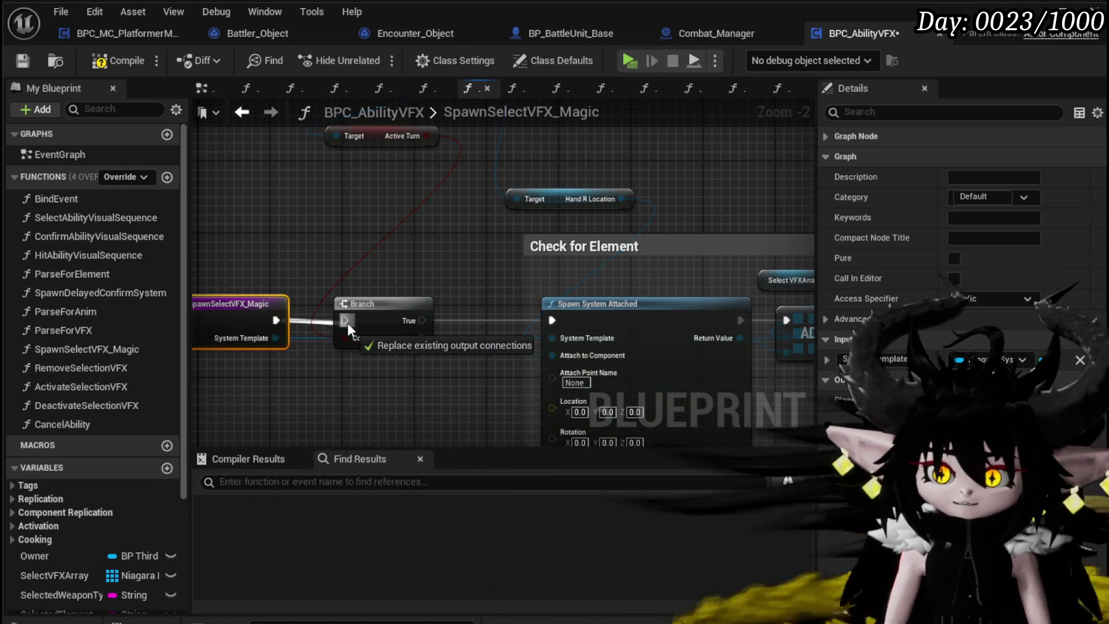
{"action": "left_click", "coordinate": [443, 266]}
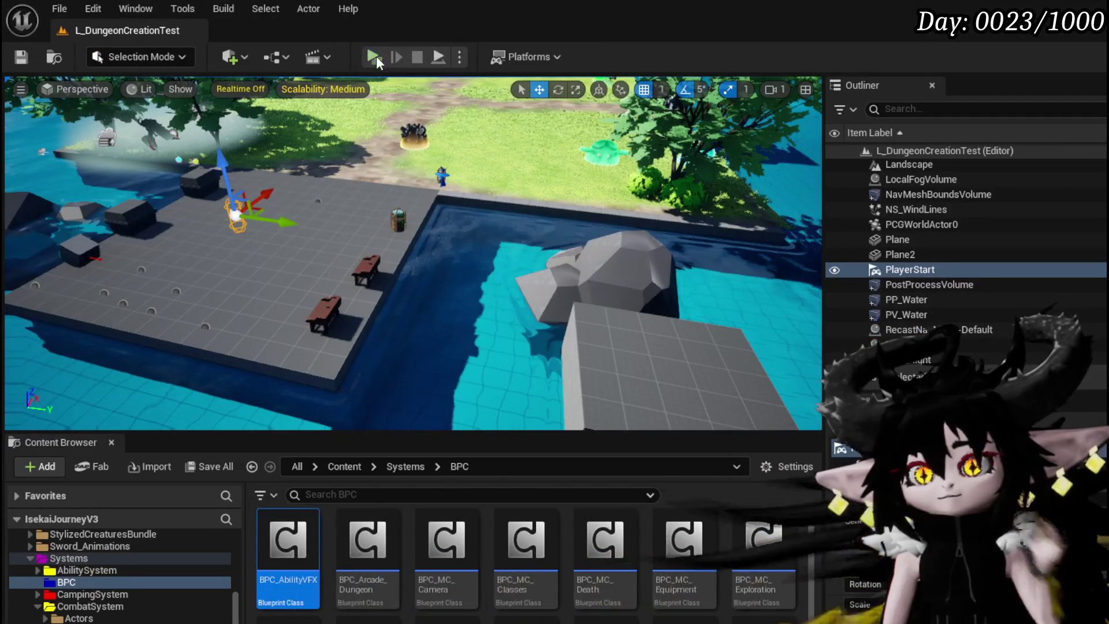
- Play-test a battle casting the Splash Move card, then stop and save the level
{"action": "left_click", "coordinate": [376, 57]}
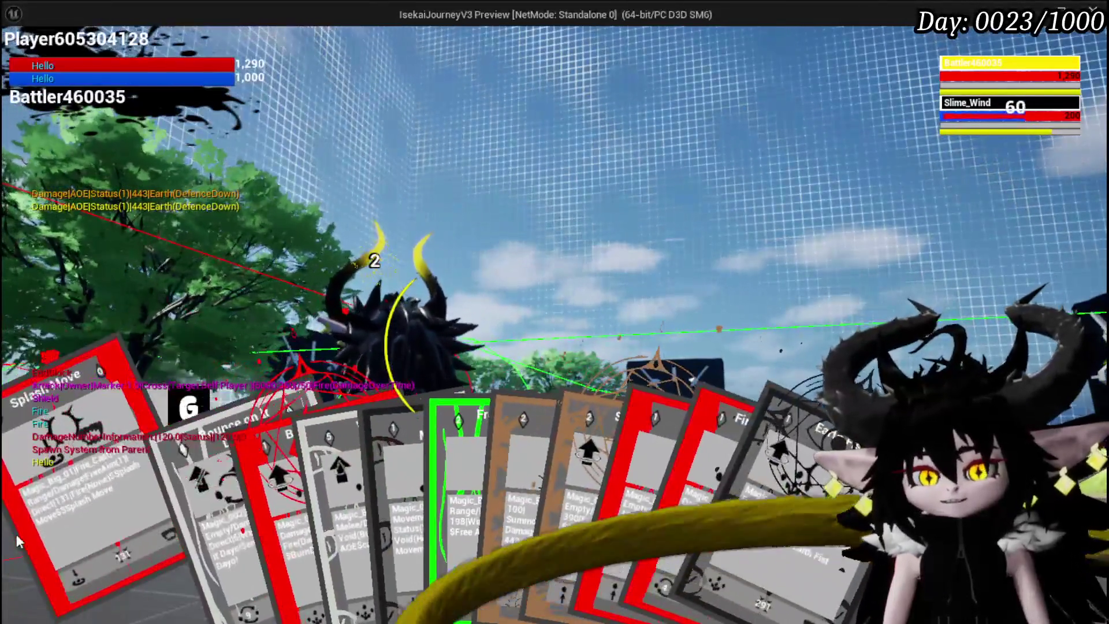
{"action": "left_click", "coordinate": [74, 543]}
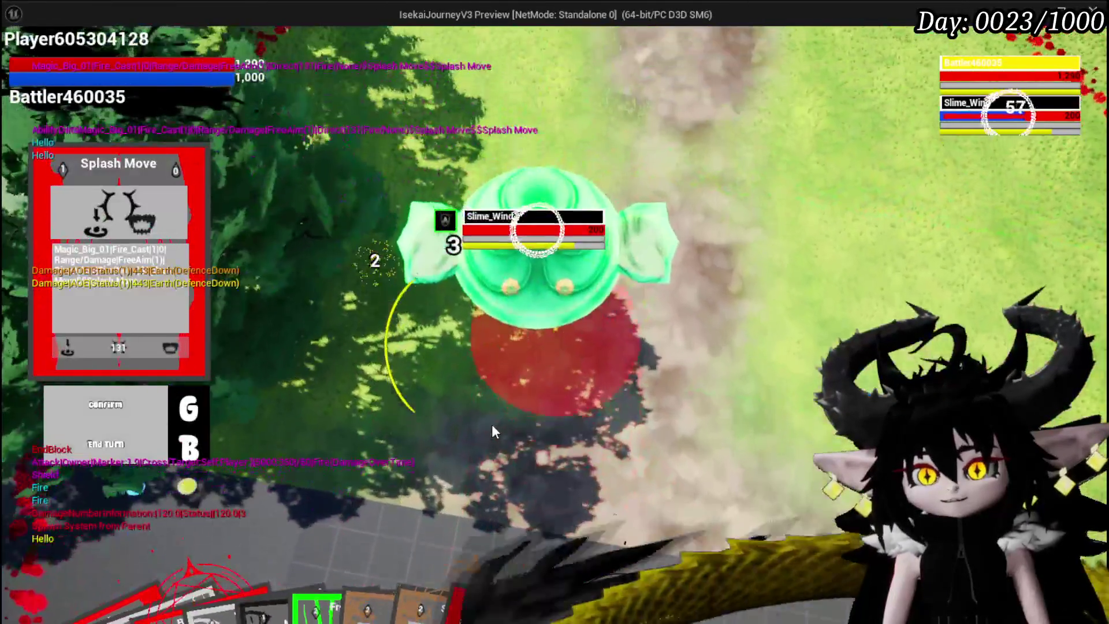
{"action": "left_click", "coordinate": [492, 427]}
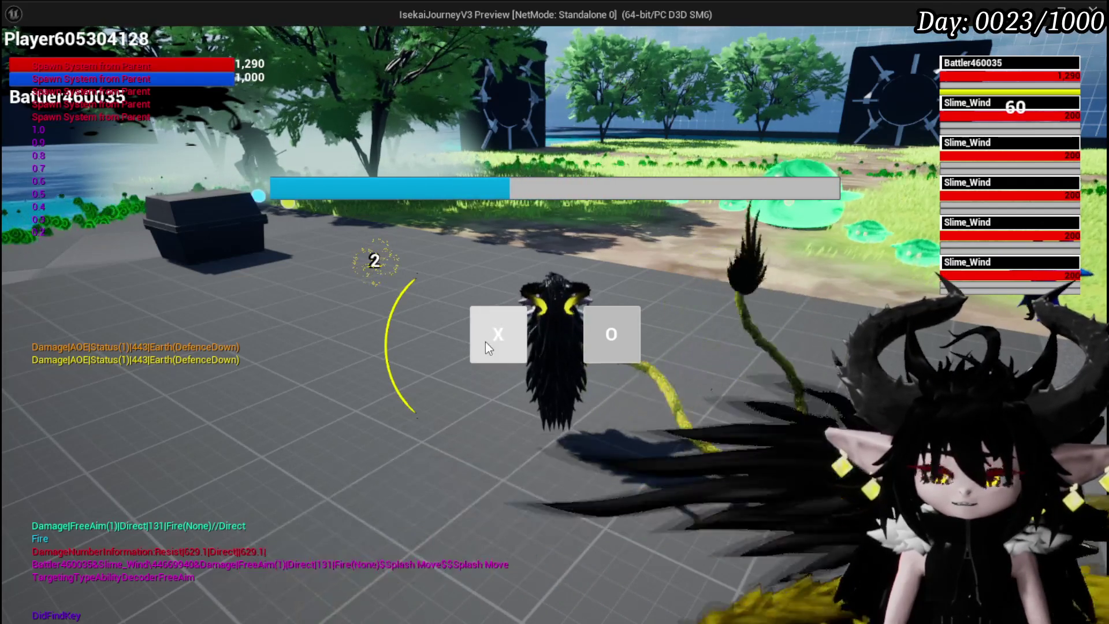
{"action": "left_click", "coordinate": [495, 333]}
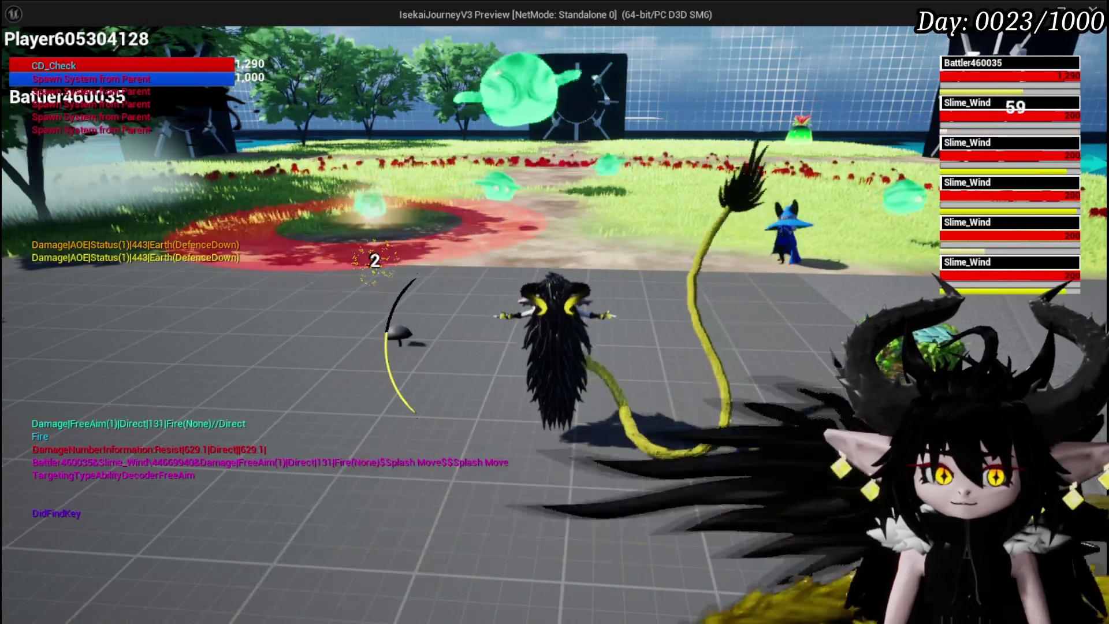
{"action": "key", "text": "Escape"}
{"action": "left_click", "coordinate": [33, 53]}
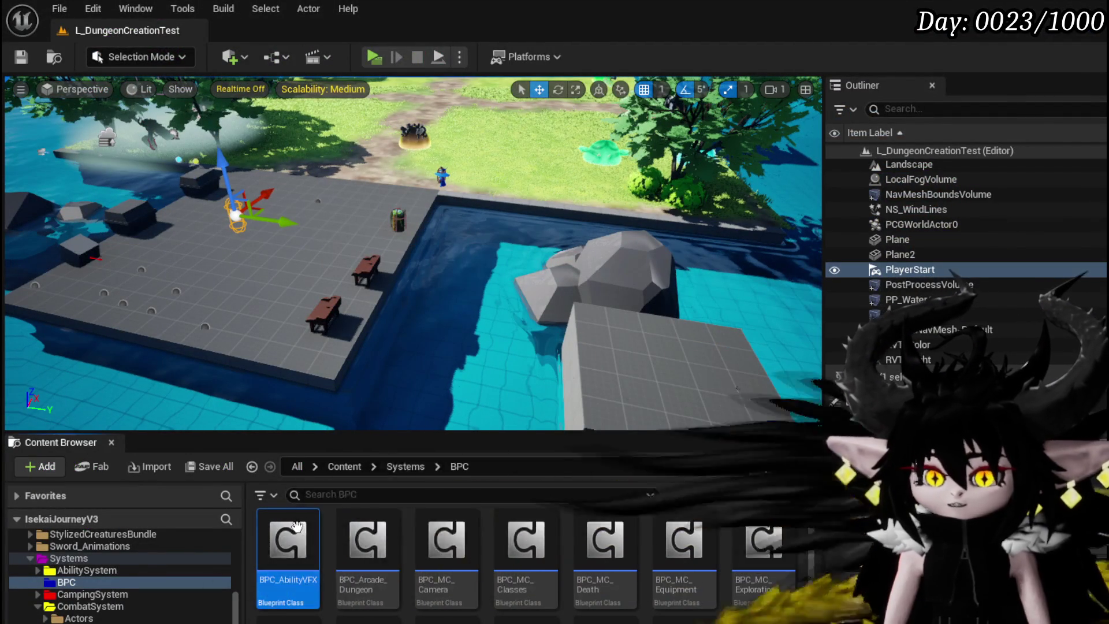
- Open the SelectAbilityVisualSequence function graph in BPC_AbilityVFX and inspect its montage nodes
{"action": "double_click", "coordinate": [297, 525]}
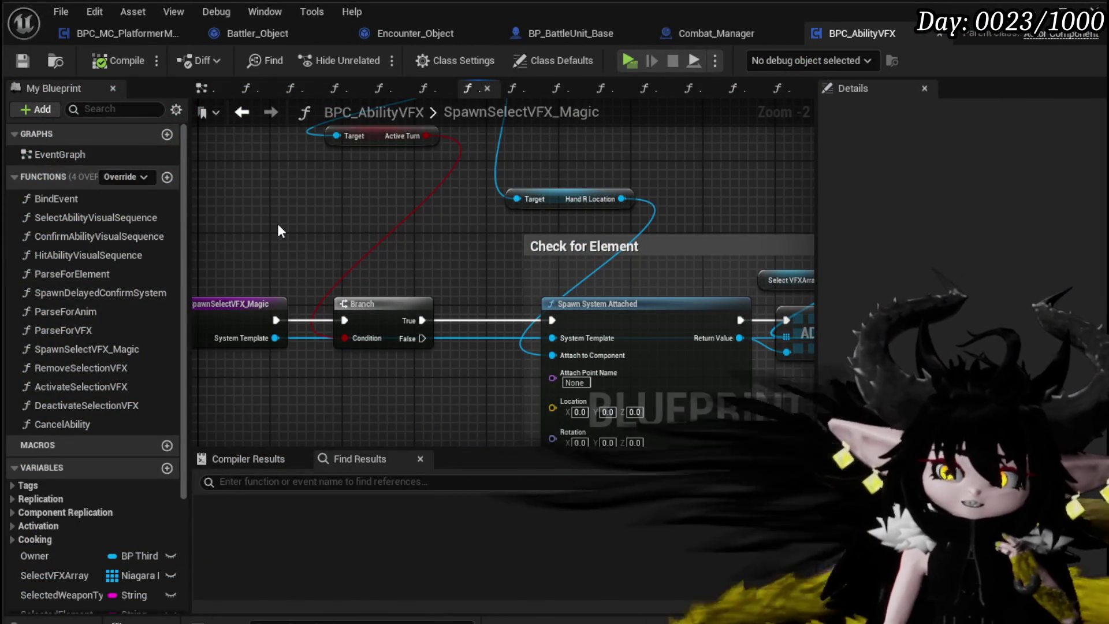
{"action": "double_click", "coordinate": [136, 216]}
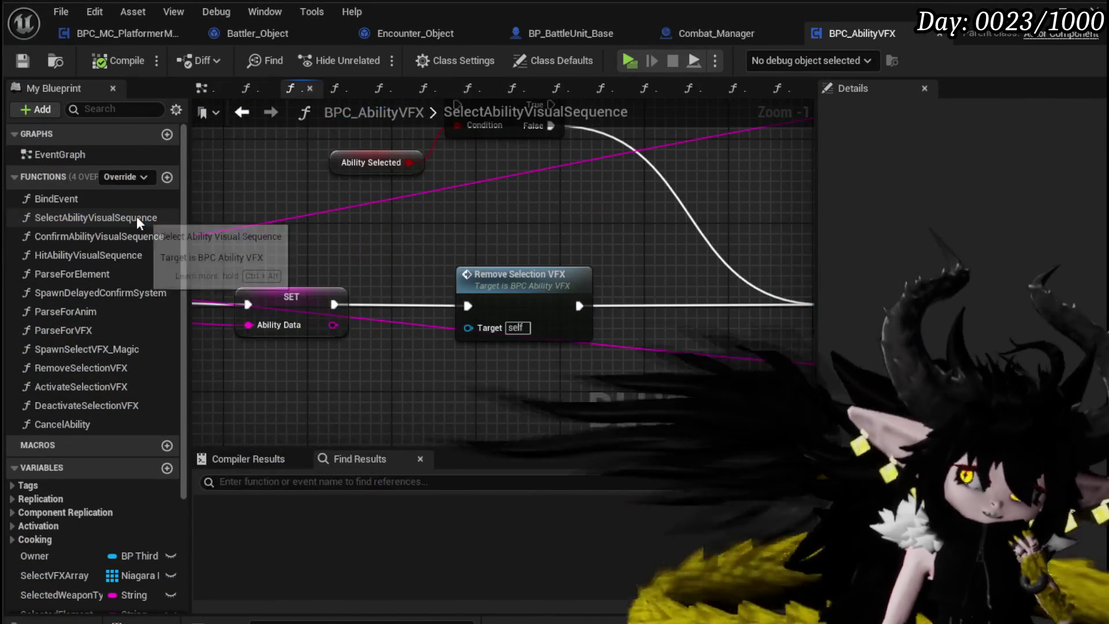
{"action": "scroll", "coordinate": [439, 245], "scroll_direction": "down", "scroll_amount": 2}
{"action": "scroll", "coordinate": [412, 217], "scroll_direction": "down", "scroll_amount": 4}
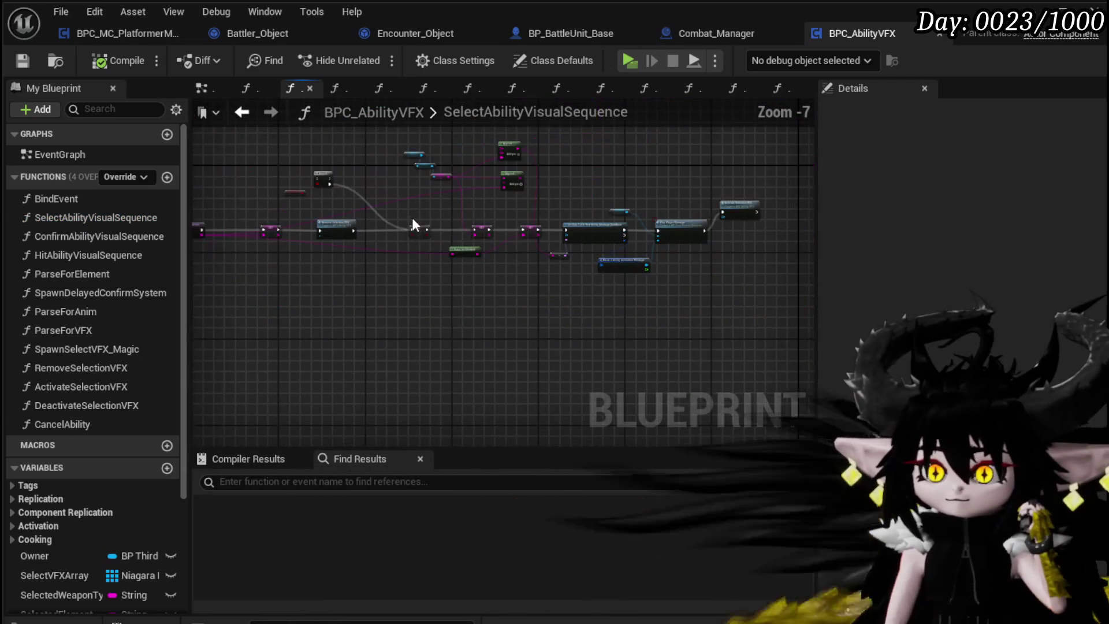
{"action": "scroll", "coordinate": [603, 220], "scroll_direction": "up", "scroll_amount": 4}
{"action": "mouse_move", "coordinate": [555, 228]}
{"action": "left_mouse_down"}
{"action": "mouse_move", "coordinate": [327, 234]}
{"action": "mouse_move", "coordinate": [618, 242]}
{"action": "mouse_move", "coordinate": [383, 273]}
{"action": "mouse_move", "coordinate": [413, 310]}
{"action": "mouse_move", "coordinate": [547, 310]}
{"action": "left_mouse_up"}
{"action": "scroll", "coordinate": [618, 242], "scroll_direction": "down", "scroll_amount": 1}
{"action": "scroll", "coordinate": [547, 310], "scroll_direction": "up", "scroll_amount": 2}
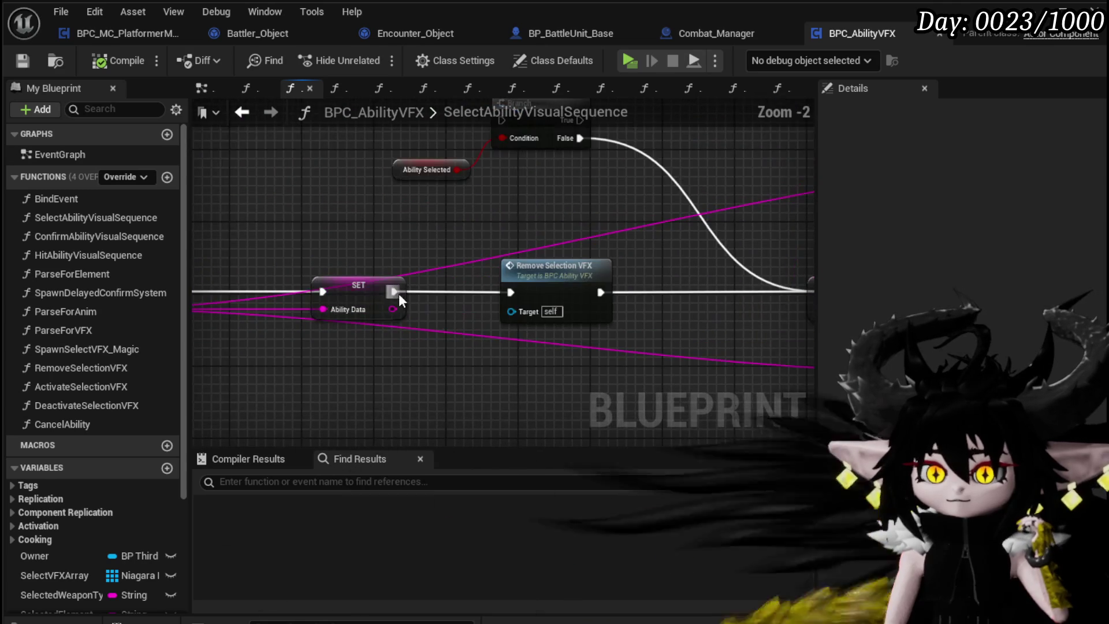
- Shift the SET and Remove Selection VFX nodes right to free space after the entry
{"action": "mouse_move", "coordinate": [398, 293]}
{"action": "left_mouse_down"}
{"action": "mouse_move", "coordinate": [715, 257]}
{"action": "mouse_move", "coordinate": [258, 239]}
{"action": "mouse_move", "coordinate": [421, 258]}
{"action": "left_mouse_up"}
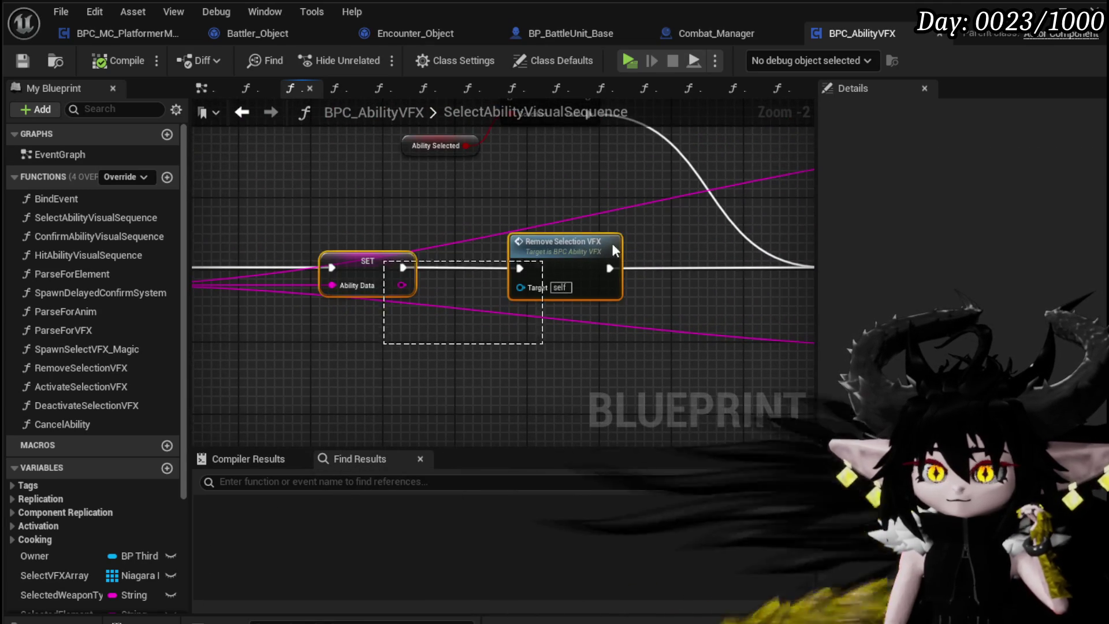
{"action": "mouse_move", "coordinate": [590, 258]}
{"action": "left_mouse_down"}
{"action": "mouse_move", "coordinate": [572, 249]}
{"action": "mouse_move", "coordinate": [704, 267]}
{"action": "left_mouse_up"}
{"action": "left_click_drag", "start_coordinate": [513, 246], "coordinate": [652, 256]}
{"action": "left_click", "coordinate": [311, 300]}
{"action": "left_click_drag", "start_coordinate": [261, 285], "coordinate": [369, 289]}
{"action": "left_click", "coordinate": [297, 234]}
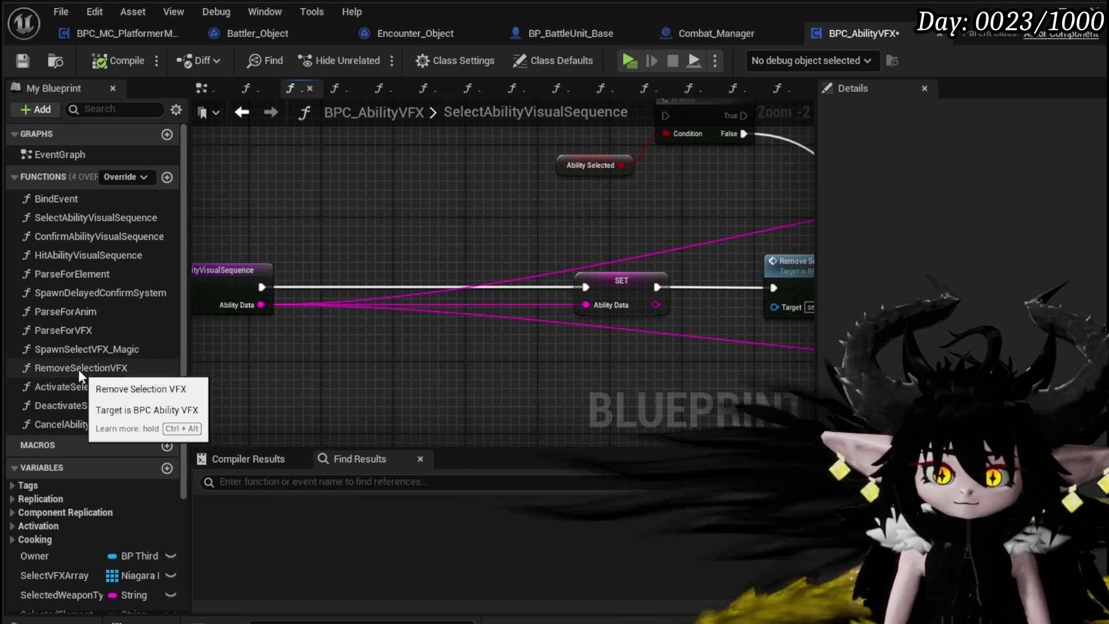
- Go back to SpawnSelectVFX_Magic and select its Branch turn-check nodes for copying
{"action": "left_click", "coordinate": [79, 349]}
{"action": "double_click", "coordinate": [79, 349]}
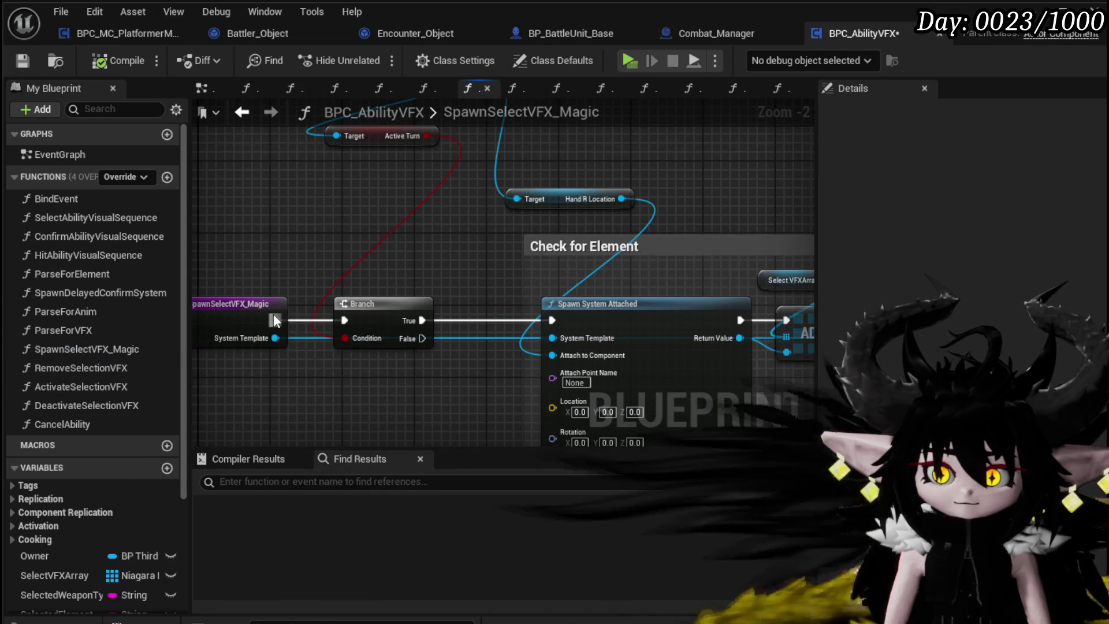
{"action": "left_click_drag", "start_coordinate": [546, 323], "coordinate": [546, 321]}
{"action": "left_click", "coordinate": [375, 303]}
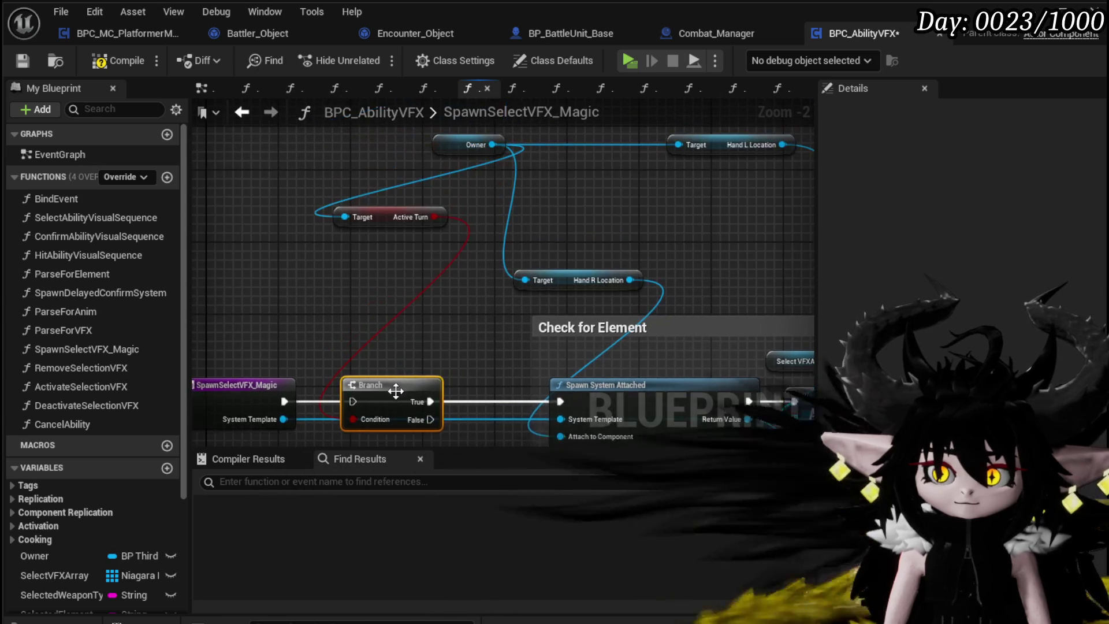
{"action": "left_click_drag", "start_coordinate": [397, 384], "coordinate": [404, 280]}
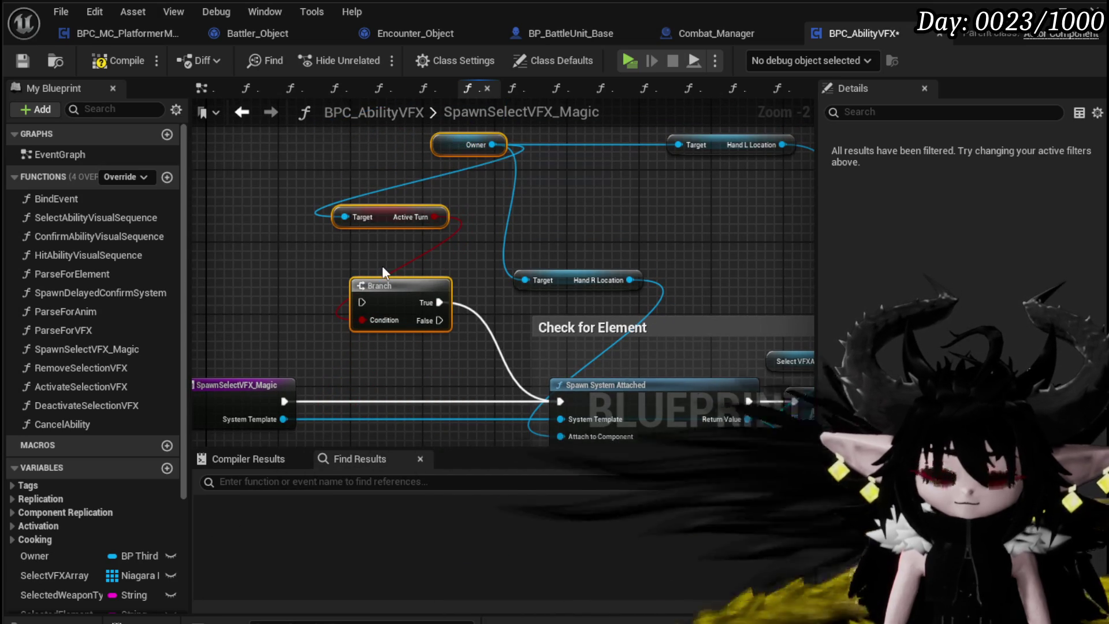
- Paste the turn-check Branch into SelectAbilityVisualSequence, wiring entry → Branch → SET
{"action": "double_click", "coordinate": [73, 222]}
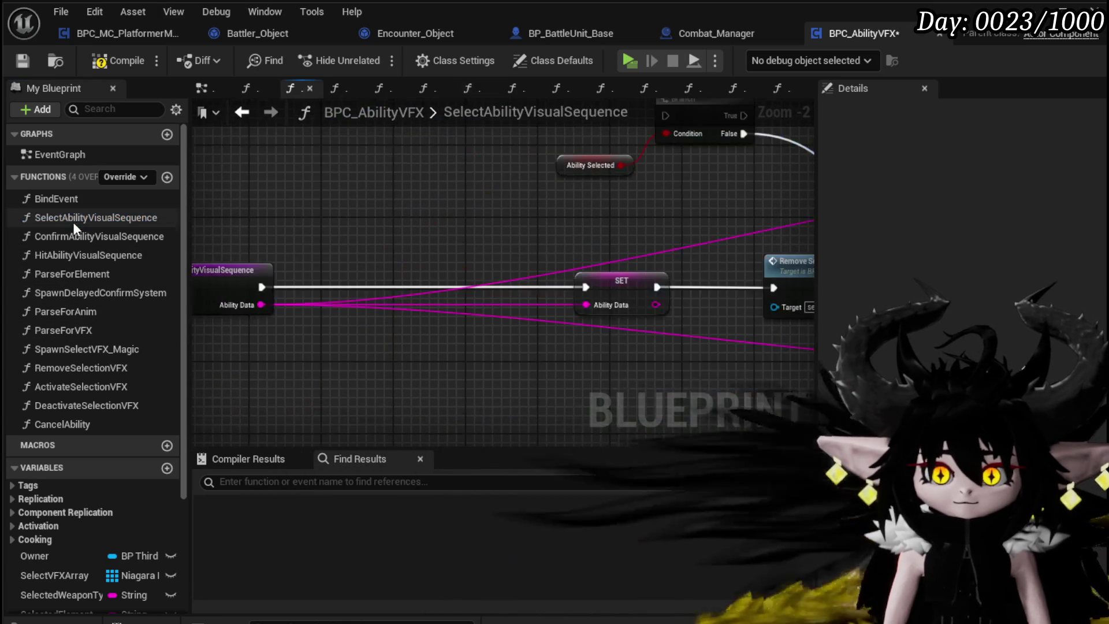
{"action": "key", "text": "ctrl+v"}
{"action": "left_click_drag", "start_coordinate": [379, 322], "coordinate": [390, 261]}
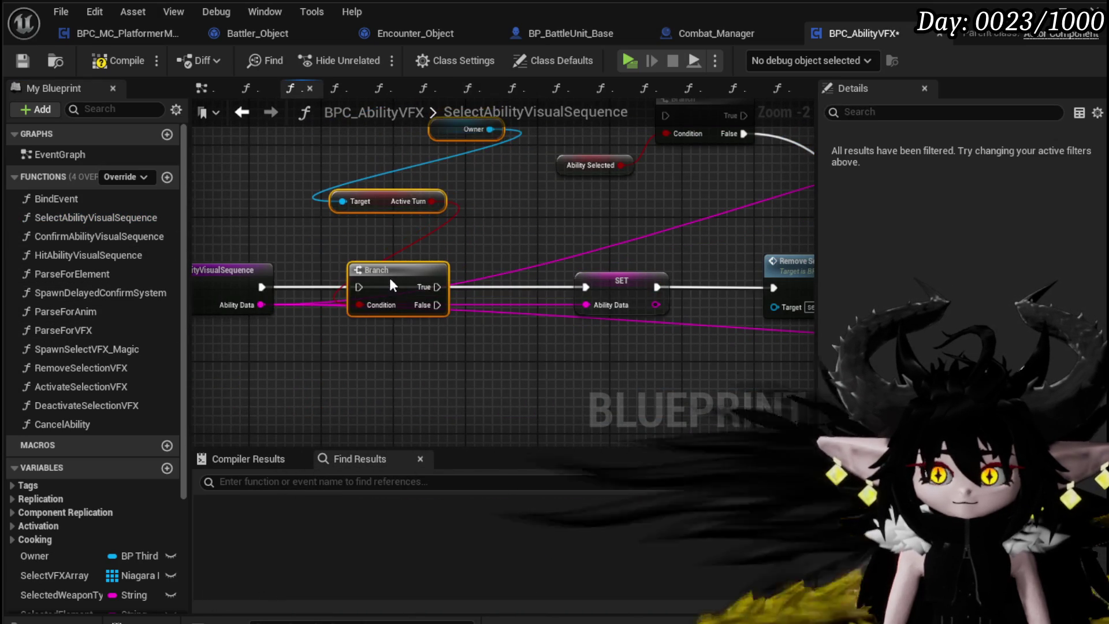
{"action": "left_click_drag", "start_coordinate": [262, 287], "coordinate": [357, 287]}
{"action": "left_click_drag", "start_coordinate": [437, 286], "coordinate": [568, 286]}
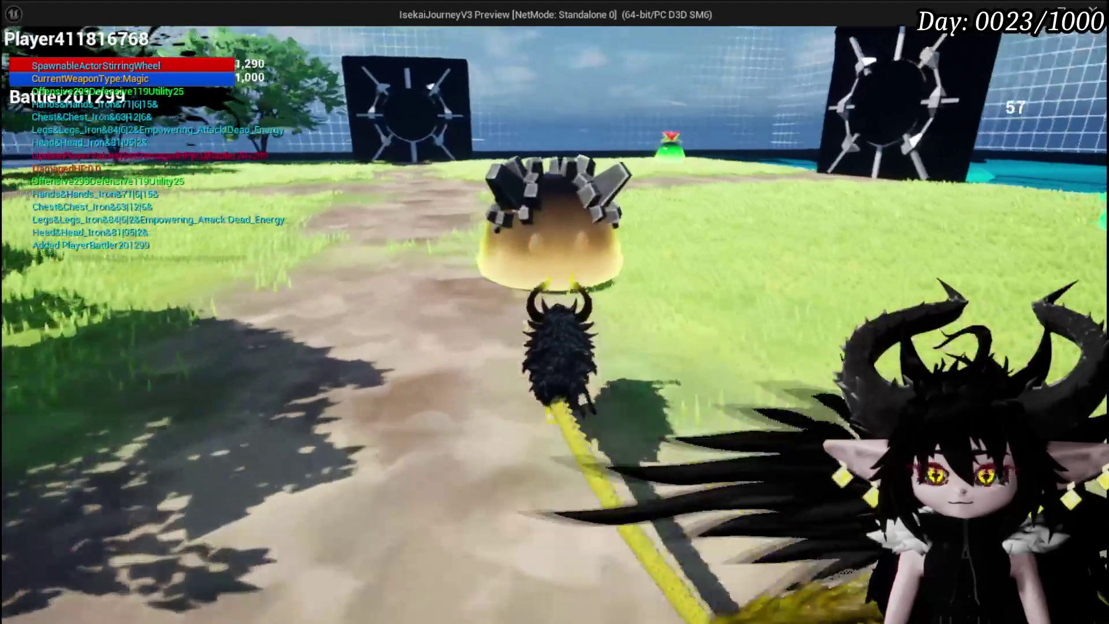
- Cast the big fire magic ability and Splash Move on an enemy, declining the timed prompts
{"action": "key", "text": "1"}
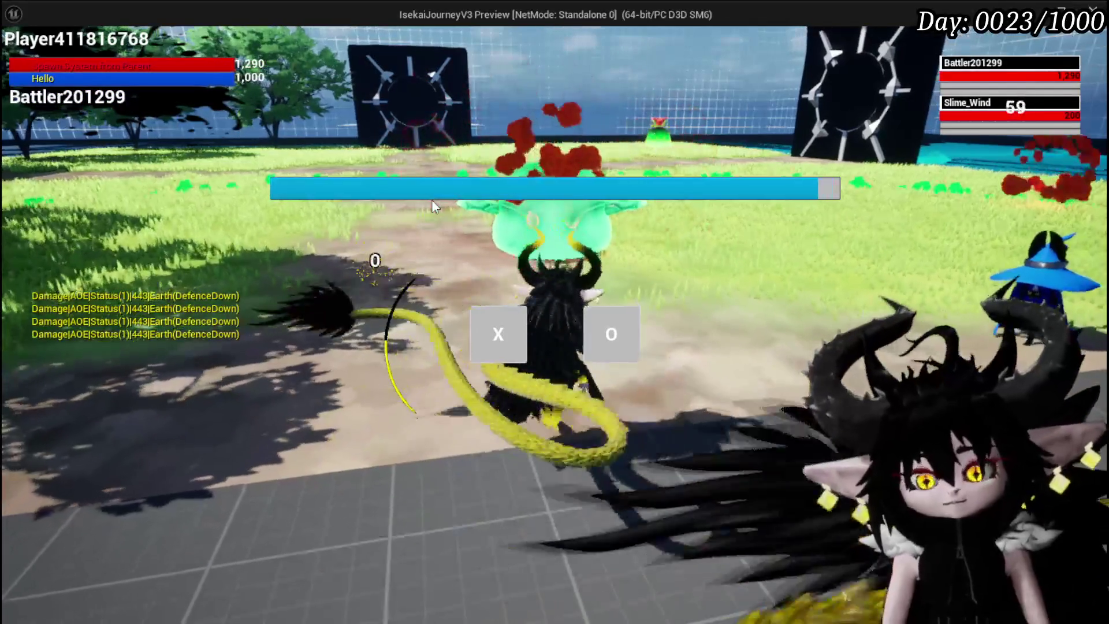
{"action": "left_click", "coordinate": [481, 337]}
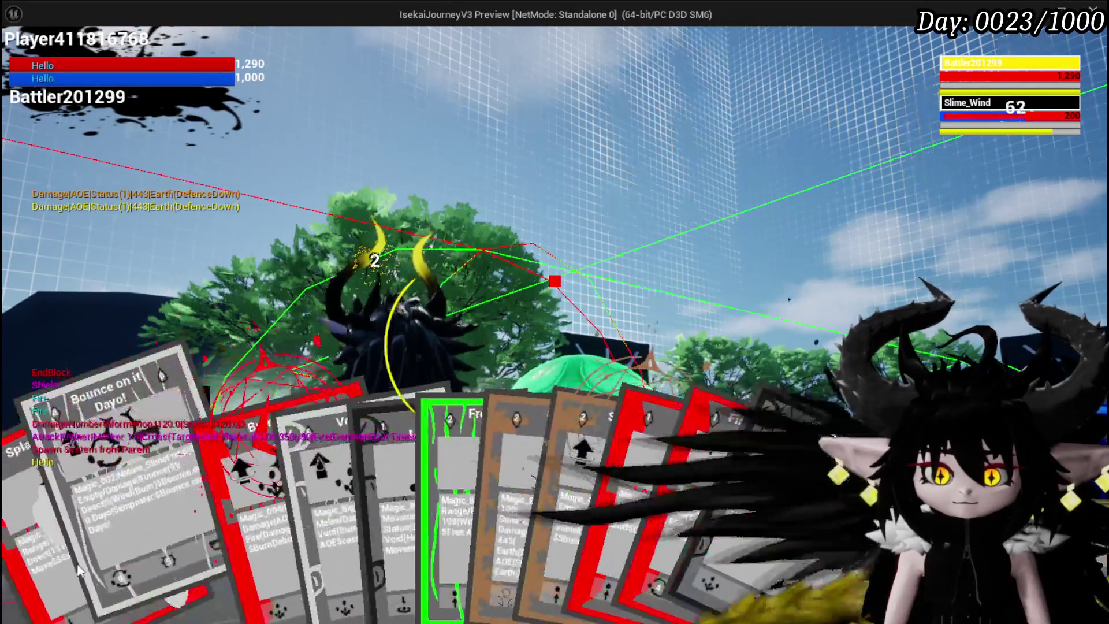
{"action": "left_click", "coordinate": [79, 571]}
{"action": "left_click", "coordinate": [529, 317]}
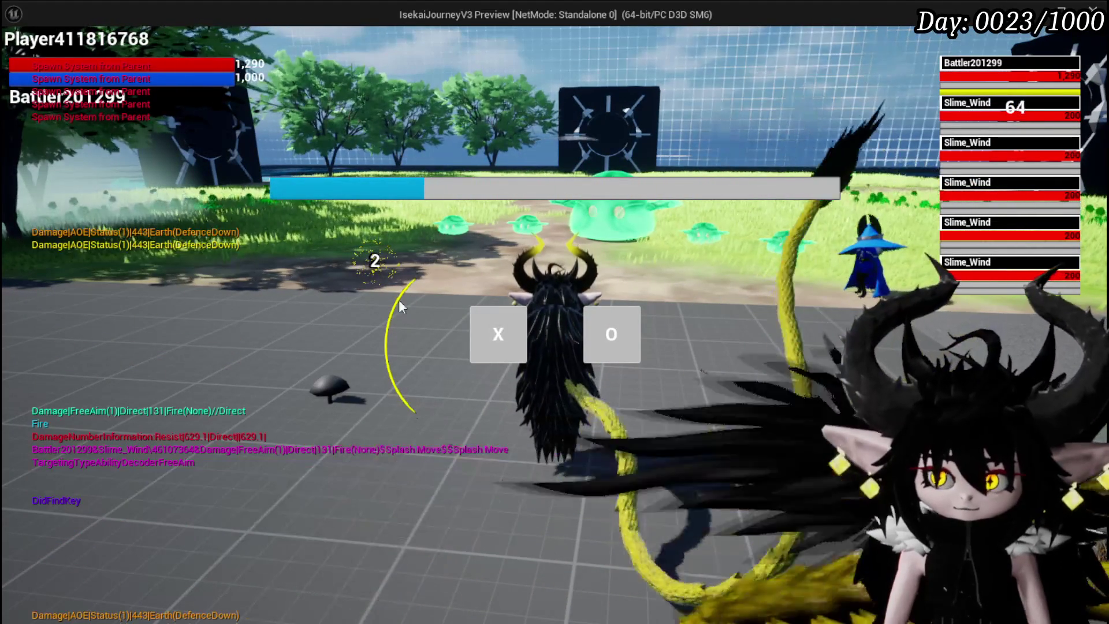
{"action": "left_click", "coordinate": [515, 310]}
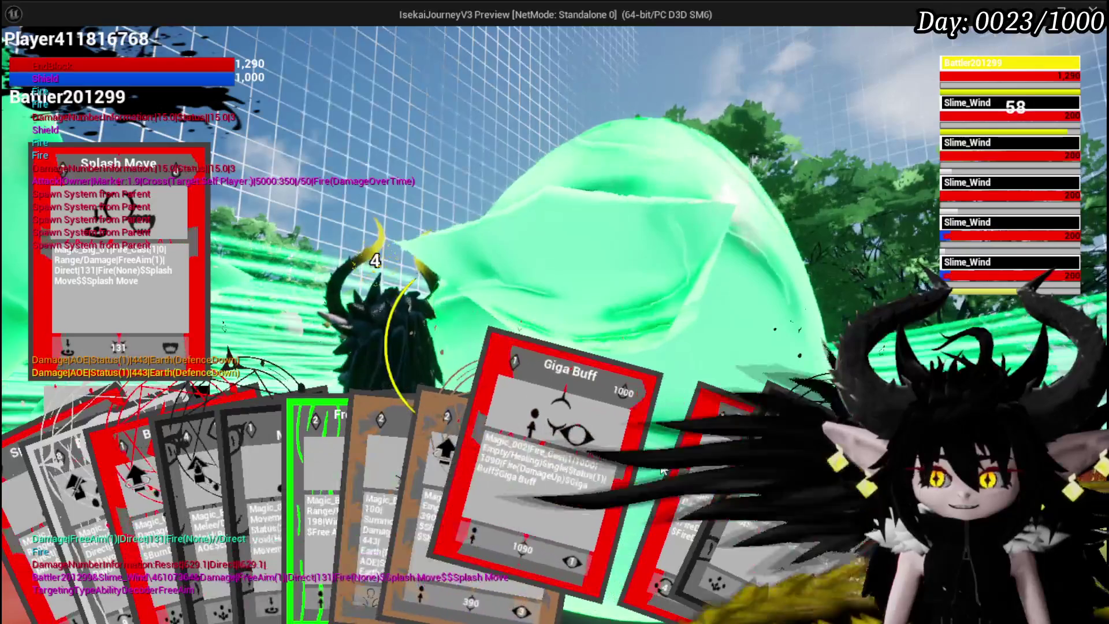
- Play the Giga Buff card, decline the prompt, then play the burn debuff card
{"action": "left_click", "coordinate": [660, 461]}
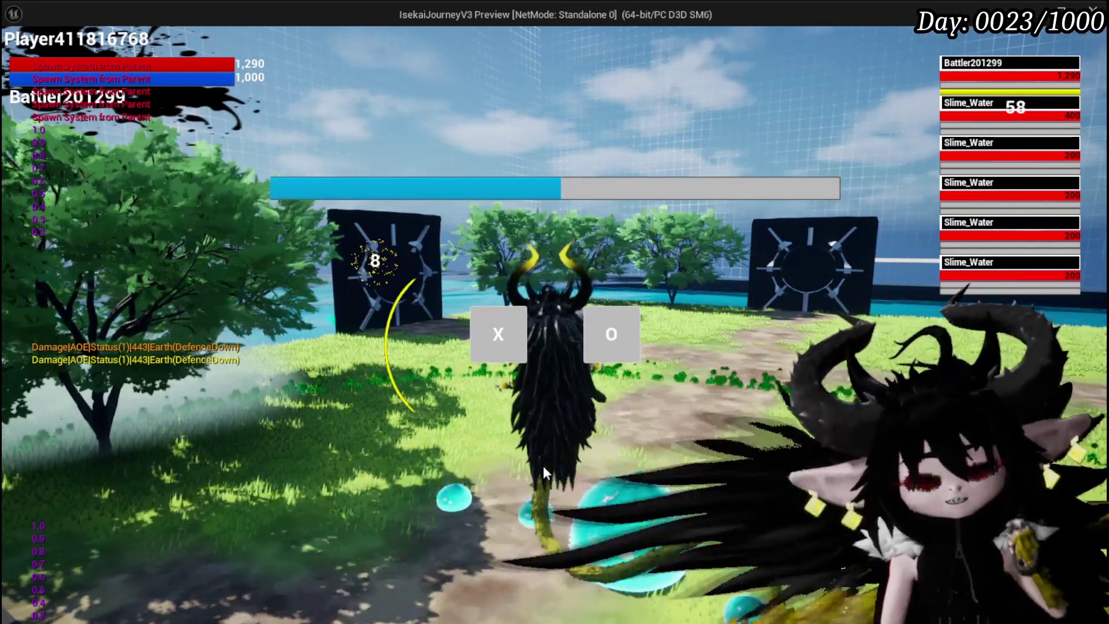
{"action": "left_click", "coordinate": [498, 346]}
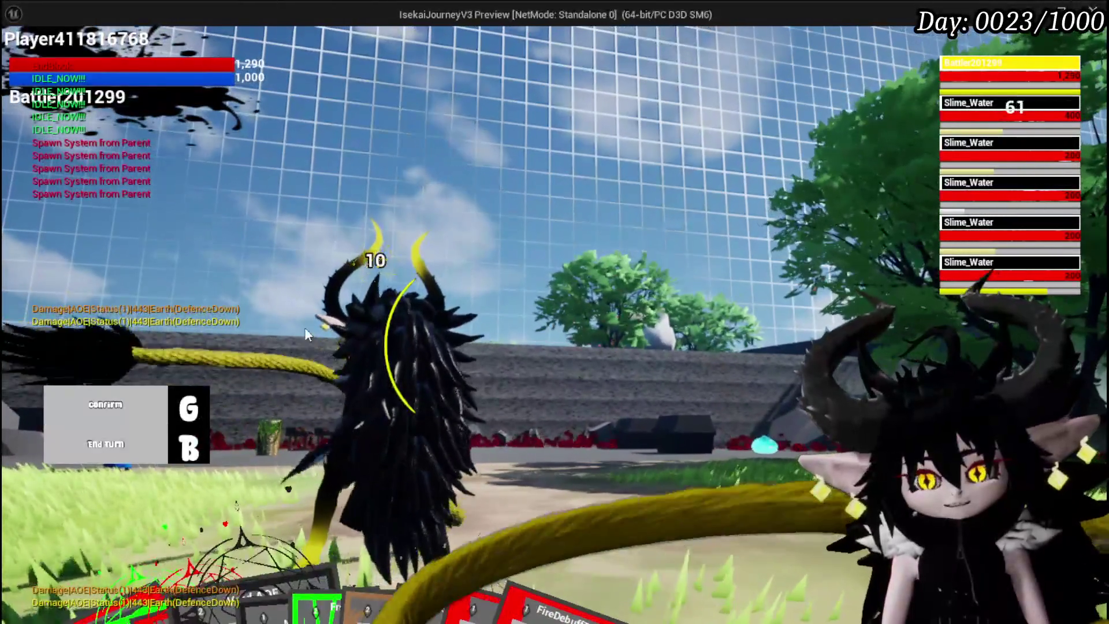
{"action": "mouse_move", "coordinate": [254, 553]}
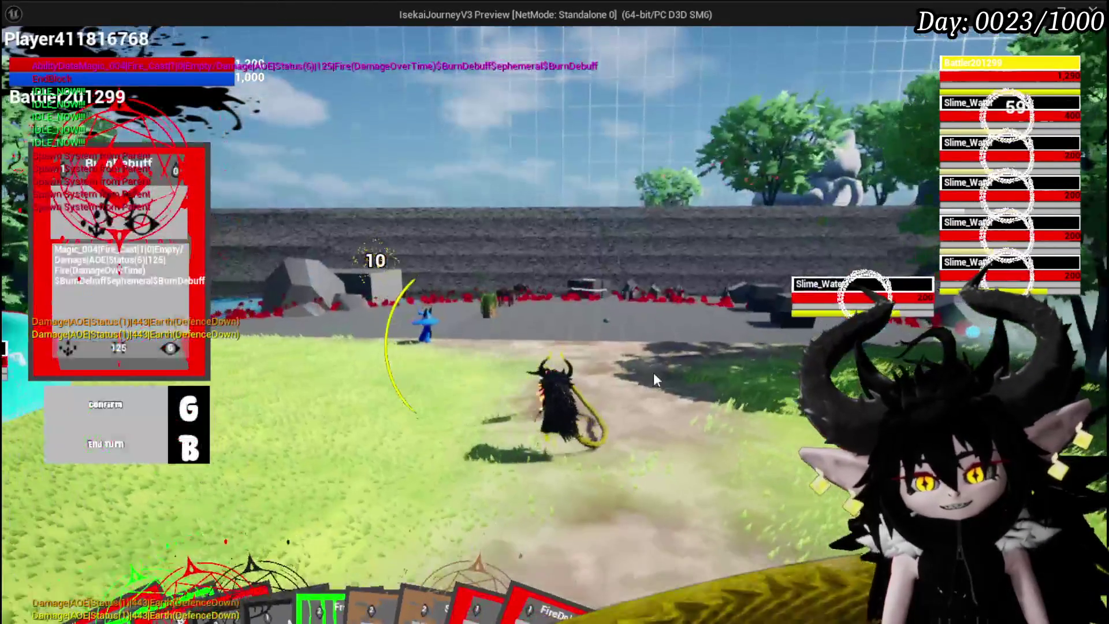
{"action": "left_click", "coordinate": [653, 373]}
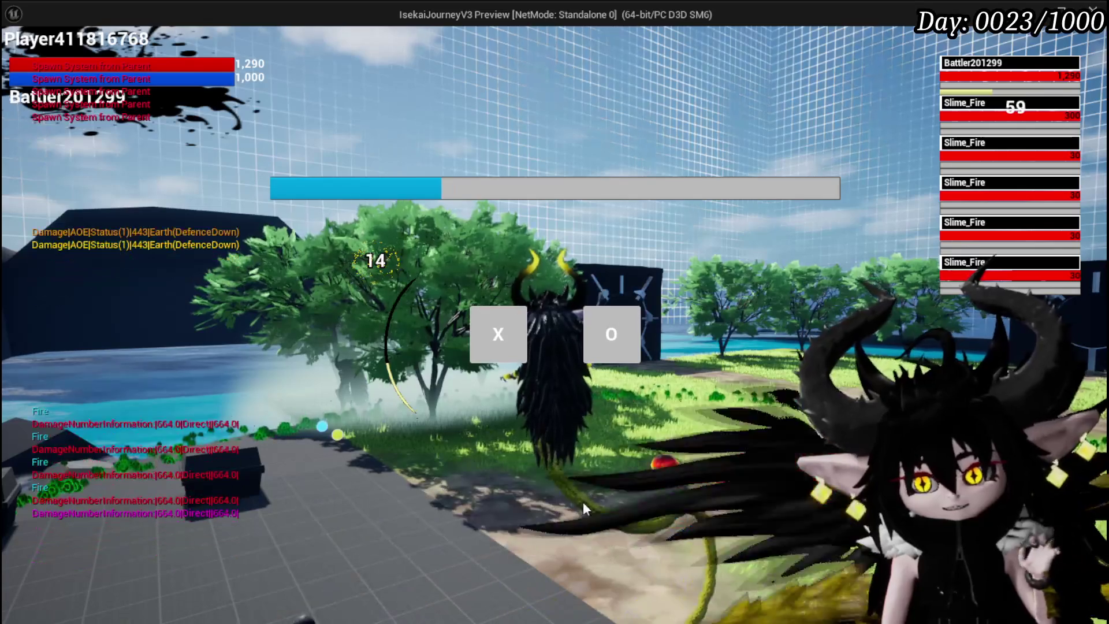
- Stop the play-test, save L_DungeonCreationTest, and open BP_ThirdPersonCharacter from ThirdPerson > Blueprints
{"action": "key", "text": "Escape"}
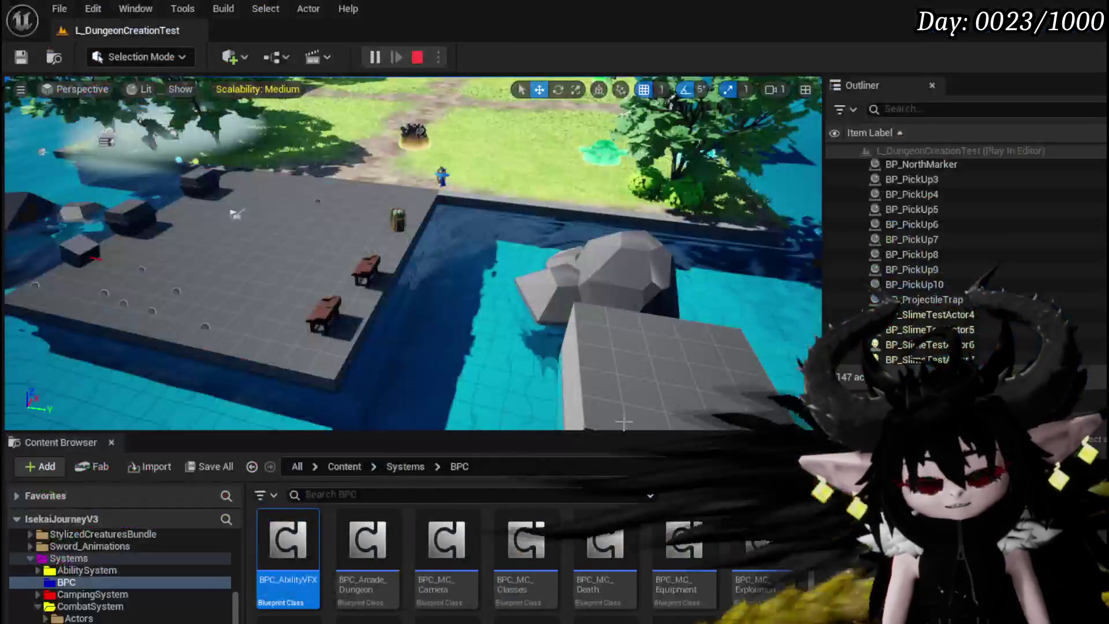
{"action": "key", "text": "ctrl+s"}
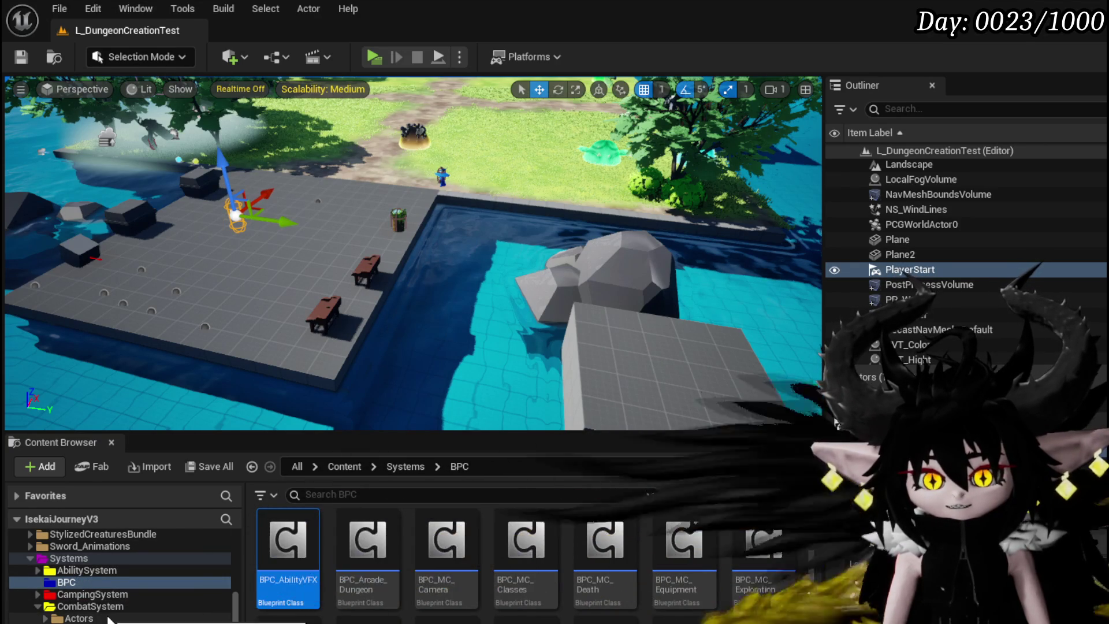
{"action": "scroll", "coordinate": [108, 613], "scroll_direction": "down", "scroll_amount": 5}
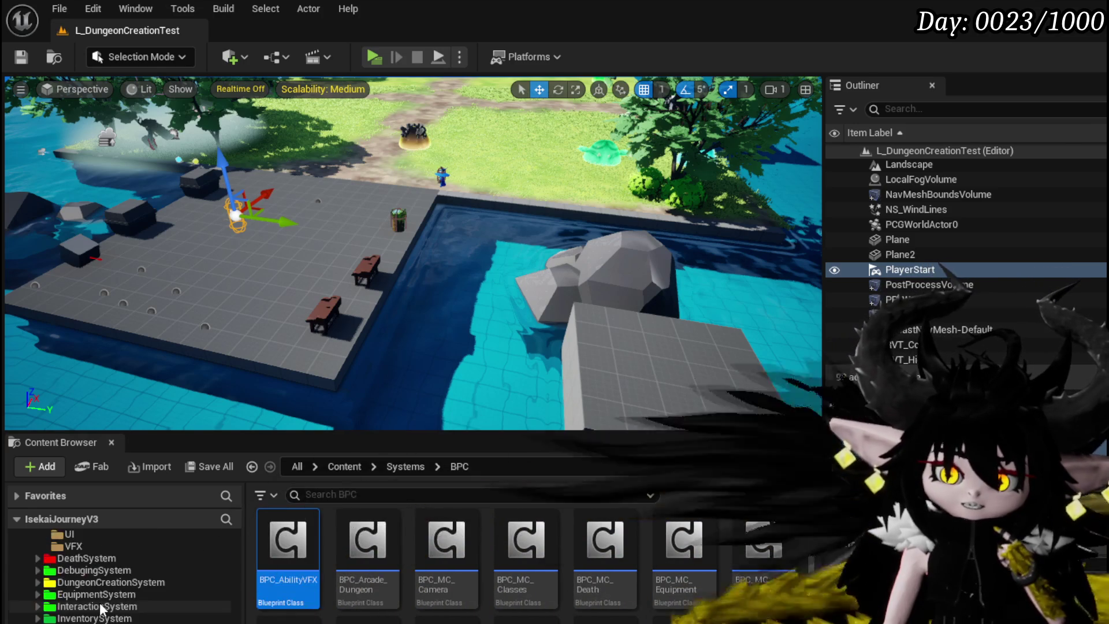
{"action": "left_click", "coordinate": [81, 618]}
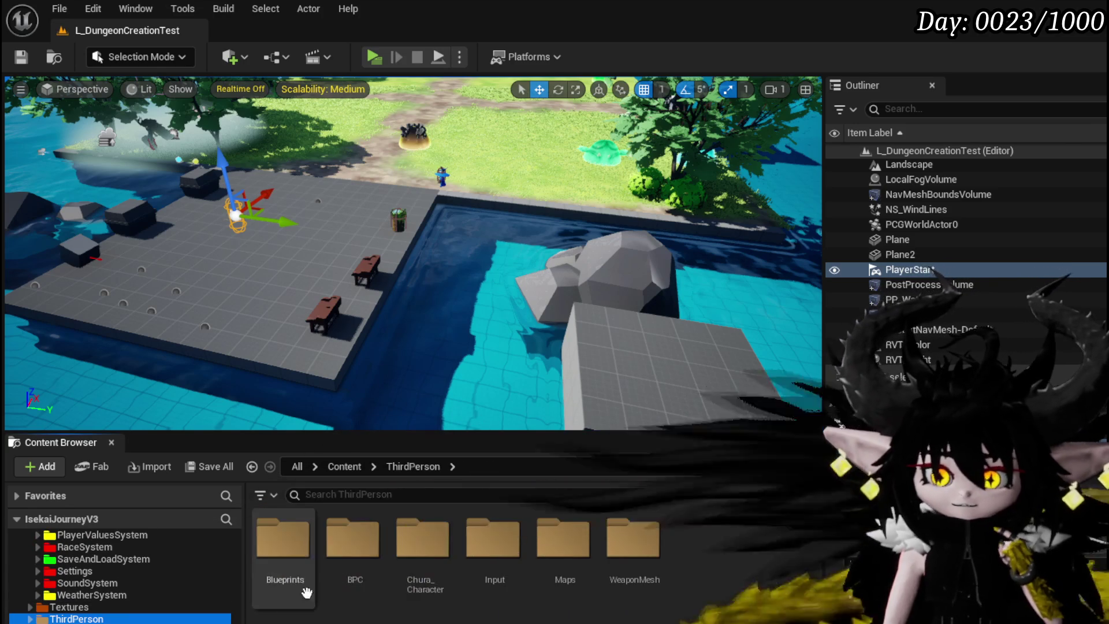
{"action": "double_click", "coordinate": [304, 589]}
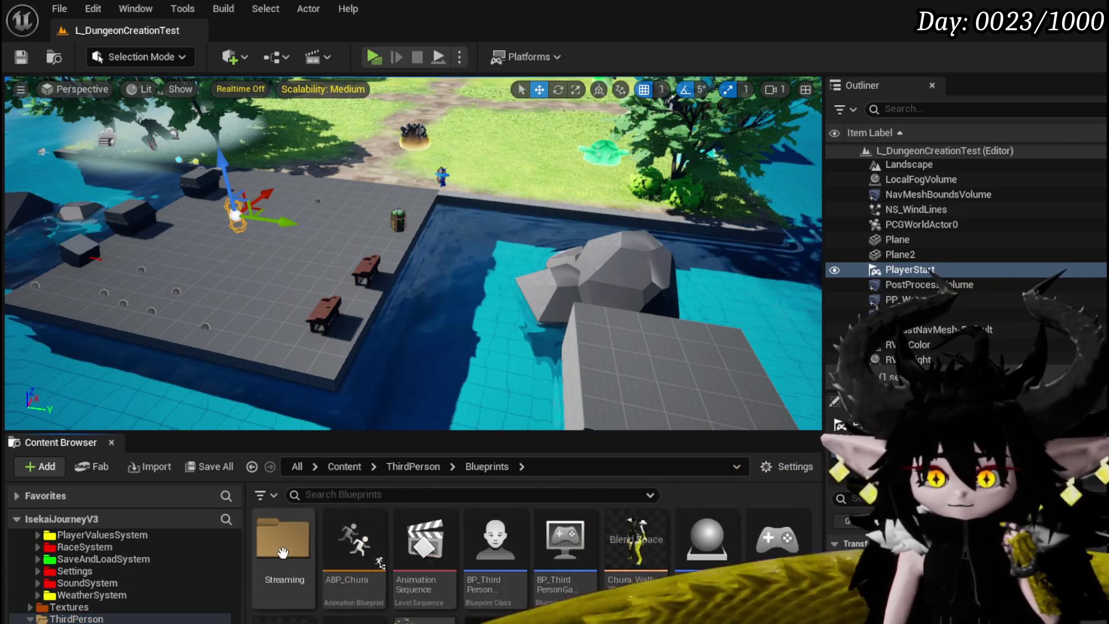
{"action": "double_click", "coordinate": [497, 535]}
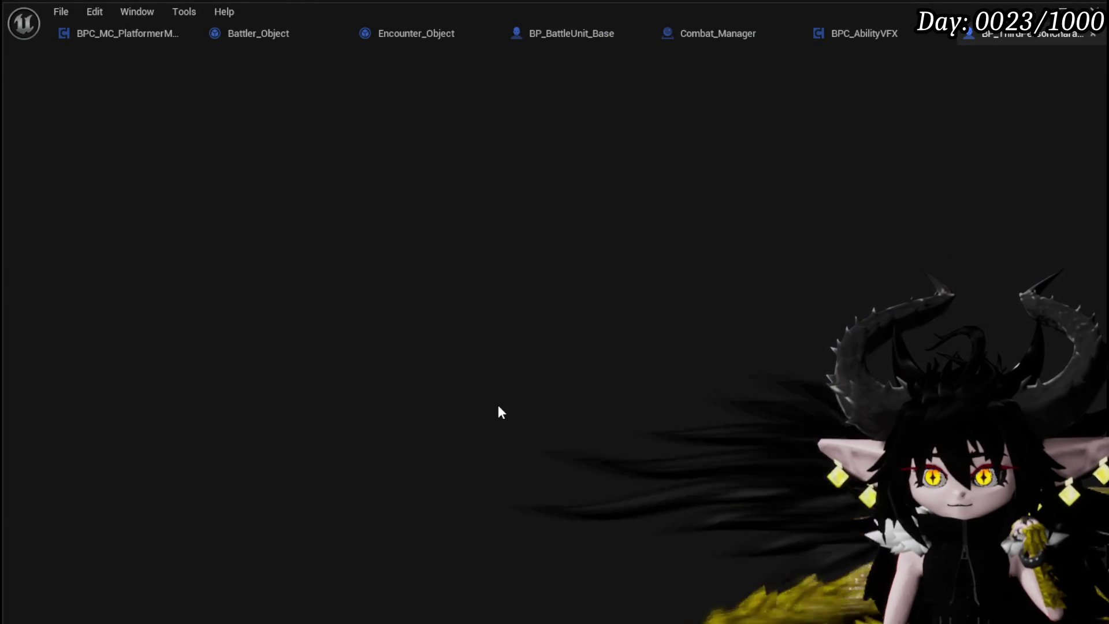
- Widen the graph, review the EventGraph's damage-number nodes, and save BP_ThirdPersonCharacter
{"action": "scroll", "coordinate": [451, 357], "scroll_direction": "down", "scroll_amount": 2}
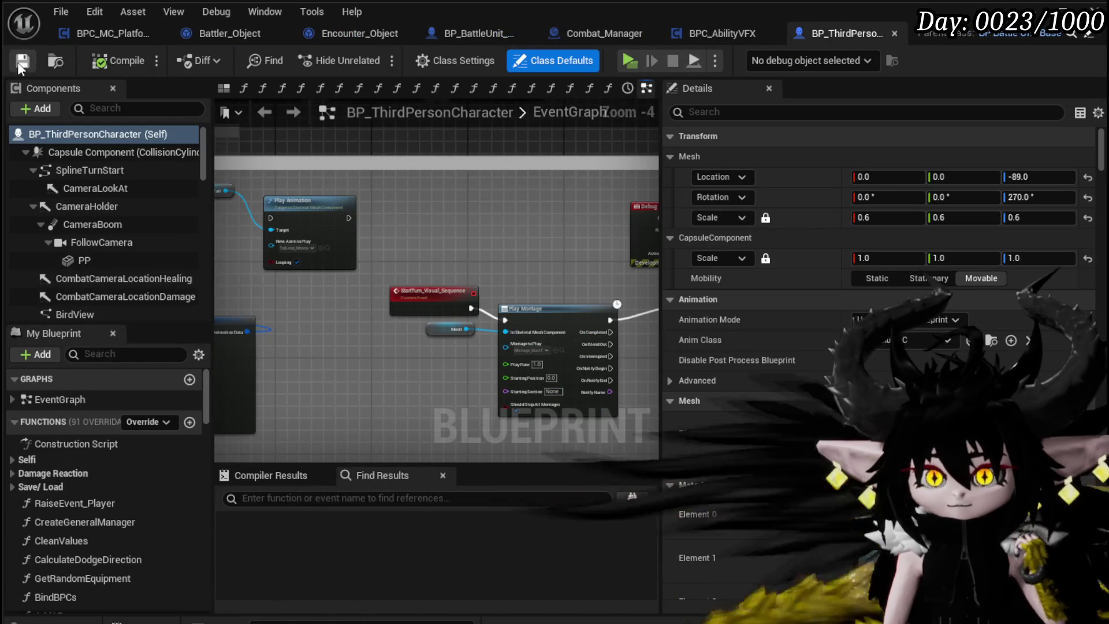
{"action": "left_click_drag", "start_coordinate": [661, 175], "coordinate": [887, 174]}
{"action": "scroll", "coordinate": [546, 185], "scroll_direction": "down", "scroll_amount": 5}
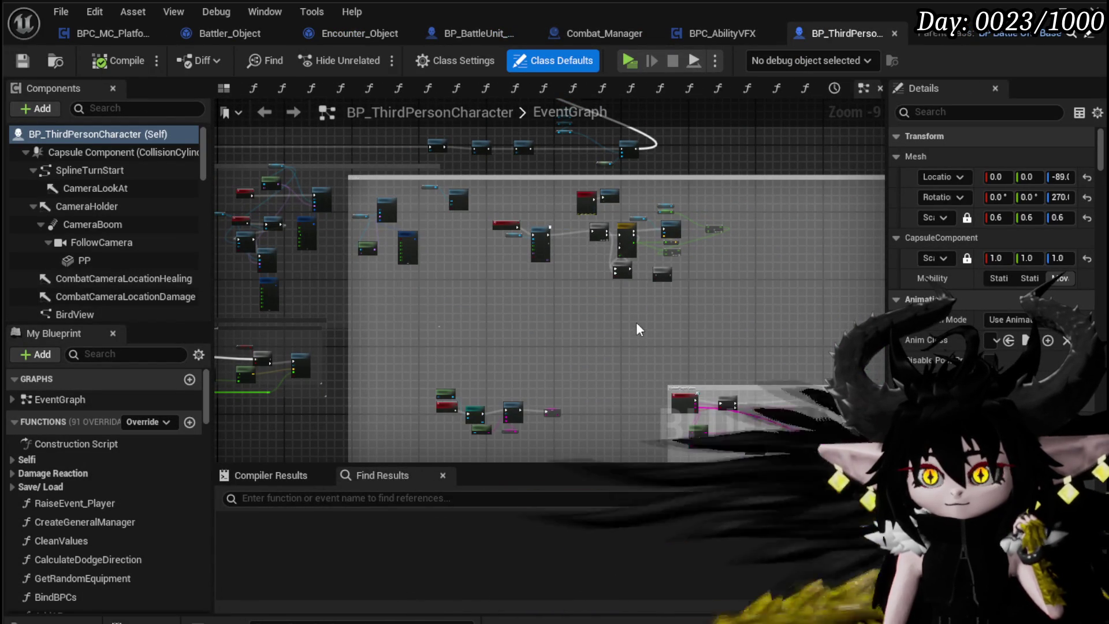
{"action": "left_click", "coordinate": [552, 238]}
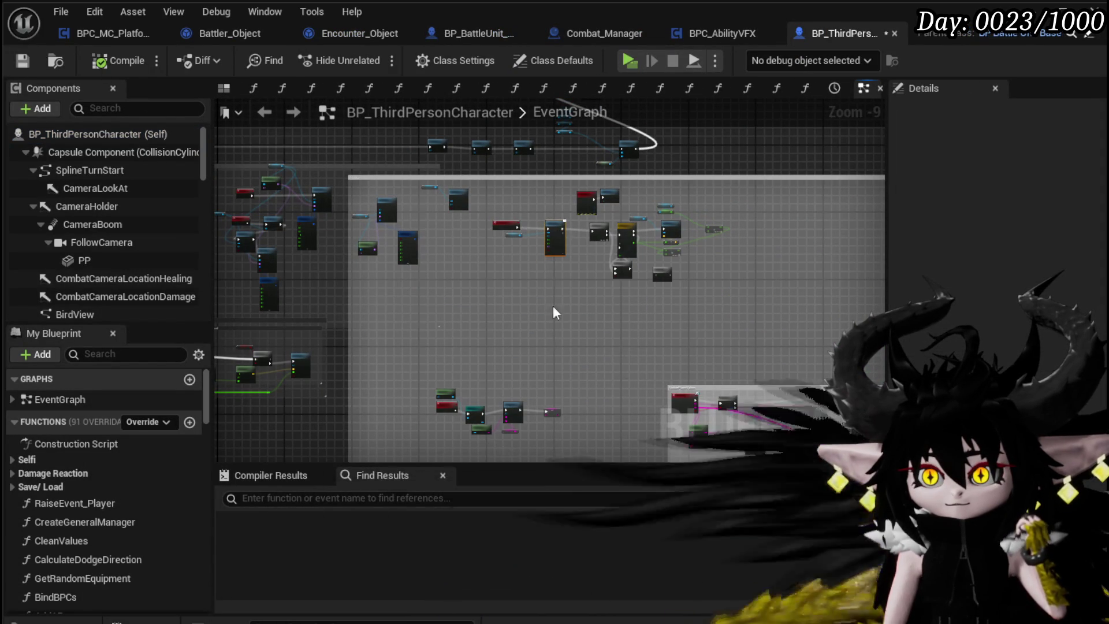
{"action": "mouse_move", "coordinate": [554, 312]}
{"action": "left_mouse_down"}
{"action": "mouse_move", "coordinate": [601, 317]}
{"action": "mouse_move", "coordinate": [299, 309]}
{"action": "mouse_move", "coordinate": [590, 193]}
{"action": "mouse_move", "coordinate": [656, 218]}
{"action": "left_mouse_up"}
{"action": "scroll", "coordinate": [411, 267], "scroll_direction": "up", "scroll_amount": 7}
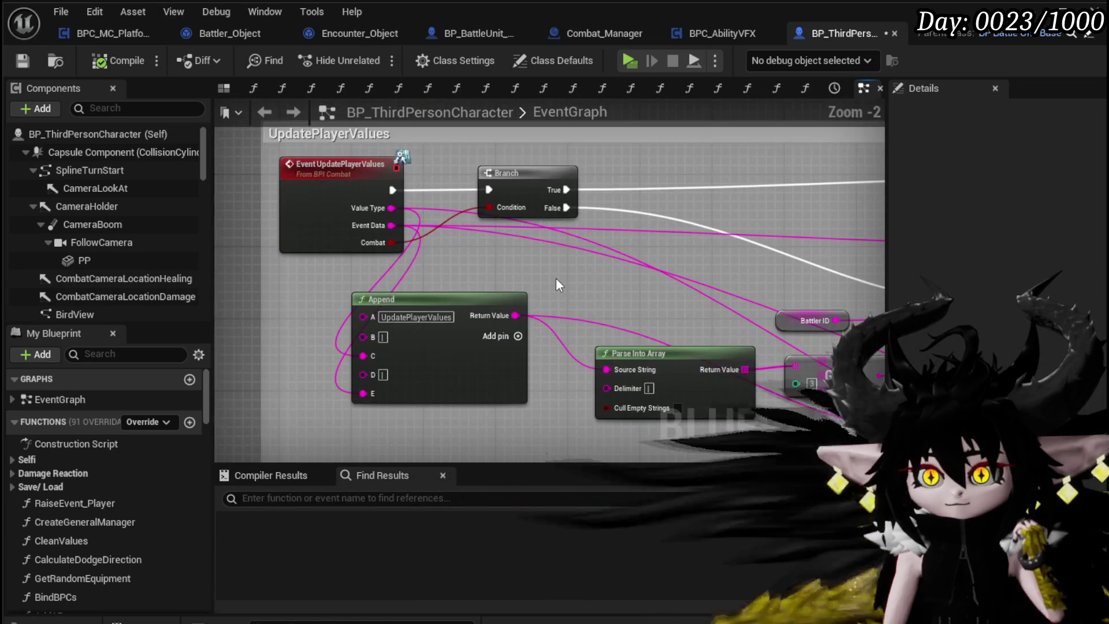
{"action": "scroll", "coordinate": [555, 279], "scroll_direction": "down", "scroll_amount": 3}
{"action": "scroll", "coordinate": [445, 269], "scroll_direction": "up", "scroll_amount": 3}
{"action": "scroll", "coordinate": [465, 278], "scroll_direction": "down", "scroll_amount": 4}
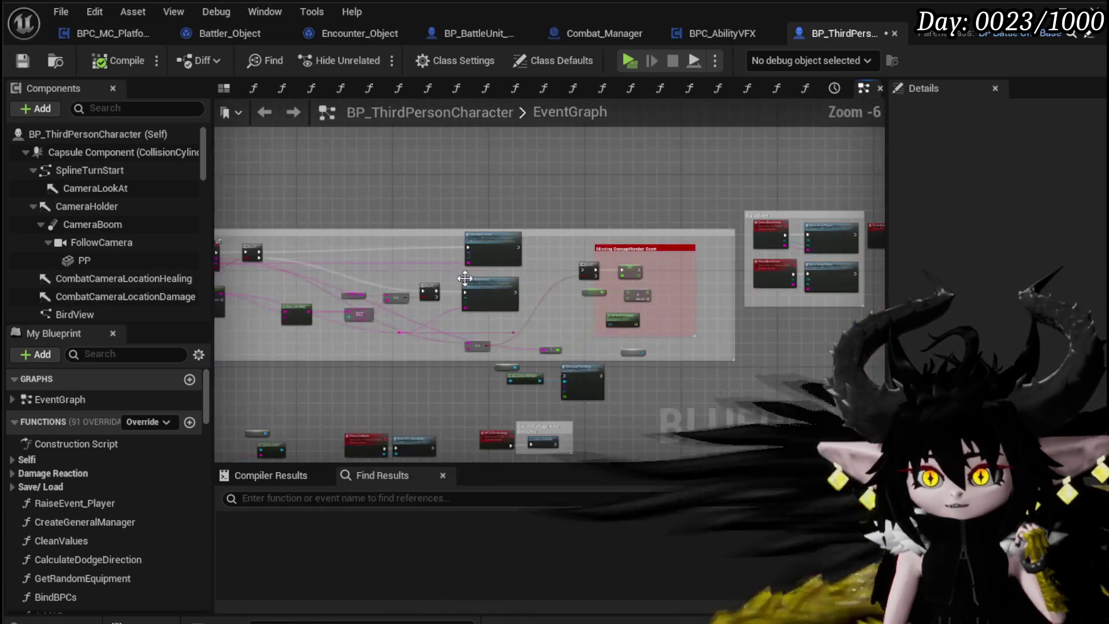
{"action": "left_click_drag", "start_coordinate": [465, 278], "coordinate": [494, 85]}
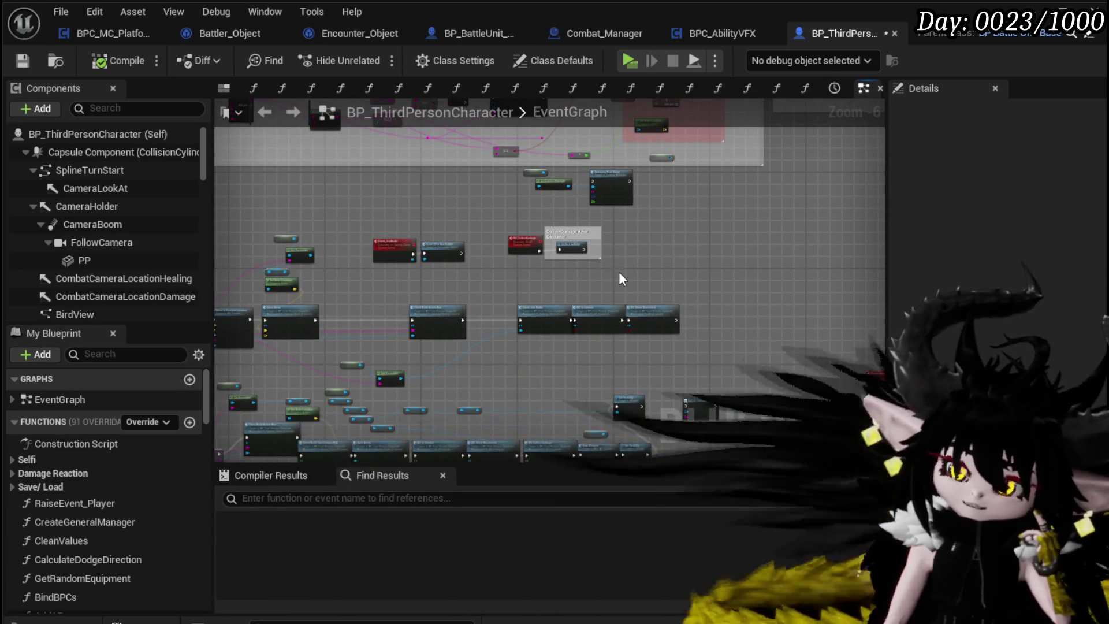
{"action": "mouse_move", "coordinate": [619, 279]}
{"action": "left_mouse_down"}
{"action": "mouse_move", "coordinate": [545, 277]}
{"action": "mouse_move", "coordinate": [545, 323]}
{"action": "left_mouse_up"}
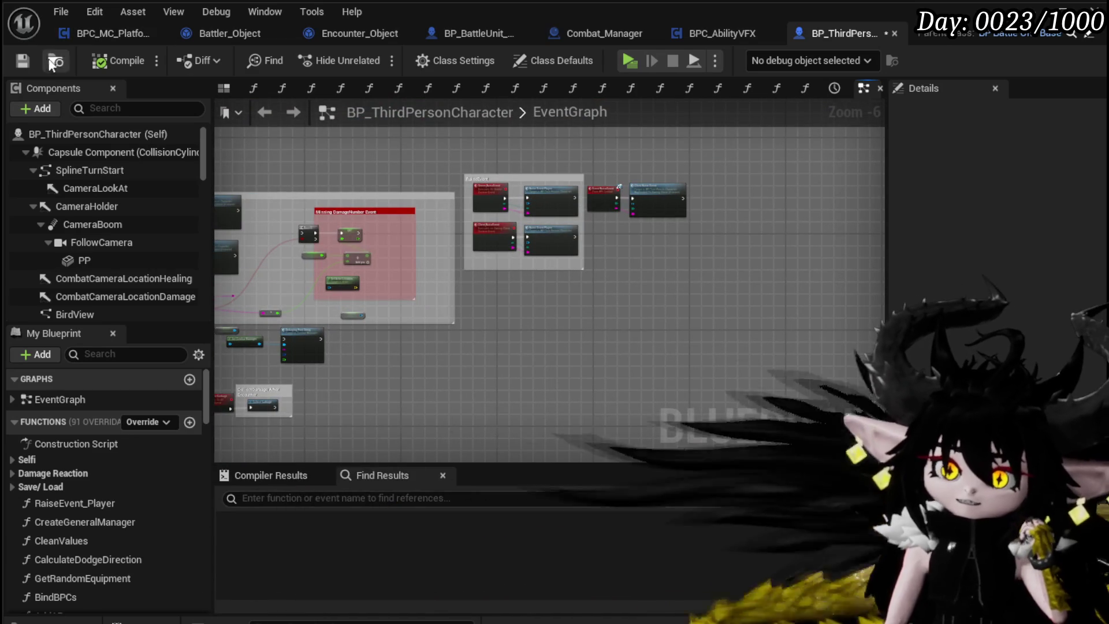
{"action": "left_click", "coordinate": [25, 62]}
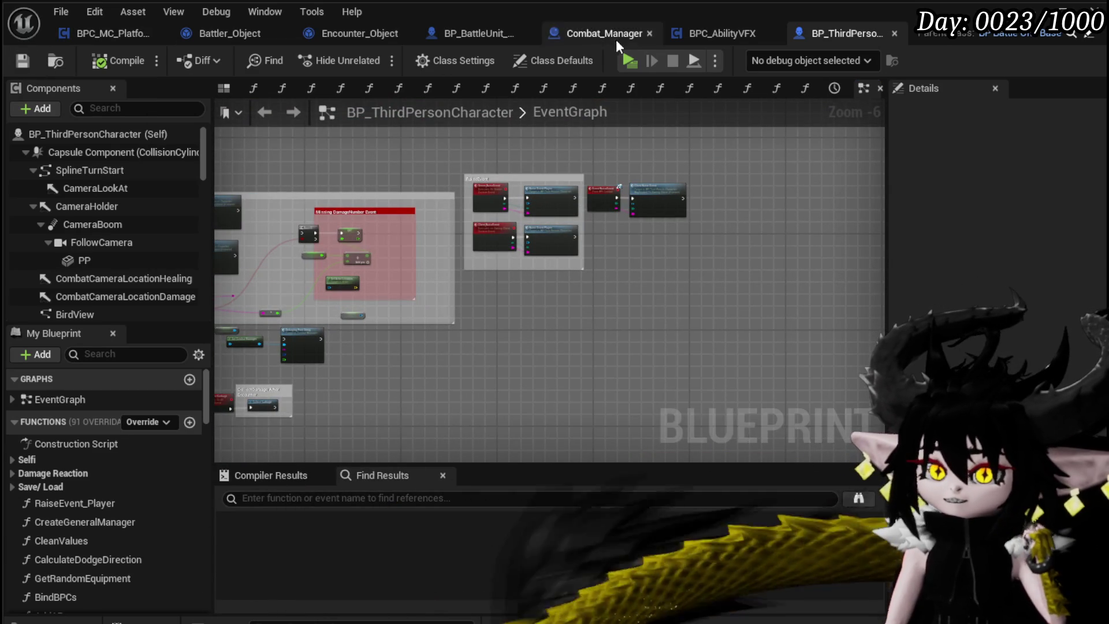
- In Encounter_Object, open DamageBattler from the Damage group and locate its Death Event call
{"action": "left_click", "coordinate": [381, 32]}
{"action": "scroll", "coordinate": [54, 265], "scroll_direction": "up", "scroll_amount": 3}
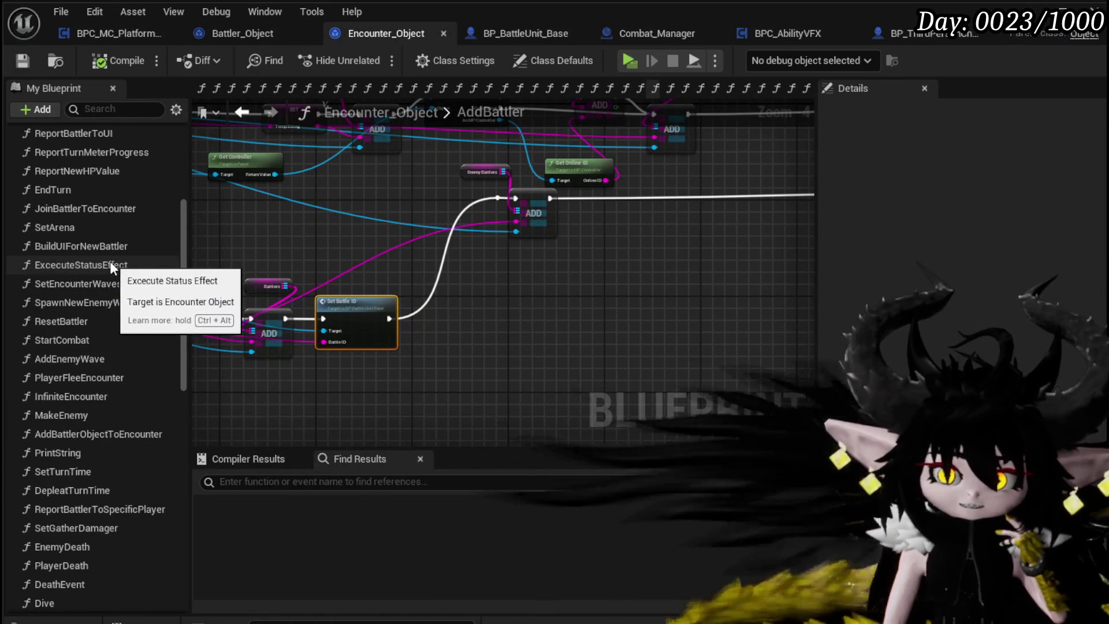
{"action": "scroll", "coordinate": [110, 262], "scroll_direction": "up", "scroll_amount": 5}
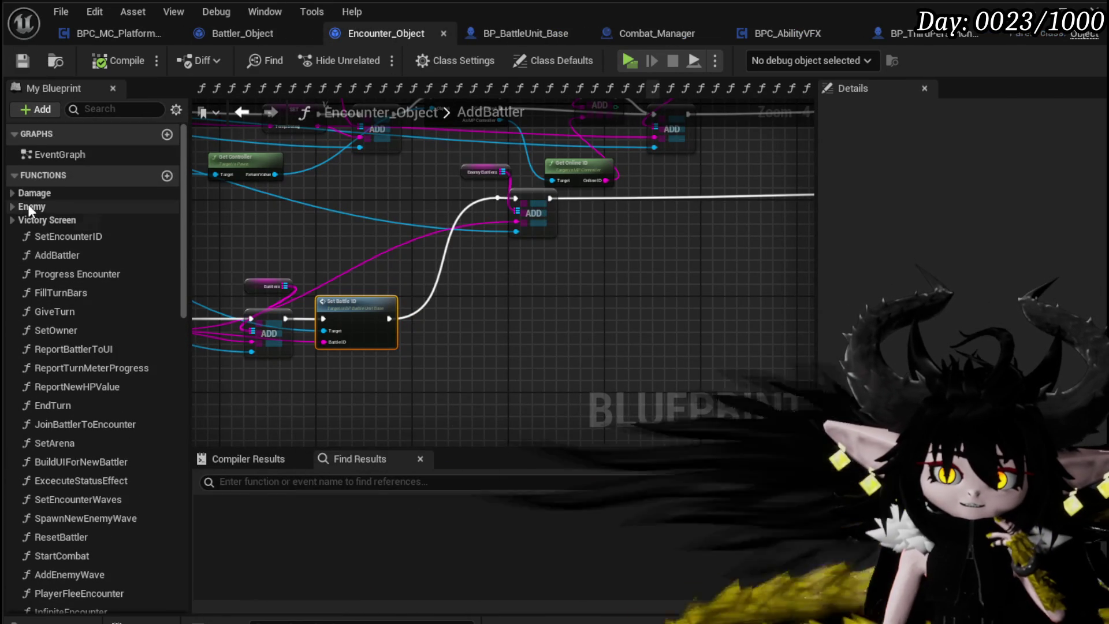
{"action": "left_click", "coordinate": [16, 194]}
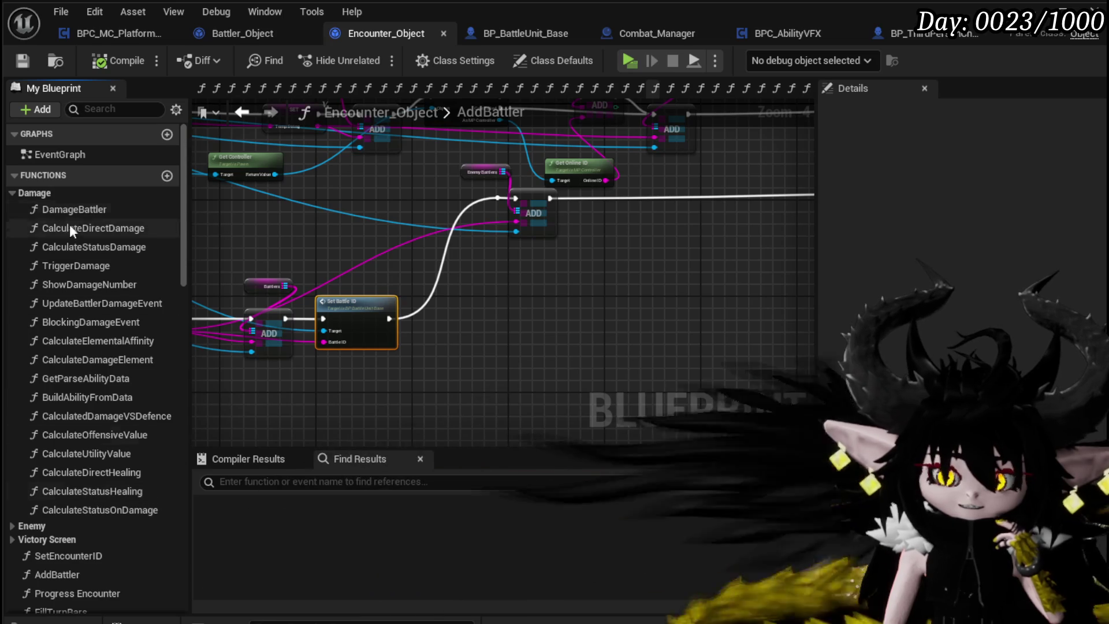
{"action": "double_click", "coordinate": [70, 209]}
{"action": "scroll", "coordinate": [588, 291], "scroll_direction": "up", "scroll_amount": 4}
{"action": "scroll", "coordinate": [483, 316], "scroll_direction": "down", "scroll_amount": 1}
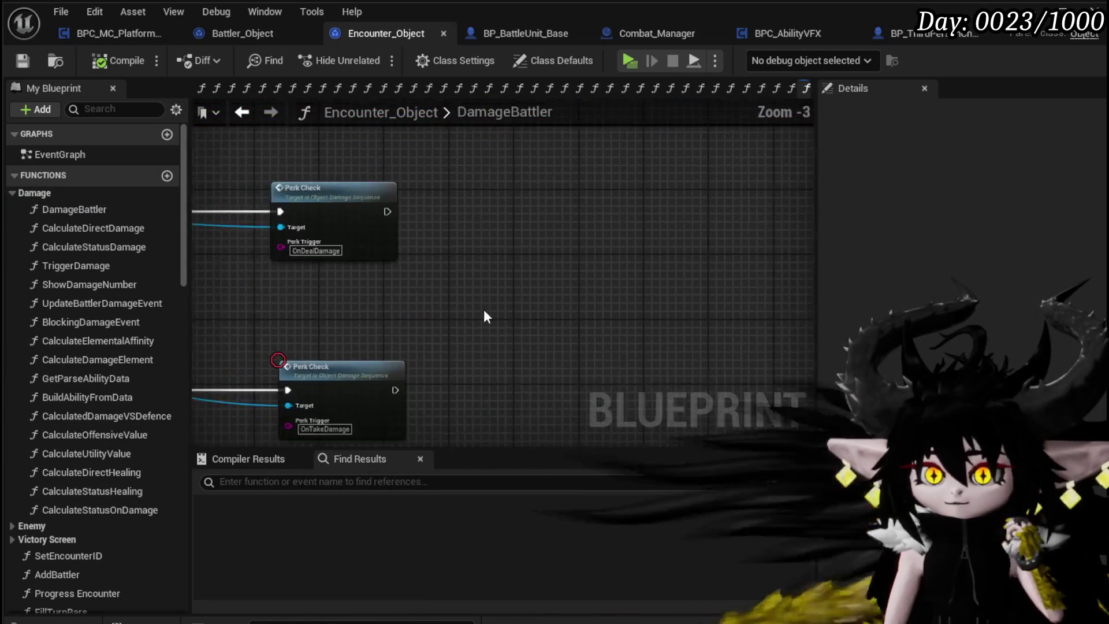
{"action": "scroll", "coordinate": [484, 316], "scroll_direction": "down", "scroll_amount": 2}
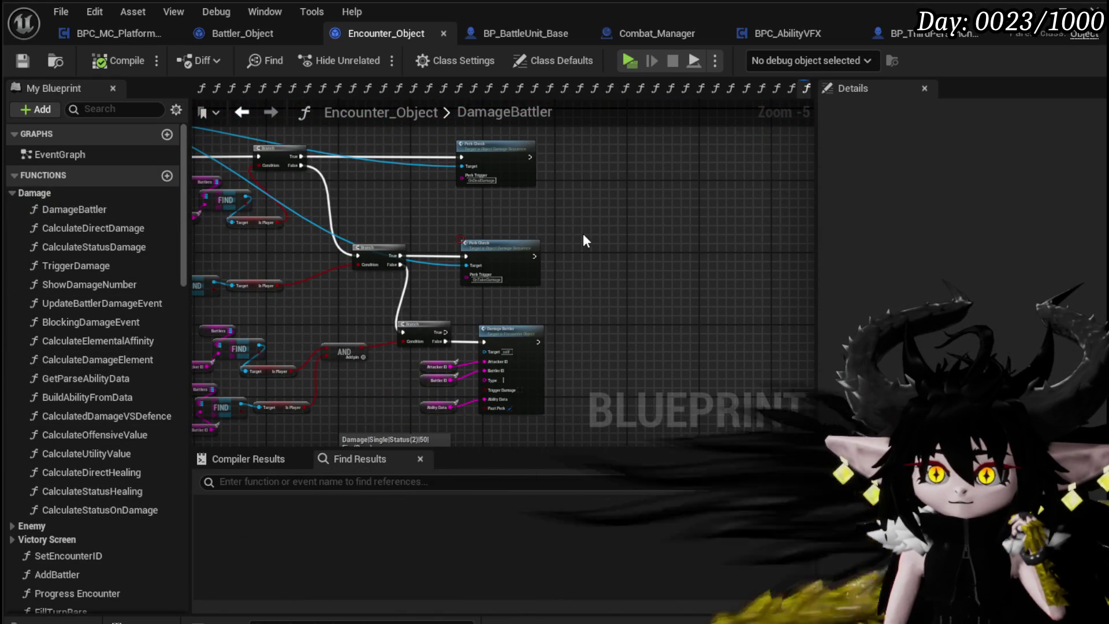
{"action": "scroll", "coordinate": [579, 241], "scroll_direction": "up", "scroll_amount": 3}
{"action": "scroll", "coordinate": [547, 256], "scroll_direction": "down", "scroll_amount": 5}
{"action": "left_click_drag", "start_coordinate": [547, 256], "coordinate": [504, 335]}
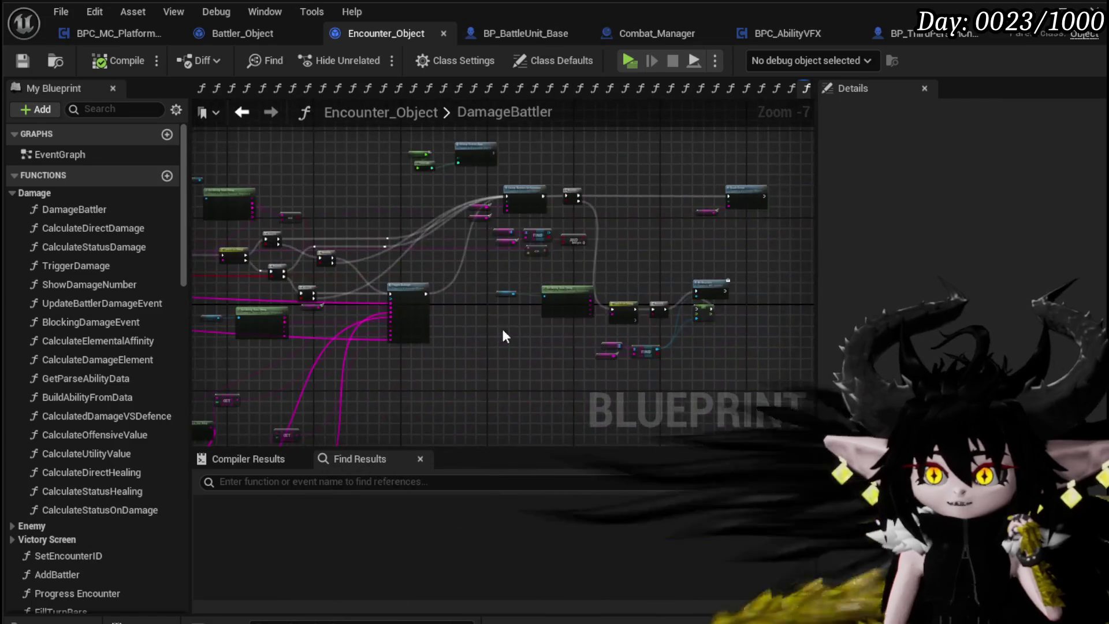
{"action": "scroll", "coordinate": [637, 244], "scroll_direction": "up", "scroll_amount": 3}
{"action": "mouse_move", "coordinate": [644, 258]}
{"action": "left_mouse_down"}
{"action": "mouse_move", "coordinate": [324, 346]}
{"action": "mouse_move", "coordinate": [408, 294]}
{"action": "left_mouse_up"}
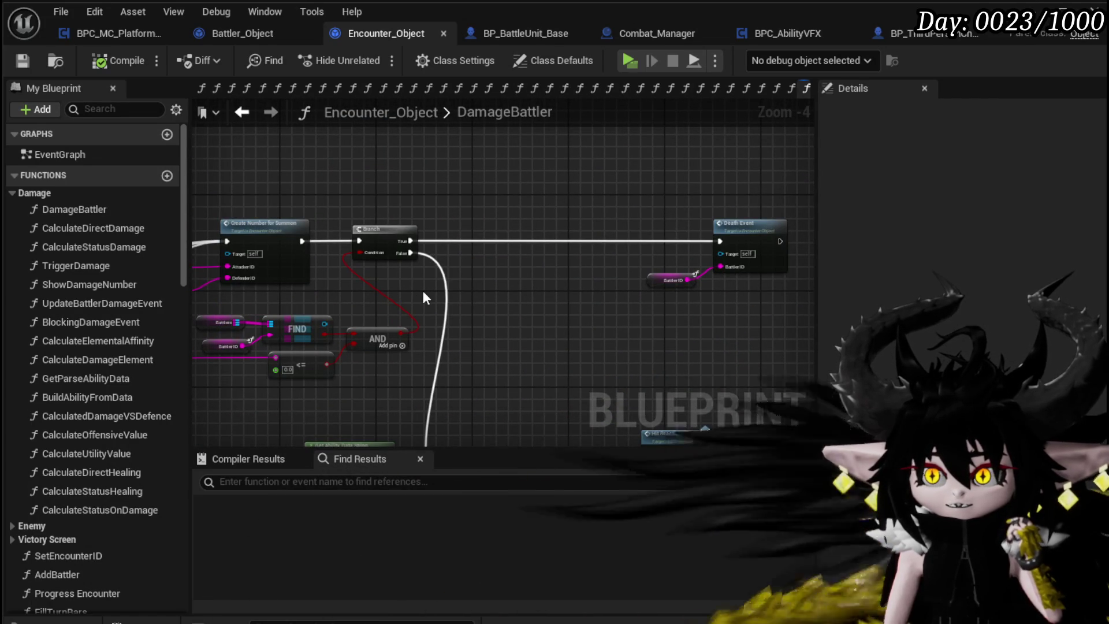
{"action": "left_click_drag", "start_coordinate": [611, 265], "coordinate": [487, 265]}
- Follow Death Event into its graph, then open the EnemyDeath function graph
{"action": "double_click", "coordinate": [620, 225]}
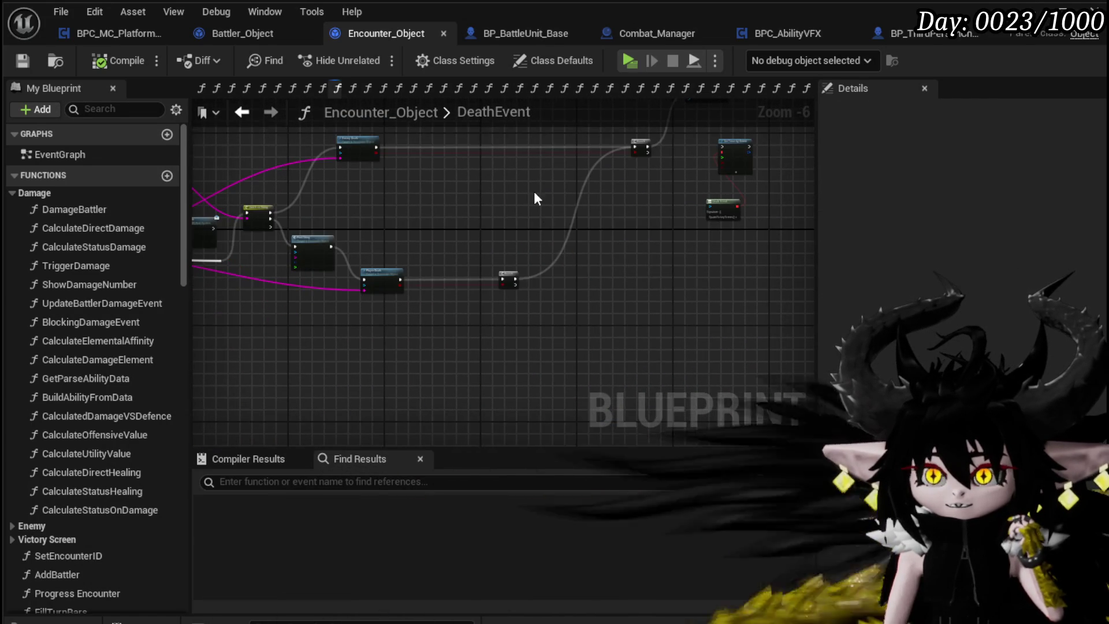
{"action": "scroll", "coordinate": [459, 234], "scroll_direction": "up", "scroll_amount": 4}
{"action": "left_click_drag", "start_coordinate": [401, 251], "coordinate": [709, 176]}
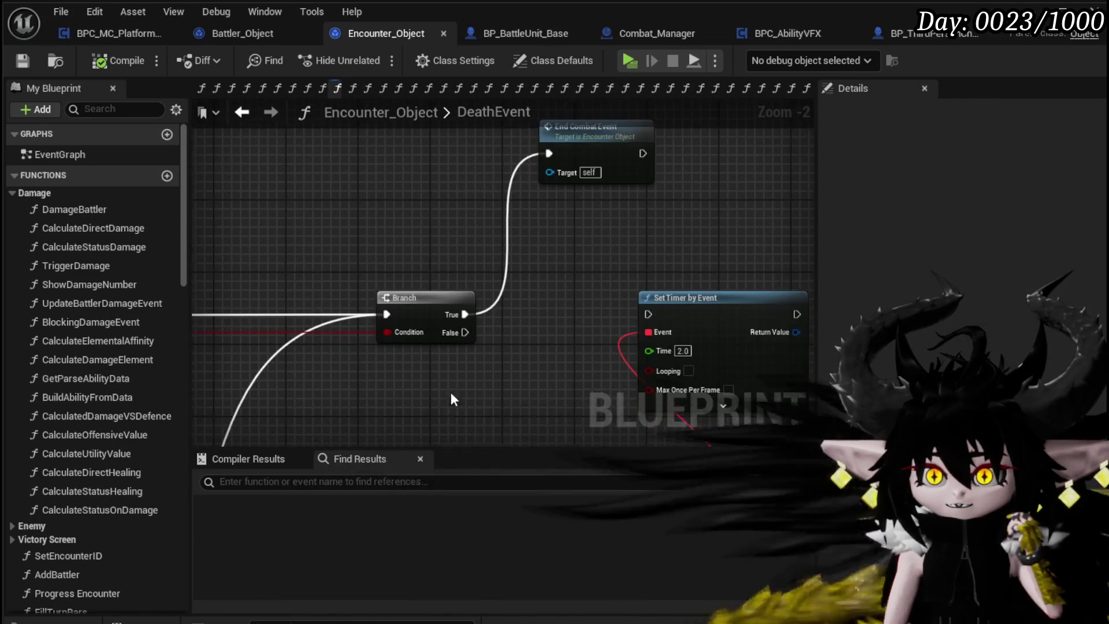
{"action": "scroll", "coordinate": [599, 240], "scroll_direction": "down", "scroll_amount": 2}
{"action": "mouse_move", "coordinate": [599, 240]}
{"action": "left_mouse_down"}
{"action": "mouse_move", "coordinate": [438, 433]}
{"action": "mouse_move", "coordinate": [745, 426]}
{"action": "mouse_move", "coordinate": [757, 435]}
{"action": "left_mouse_up"}
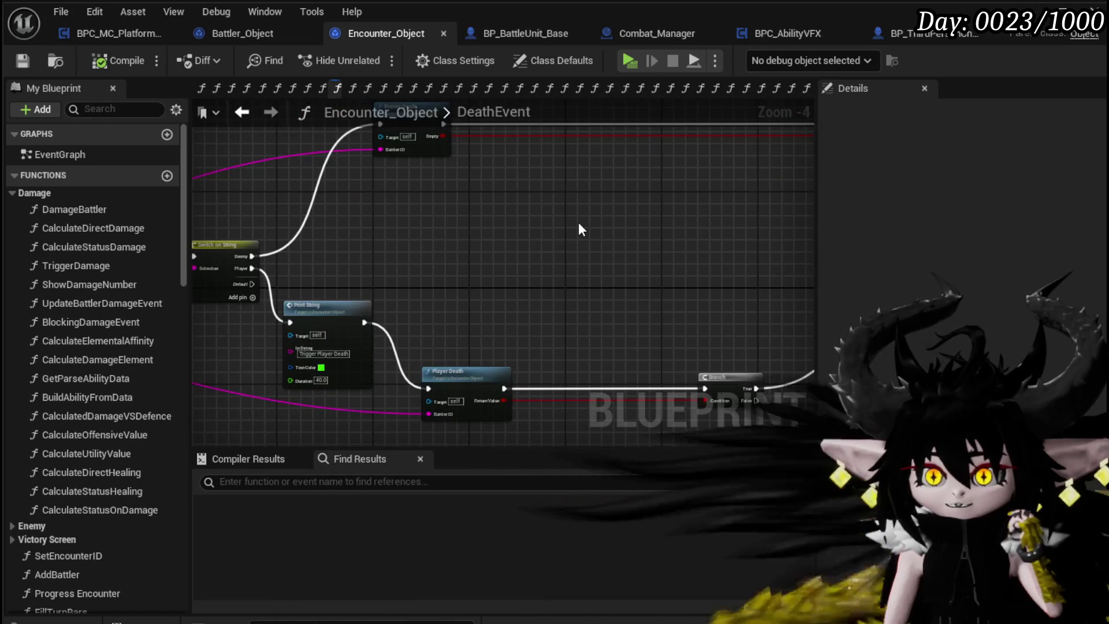
{"action": "left_click_drag", "start_coordinate": [580, 229], "coordinate": [565, 316]}
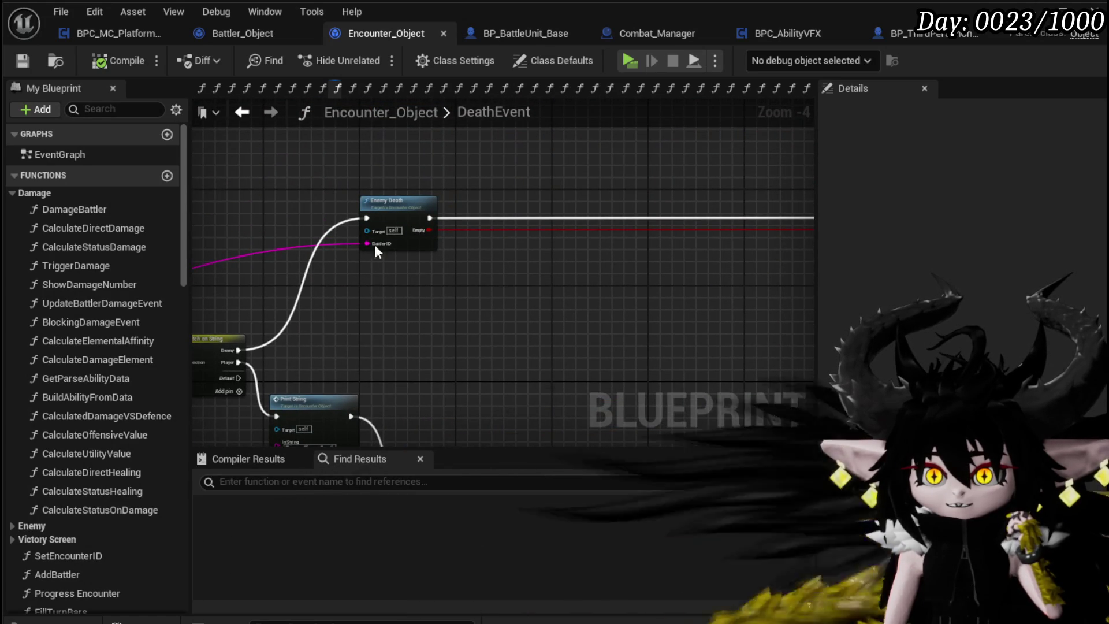
{"action": "double_click", "coordinate": [389, 202]}
{"action": "scroll", "coordinate": [721, 272], "scroll_direction": "up", "scroll_amount": 2}
{"action": "mouse_move", "coordinate": [606, 272]}
{"action": "left_mouse_down"}
{"action": "mouse_move", "coordinate": [421, 307]}
{"action": "mouse_move", "coordinate": [422, 295]}
{"action": "mouse_move", "coordinate": [218, 279]}
{"action": "mouse_move", "coordinate": [285, 310]}
{"action": "left_mouse_up"}
{"action": "scroll", "coordinate": [428, 315], "scroll_direction": "down", "scroll_amount": 2}
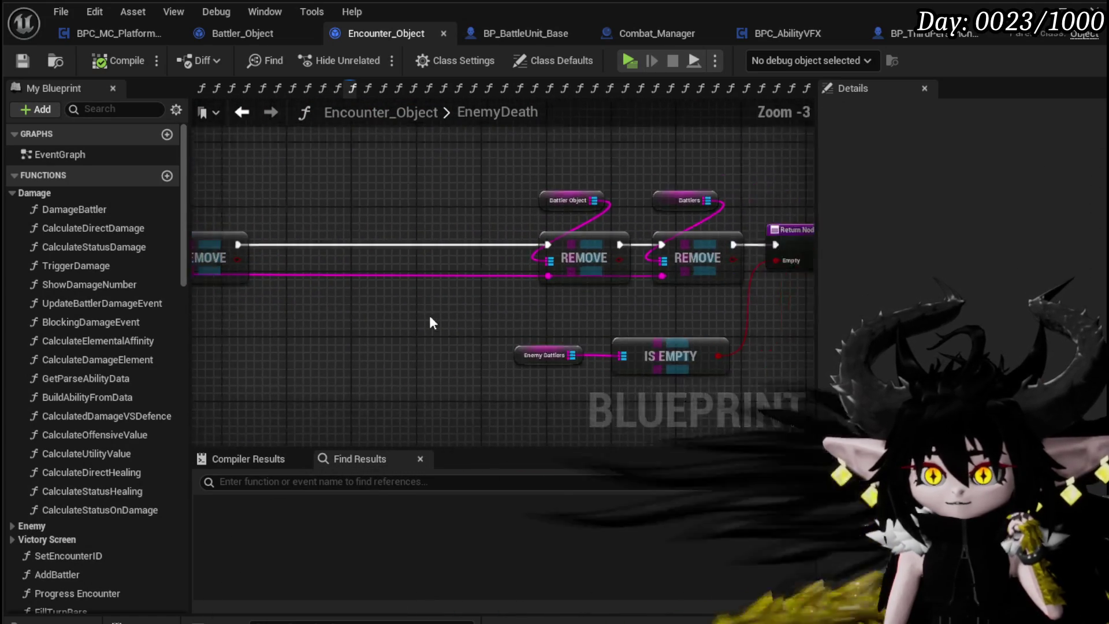
{"action": "mouse_move", "coordinate": [413, 311]}
{"action": "left_mouse_down"}
{"action": "mouse_move", "coordinate": [448, 297]}
{"action": "mouse_move", "coordinate": [636, 304]}
{"action": "mouse_move", "coordinate": [618, 282]}
{"action": "mouse_move", "coordinate": [563, 350]}
{"action": "left_mouse_up"}
{"action": "scroll", "coordinate": [635, 304], "scroll_direction": "up", "scroll_amount": 1}
{"action": "scroll", "coordinate": [618, 282], "scroll_direction": "up", "scroll_amount": 1}
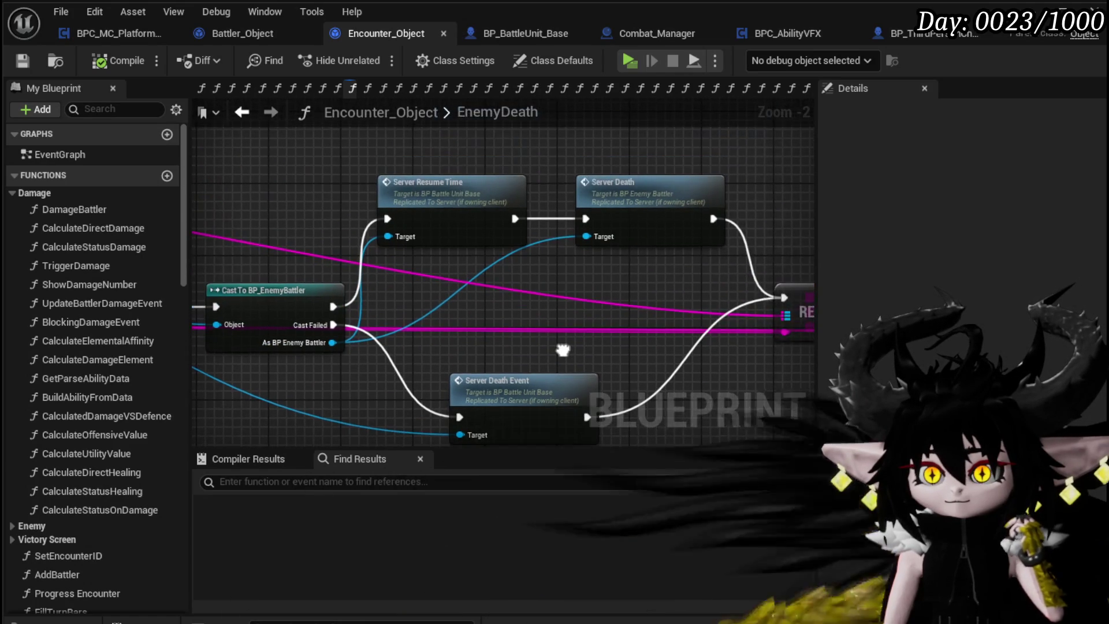
{"action": "scroll", "coordinate": [365, 244], "scroll_direction": "down", "scroll_amount": 1}
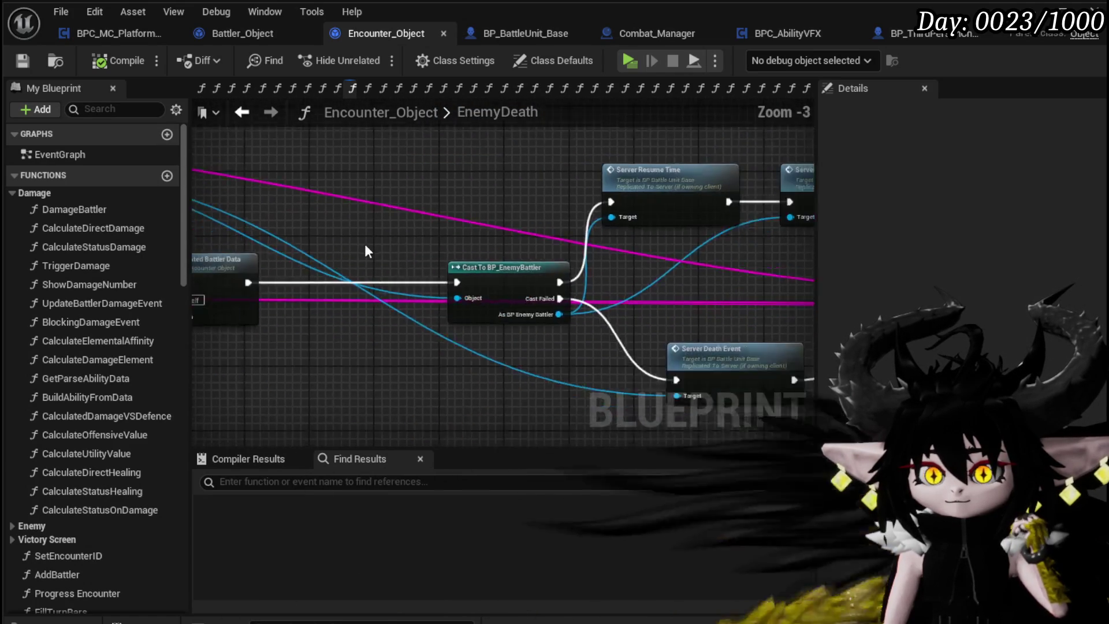
{"action": "left_click_drag", "start_coordinate": [365, 244], "coordinate": [556, 258]}
{"action": "scroll", "coordinate": [556, 257], "scroll_direction": "down", "scroll_amount": 1}
{"action": "scroll", "coordinate": [550, 253], "scroll_direction": "up", "scroll_amount": 1}
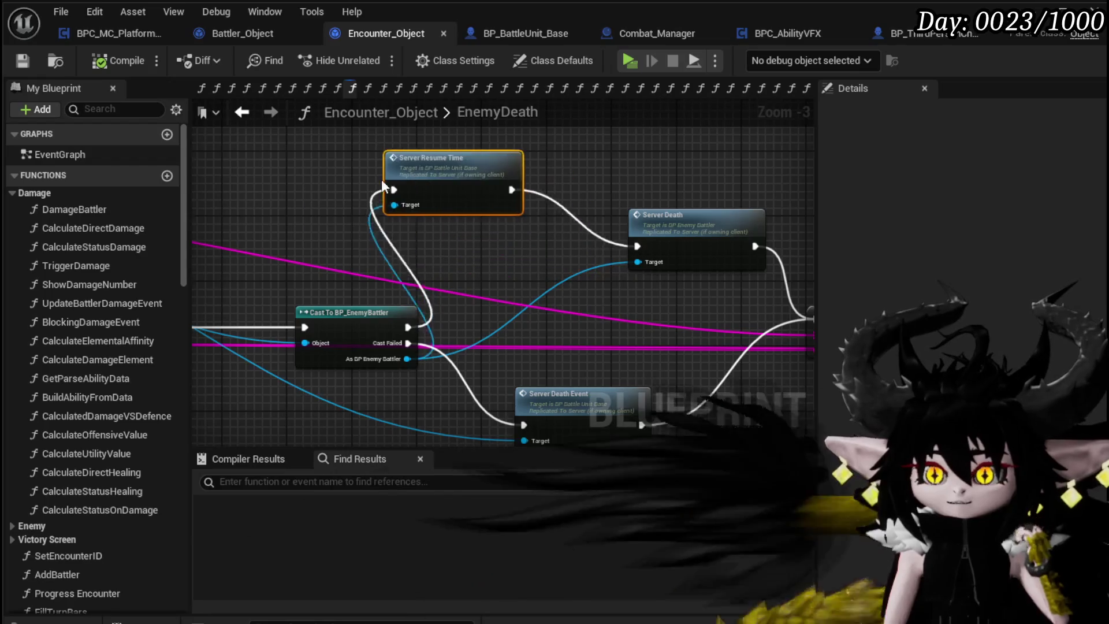
{"action": "mouse_move", "coordinate": [381, 179]}
{"action": "left_mouse_down"}
{"action": "mouse_move", "coordinate": [440, 210]}
{"action": "mouse_move", "coordinate": [627, 221]}
{"action": "mouse_move", "coordinate": [379, 282]}
{"action": "mouse_move", "coordinate": [577, 266]}
{"action": "mouse_move", "coordinate": [484, 285]}
{"action": "mouse_move", "coordinate": [432, 279]}
{"action": "left_mouse_up"}
{"action": "left_click_drag", "start_coordinate": [570, 209], "coordinate": [279, 241]}
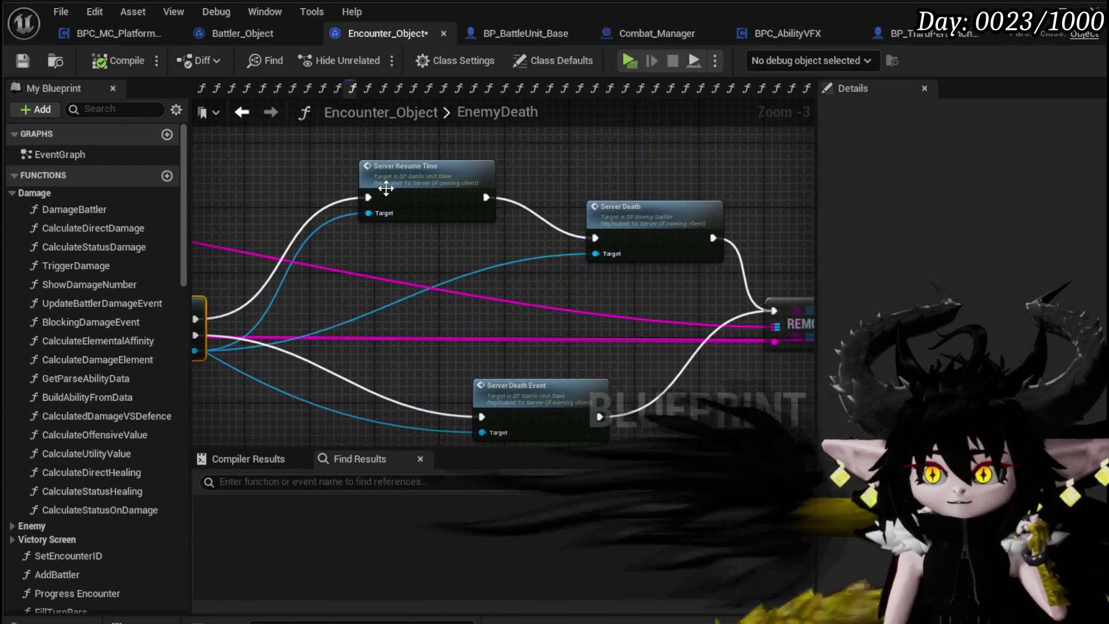
{"action": "left_click_drag", "start_coordinate": [405, 197], "coordinate": [421, 188]}
{"action": "left_click_drag", "start_coordinate": [411, 257], "coordinate": [144, 219]}
{"action": "left_click_drag", "start_coordinate": [404, 219], "coordinate": [784, 223]}
{"action": "left_click_drag", "start_coordinate": [453, 230], "coordinate": [574, 225]}
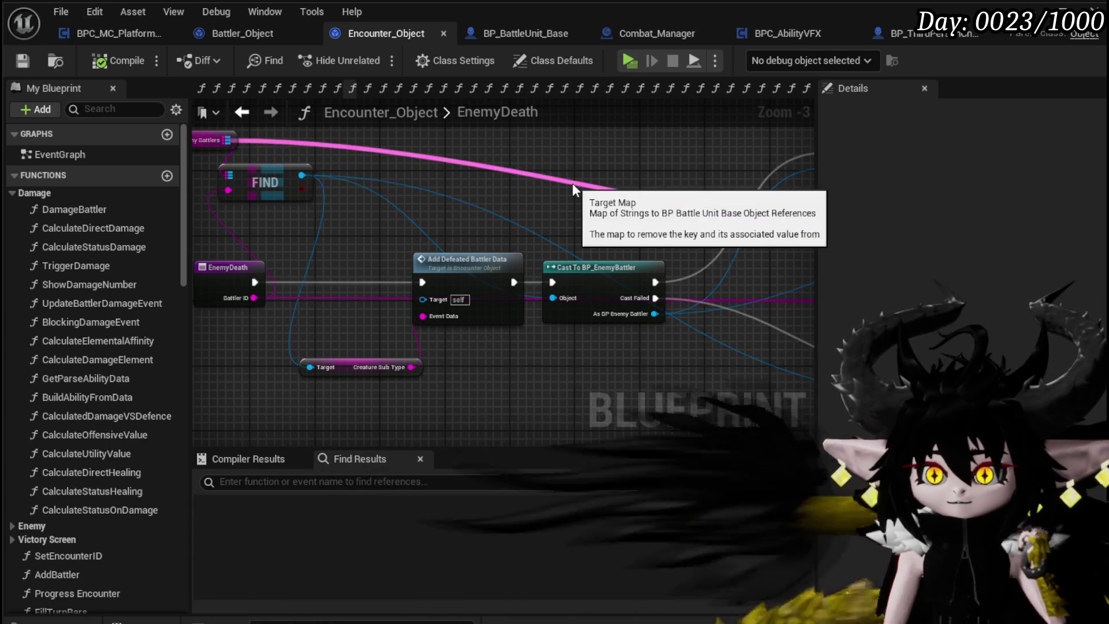
{"action": "mouse_move", "coordinate": [571, 190]}
{"action": "left_mouse_down"}
{"action": "mouse_move", "coordinate": [321, 190]}
{"action": "mouse_move", "coordinate": [434, 203]}
{"action": "mouse_move", "coordinate": [551, 178]}
{"action": "mouse_move", "coordinate": [725, 167]}
{"action": "mouse_move", "coordinate": [606, 171]}
{"action": "left_mouse_up"}
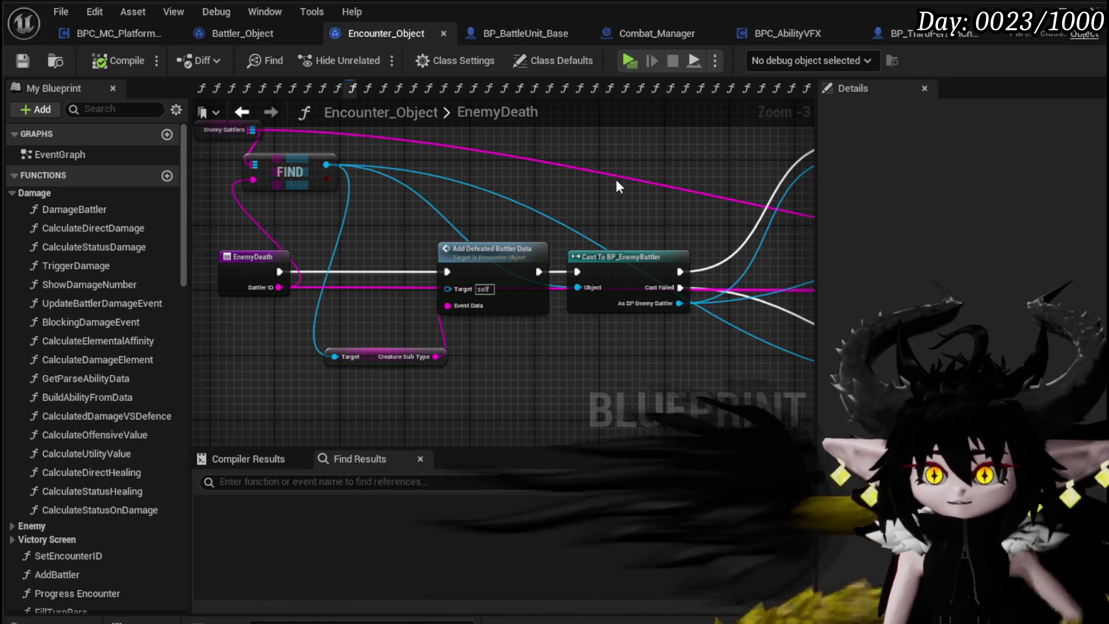
{"action": "scroll", "coordinate": [169, 396], "scroll_direction": "down", "scroll_amount": 5}
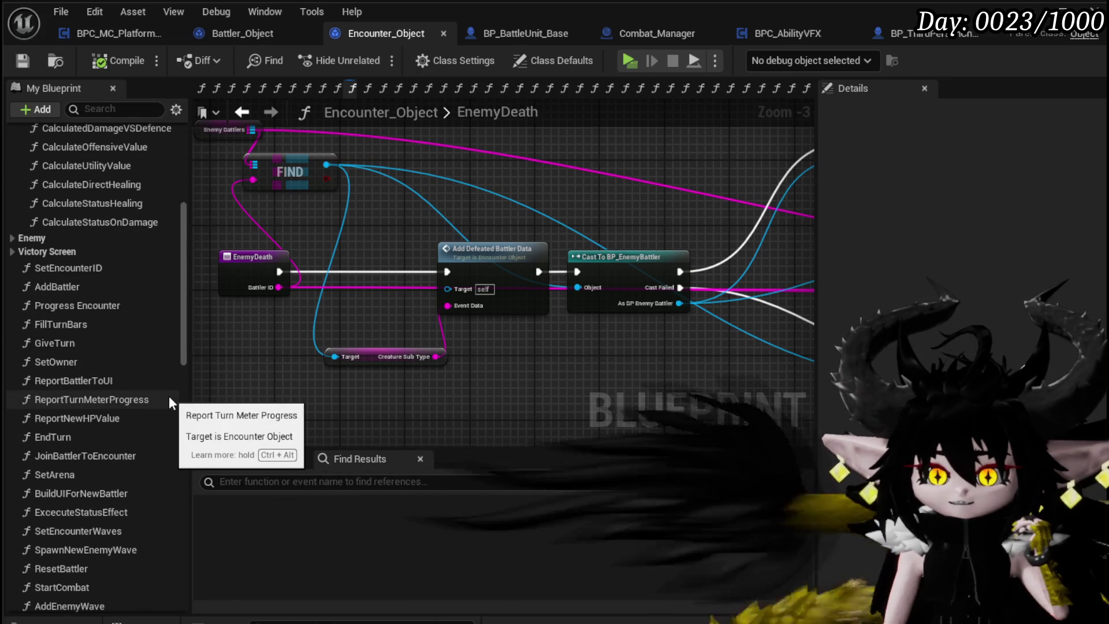
{"action": "scroll", "coordinate": [168, 396], "scroll_direction": "down", "scroll_amount": 1}
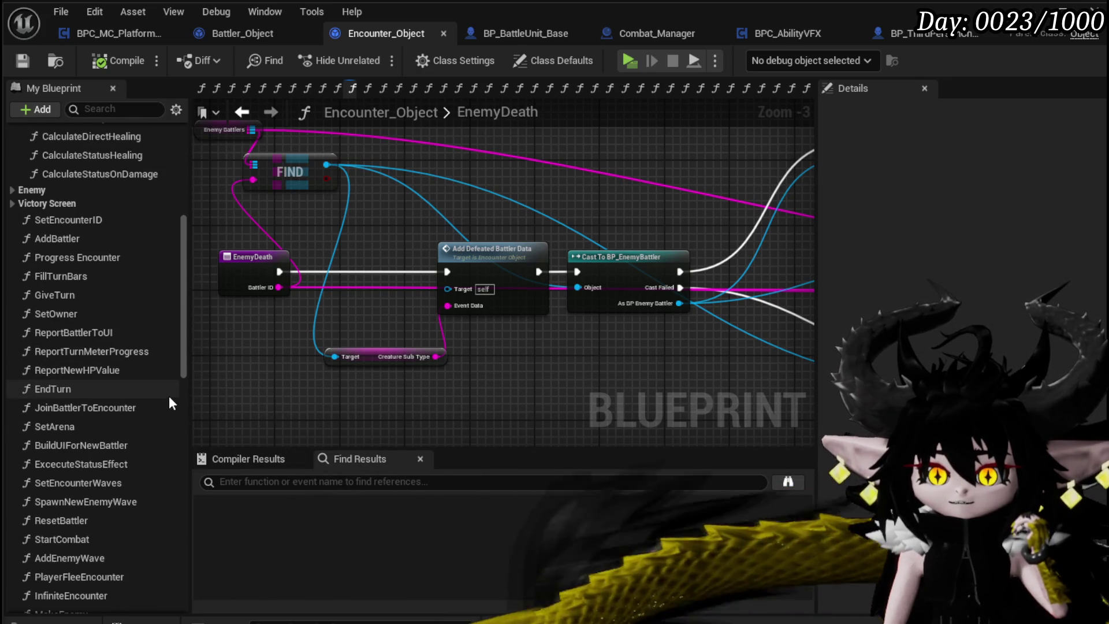
{"action": "left_click", "coordinate": [113, 504]}
- Open SpawnNewEnemyWave and follow Server Waiting for Wave to Client_WaitingForNextWave in BP_BattleArena
{"action": "double_click", "coordinate": [112, 504]}
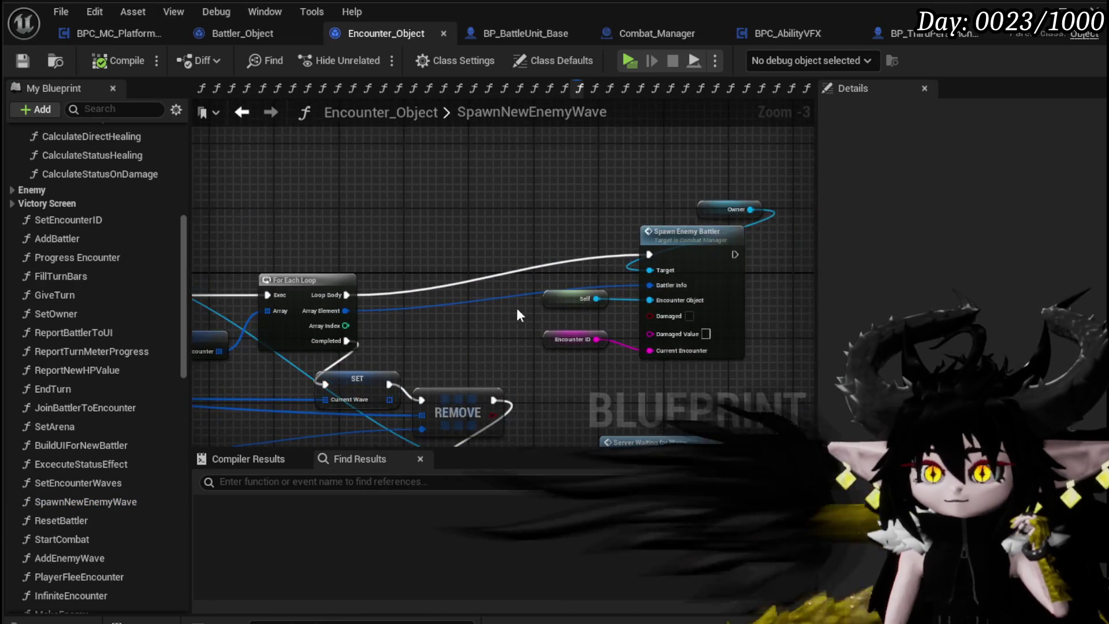
{"action": "mouse_move", "coordinate": [452, 309]}
{"action": "left_mouse_down"}
{"action": "mouse_move", "coordinate": [347, 237]}
{"action": "mouse_move", "coordinate": [346, 223]}
{"action": "left_mouse_up"}
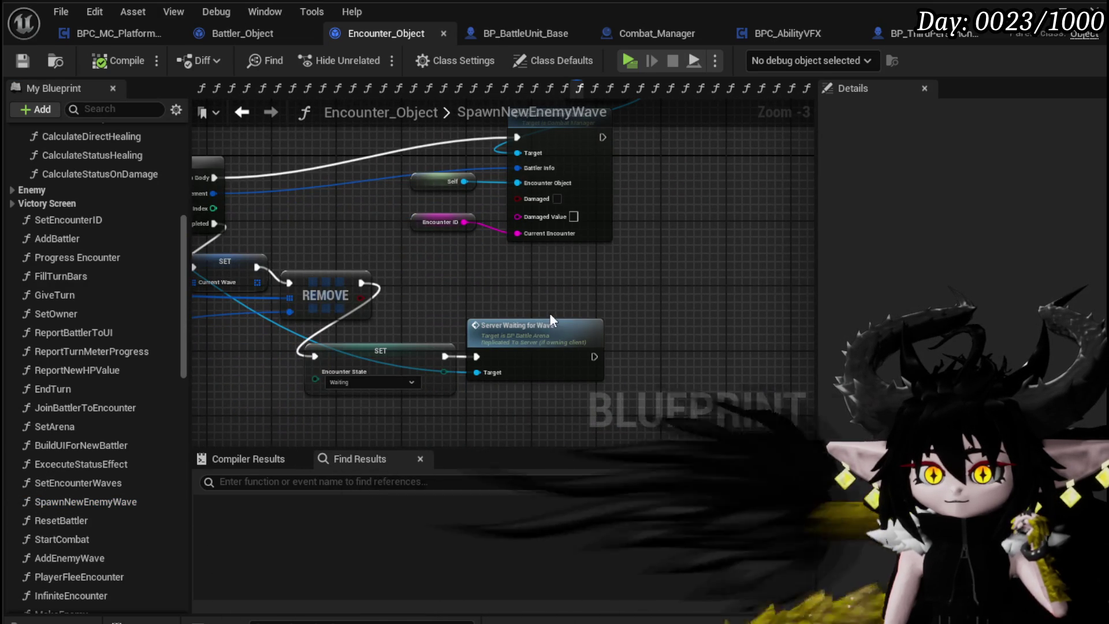
{"action": "mouse_move", "coordinate": [509, 292]}
{"action": "left_mouse_down"}
{"action": "mouse_move", "coordinate": [646, 262]}
{"action": "mouse_move", "coordinate": [700, 265]}
{"action": "mouse_move", "coordinate": [555, 251]}
{"action": "left_mouse_up"}
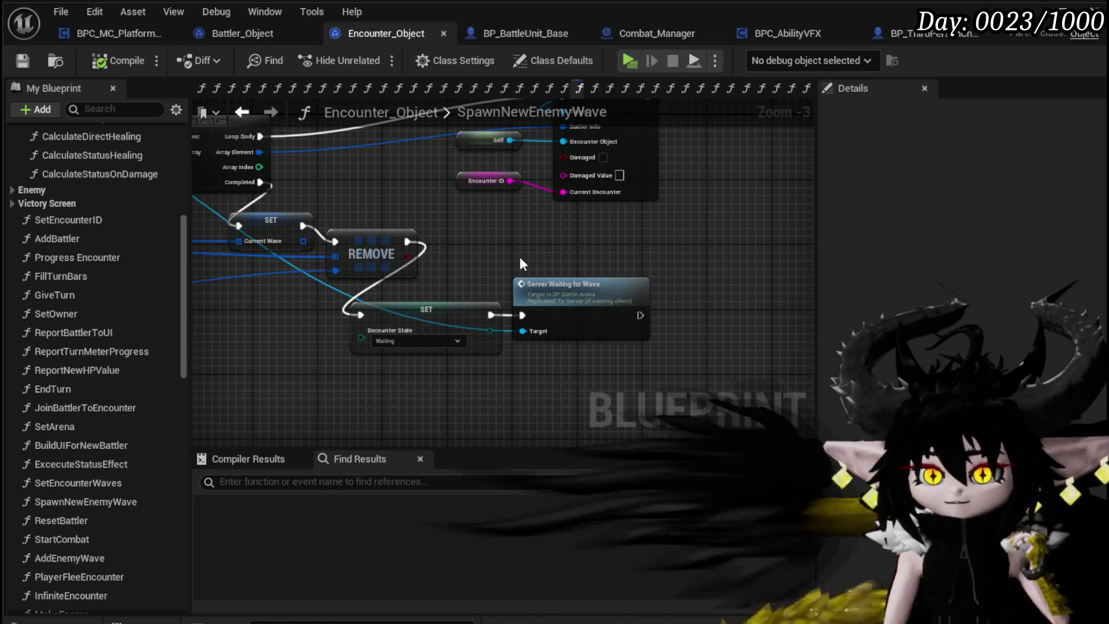
{"action": "left_click", "coordinate": [574, 280]}
{"action": "double_click", "coordinate": [506, 271]}
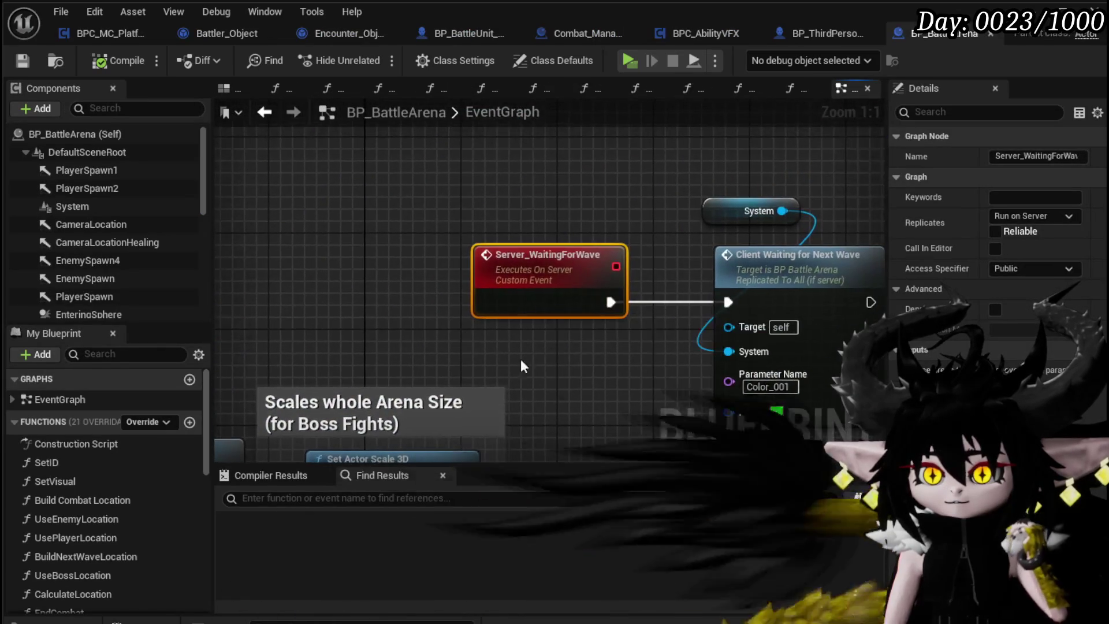
{"action": "left_click_drag", "start_coordinate": [540, 321], "coordinate": [285, 321]}
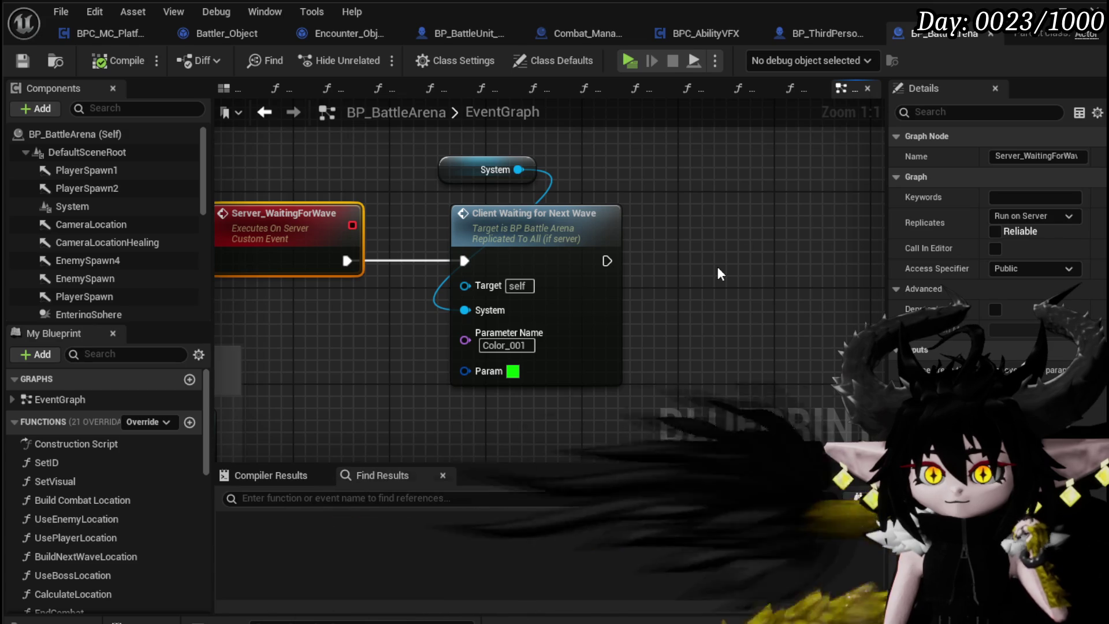
{"action": "double_click", "coordinate": [590, 262]}
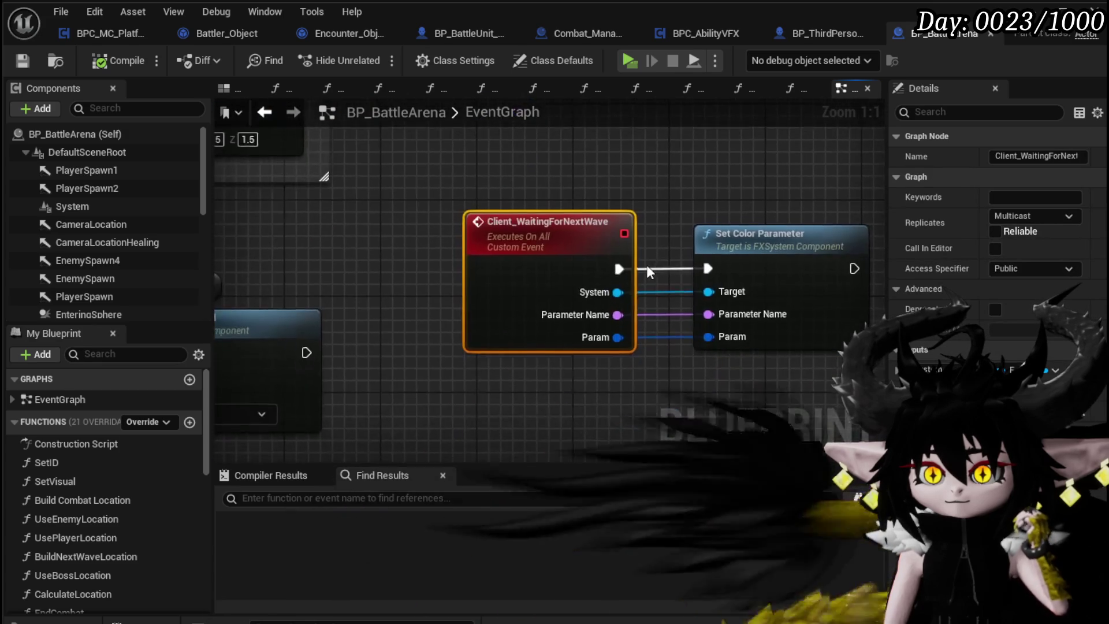
{"action": "scroll", "coordinate": [411, 272], "scroll_direction": "down", "scroll_amount": 4}
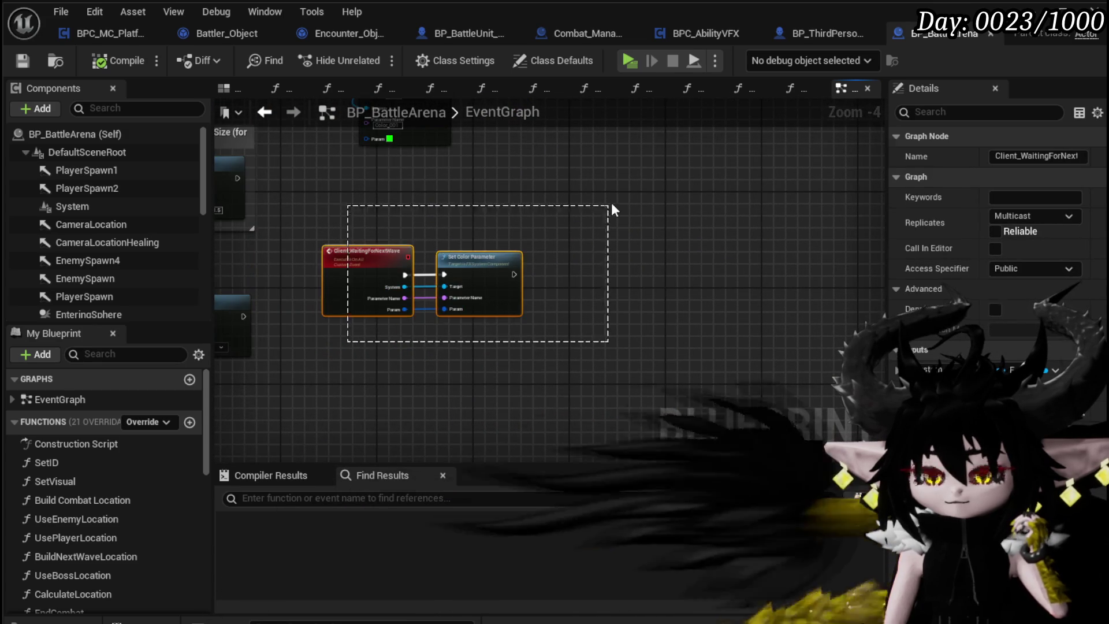
{"action": "left_click_drag", "start_coordinate": [611, 208], "coordinate": [690, 289]}
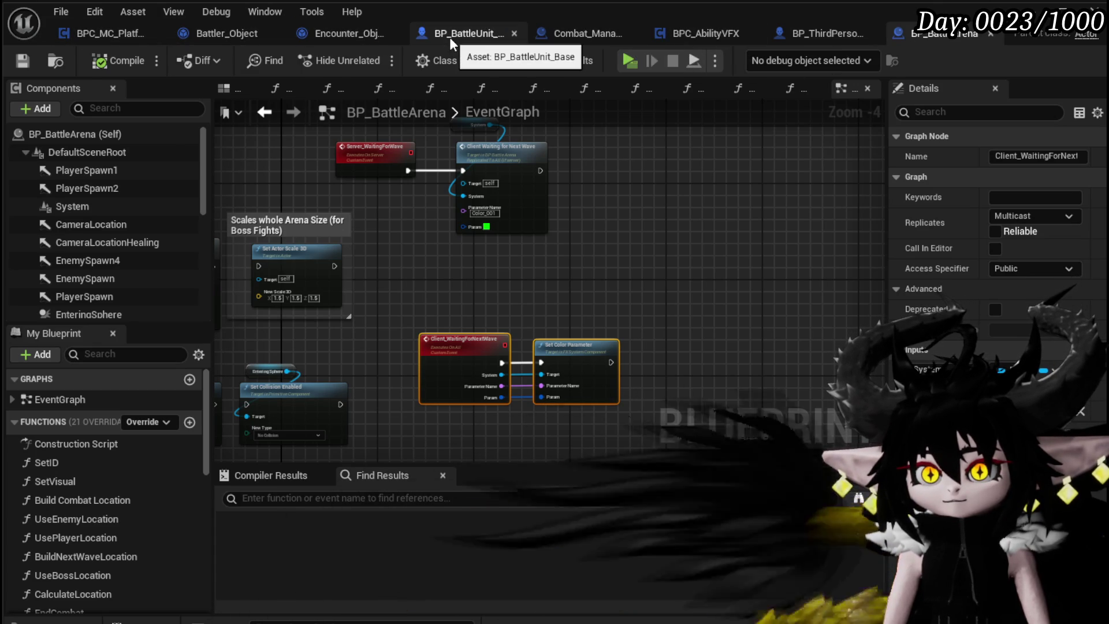
- Back in Encounter_Object, open the Spawn Enemy Battler call and inspect SpawnEnemyBattler in Combat_Manager
{"action": "left_click", "coordinate": [352, 36]}
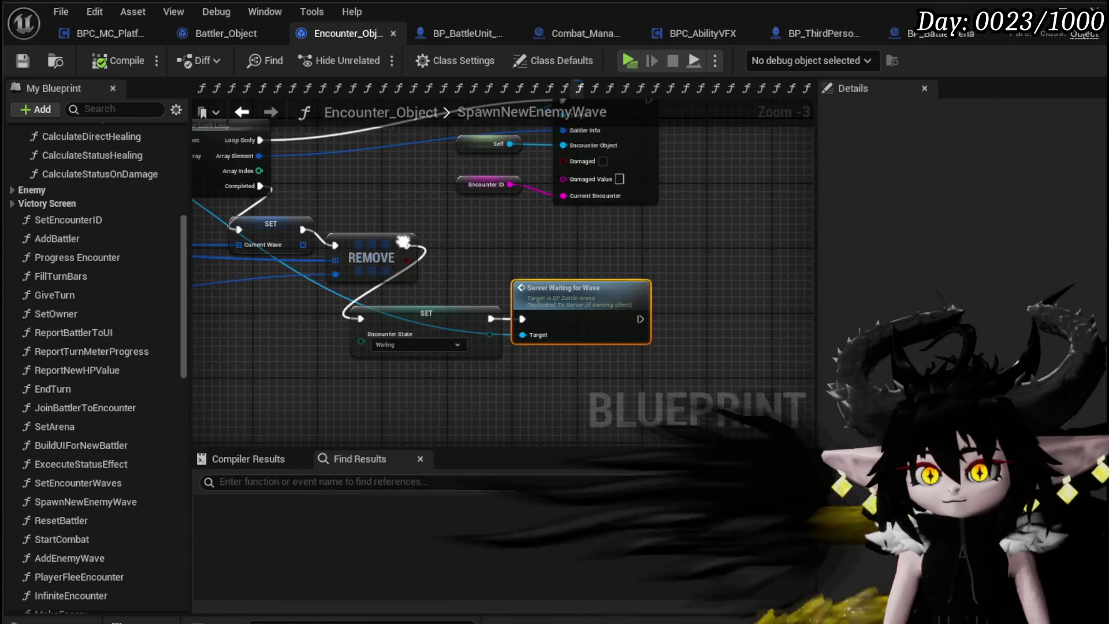
{"action": "left_click_drag", "start_coordinate": [407, 334], "coordinate": [831, 283]}
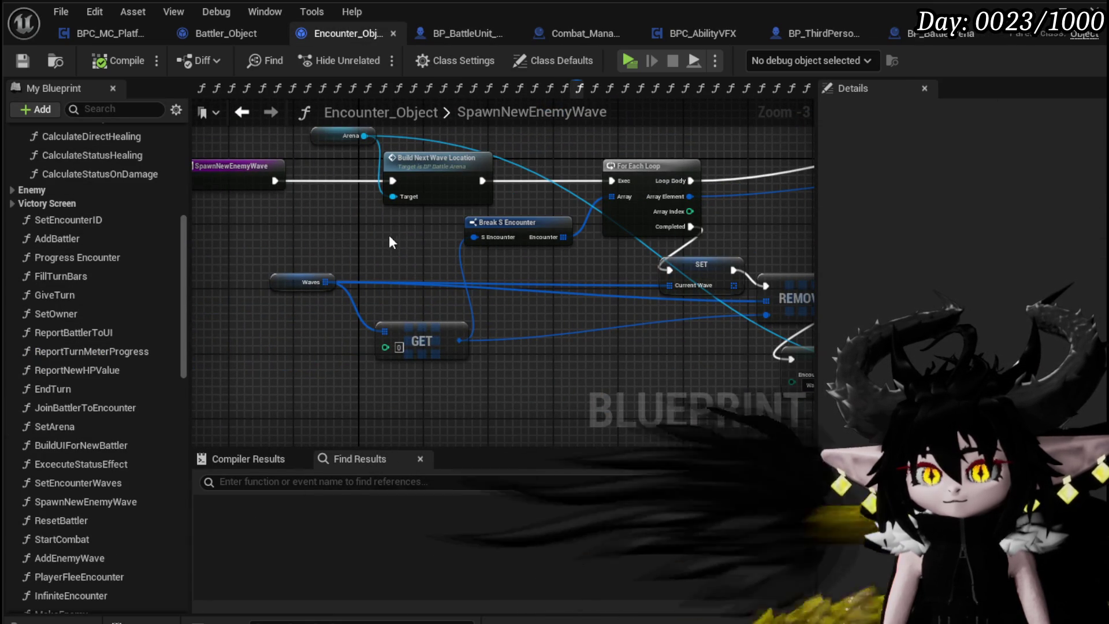
{"action": "left_click_drag", "start_coordinate": [389, 235], "coordinate": [312, 249]}
{"action": "mouse_move", "coordinate": [699, 219]}
{"action": "left_mouse_down"}
{"action": "mouse_move", "coordinate": [306, 176]}
{"action": "mouse_move", "coordinate": [314, 210]}
{"action": "left_mouse_up"}
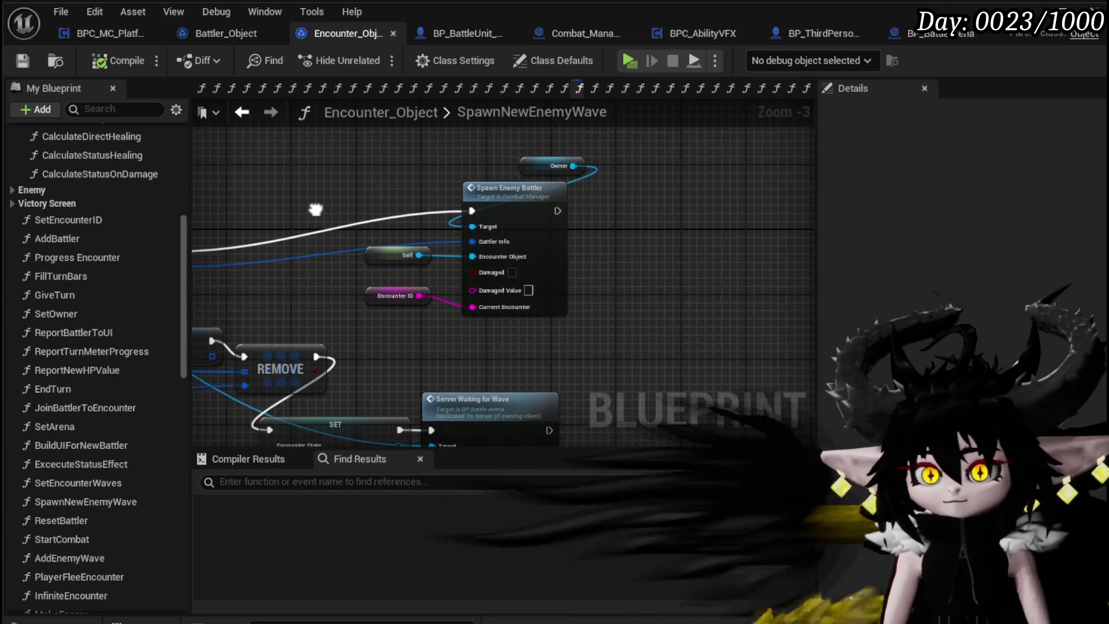
{"action": "left_click_drag", "start_coordinate": [549, 165], "coordinate": [395, 159]}
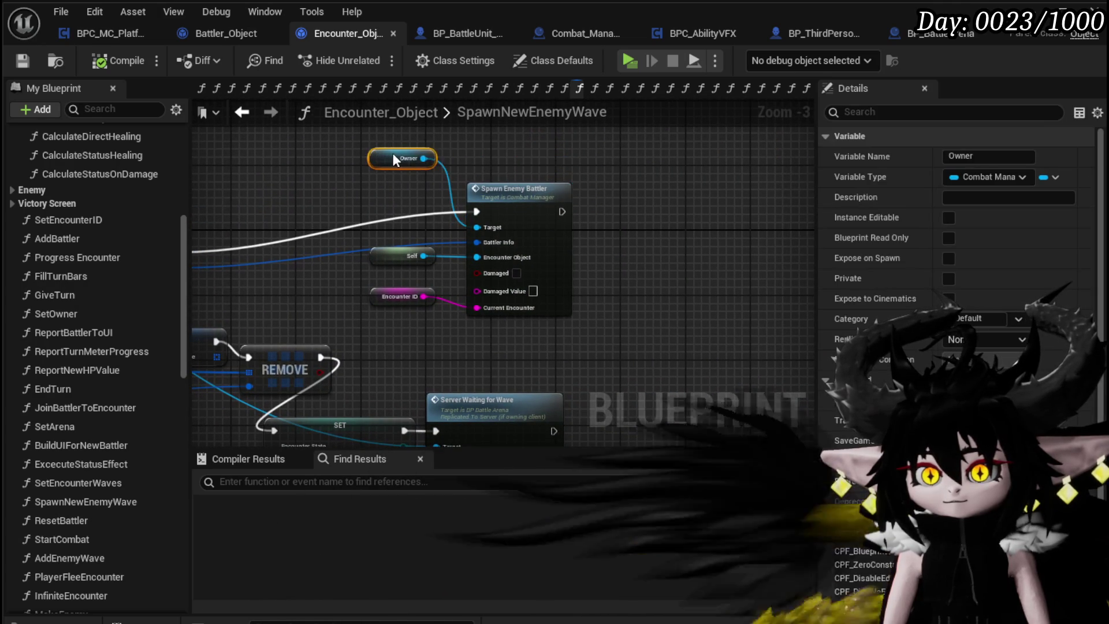
{"action": "double_click", "coordinate": [516, 198]}
{"action": "scroll", "coordinate": [286, 244], "scroll_direction": "down", "scroll_amount": 5}
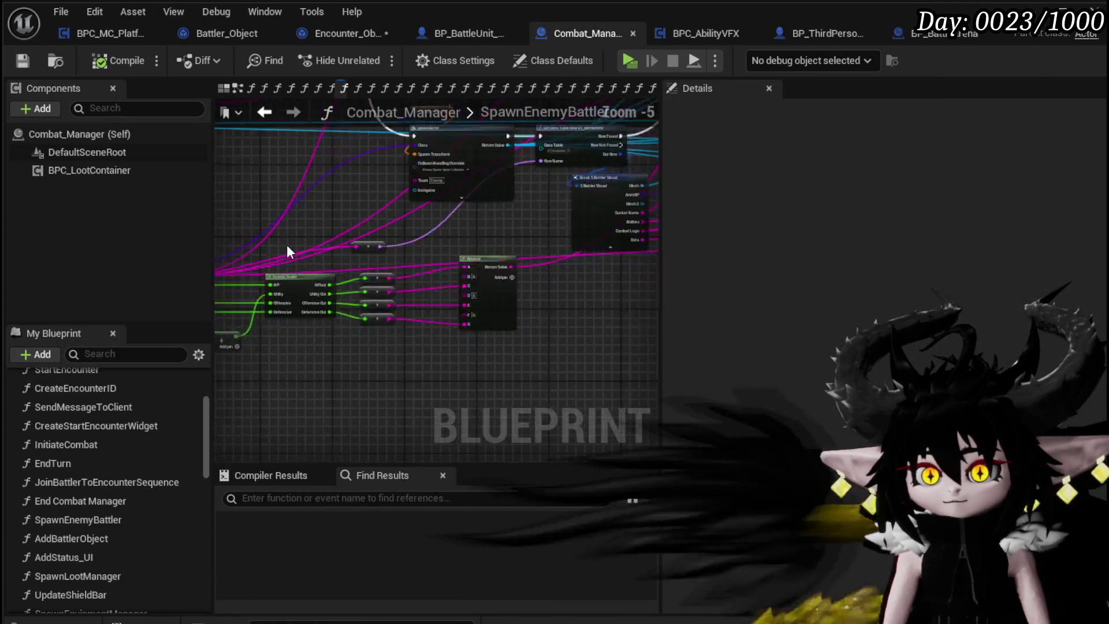
{"action": "scroll", "coordinate": [428, 243], "scroll_direction": "up", "scroll_amount": 5}
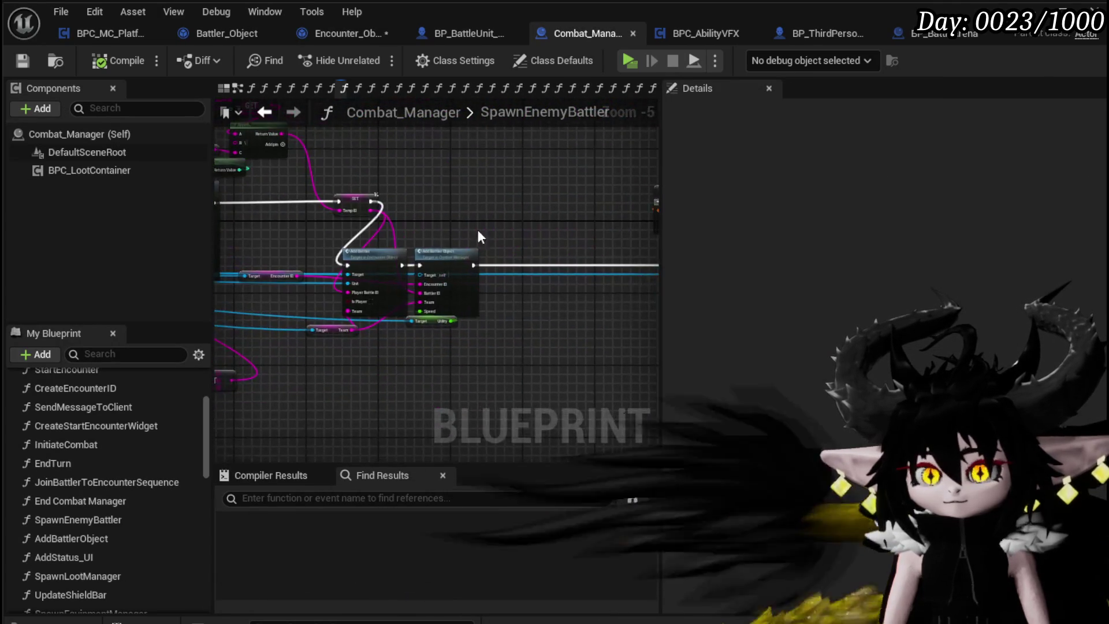
{"action": "mouse_move", "coordinate": [527, 221]}
{"action": "left_mouse_down"}
{"action": "mouse_move", "coordinate": [307, 199]}
{"action": "mouse_move", "coordinate": [579, 210]}
{"action": "left_mouse_up"}
{"action": "scroll", "coordinate": [309, 199], "scroll_direction": "down", "scroll_amount": 3}
{"action": "scroll", "coordinate": [578, 210], "scroll_direction": "up", "scroll_amount": 2}
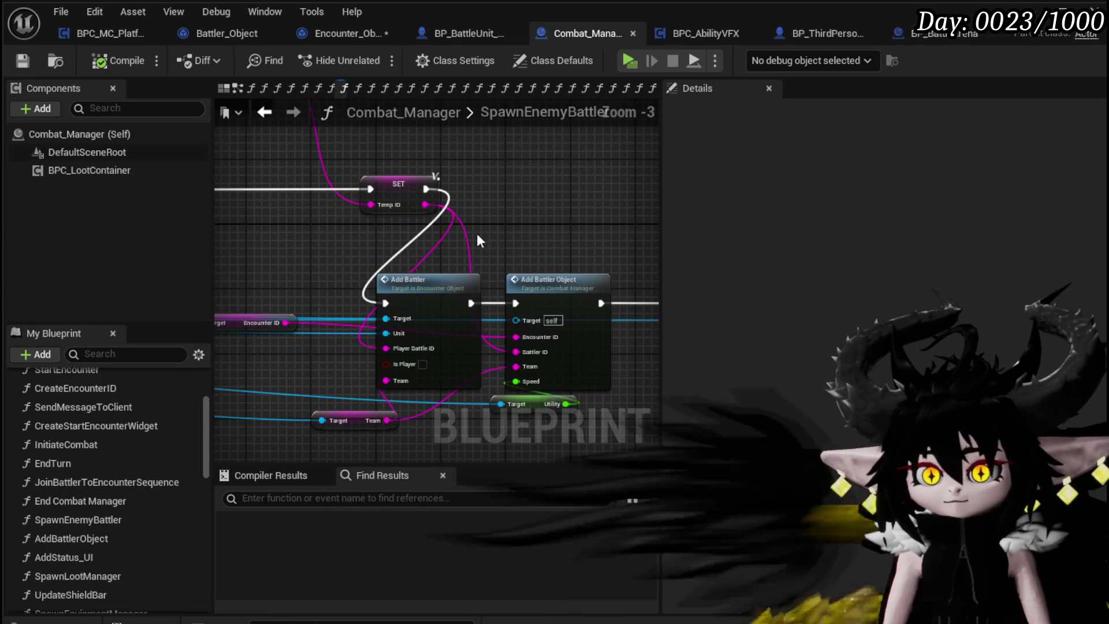
{"action": "scroll", "coordinate": [310, 252], "scroll_direction": "down", "scroll_amount": 2}
{"action": "mouse_move", "coordinate": [261, 225]}
{"action": "left_mouse_down"}
{"action": "mouse_move", "coordinate": [435, 269]}
{"action": "mouse_move", "coordinate": [576, 263]}
{"action": "left_mouse_up"}
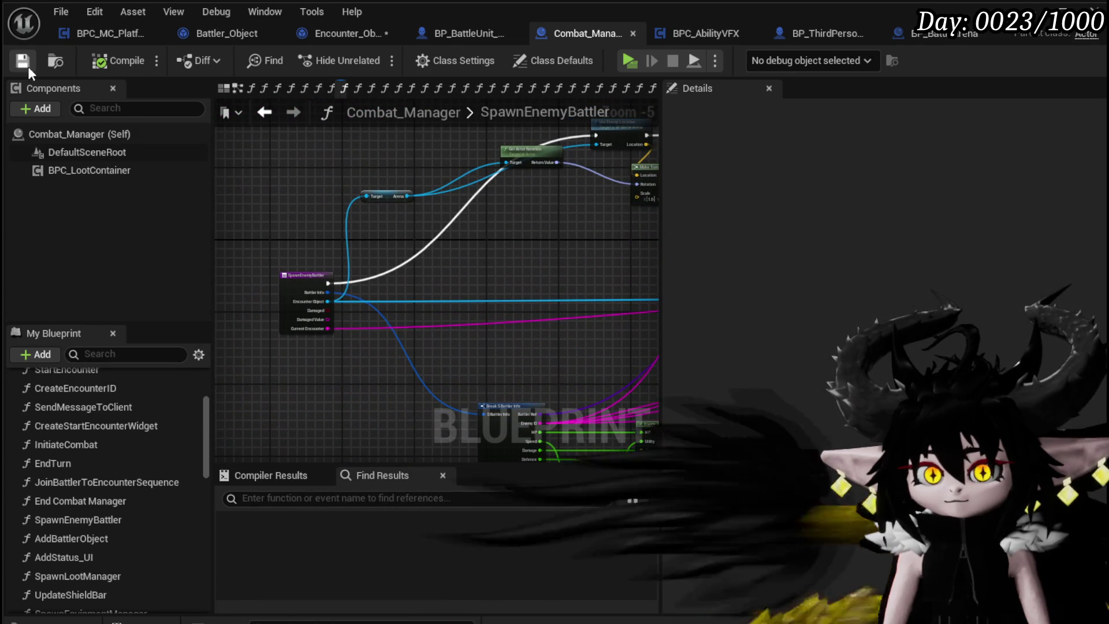
- Return to Encounter_Object with the SpawnNewEnemyWave entry node back in view
{"action": "left_click", "coordinate": [331, 33]}
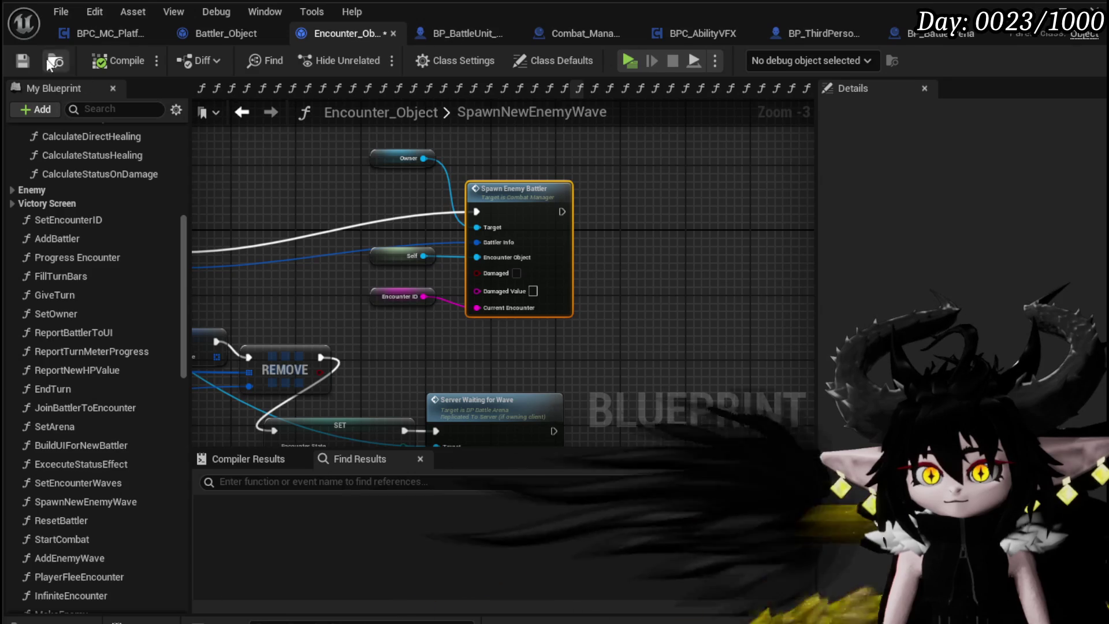
{"action": "left_click_drag", "start_coordinate": [333, 213], "coordinate": [810, 214]}
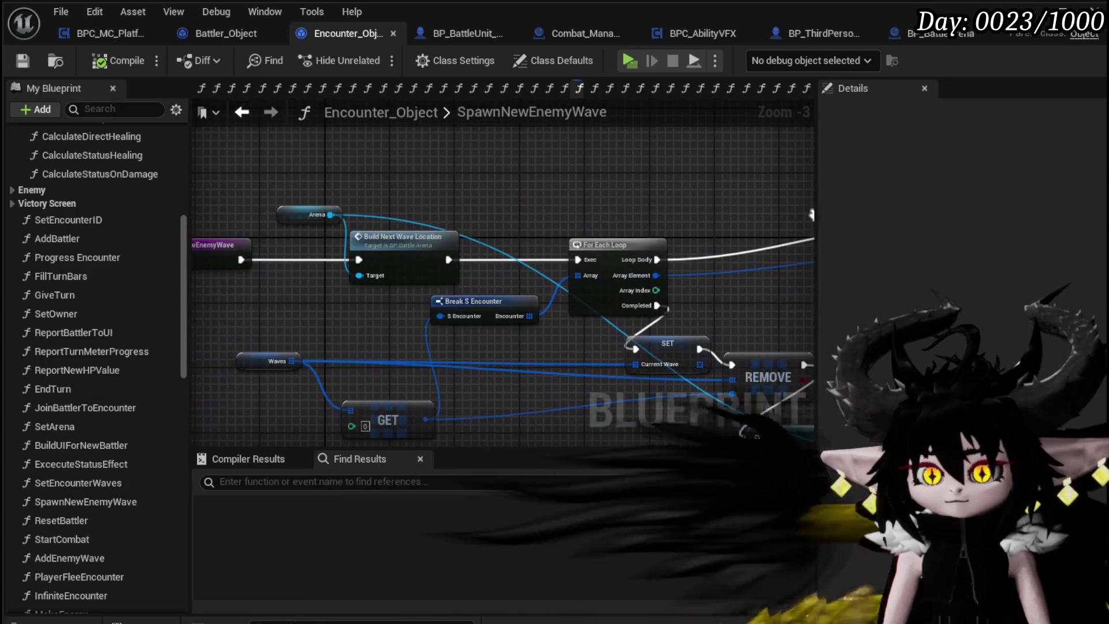
{"action": "left_click_drag", "start_coordinate": [612, 201], "coordinate": [682, 192]}
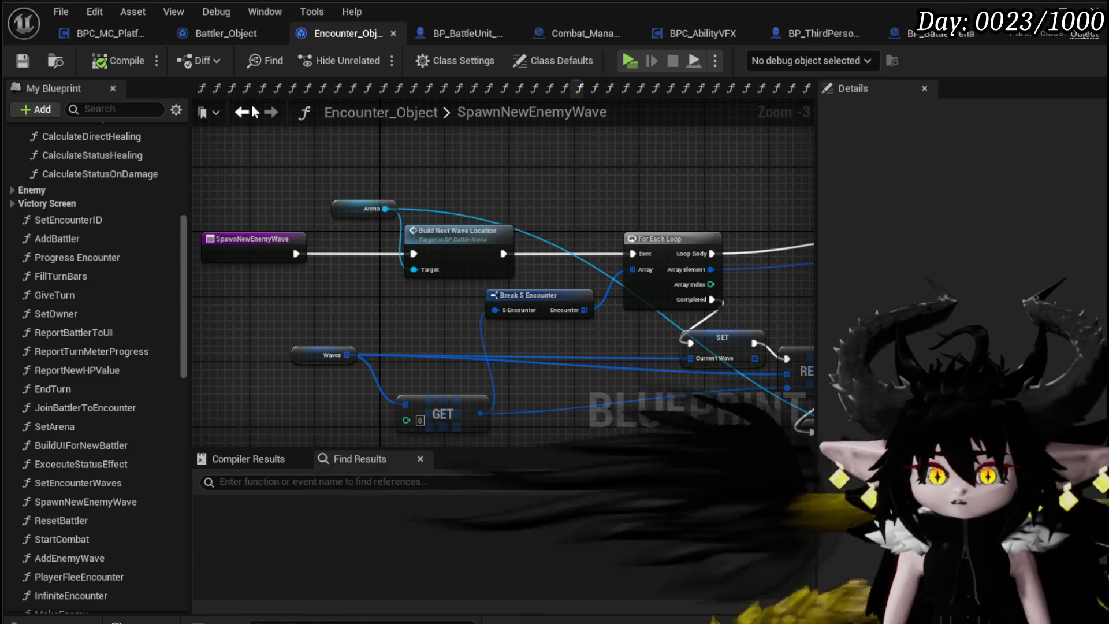
- Put a breakpoint on BP_ThirdPersonCharacter's StartCombatCreateHUD event, save, and return to the level editor
{"action": "left_click", "coordinate": [817, 32]}
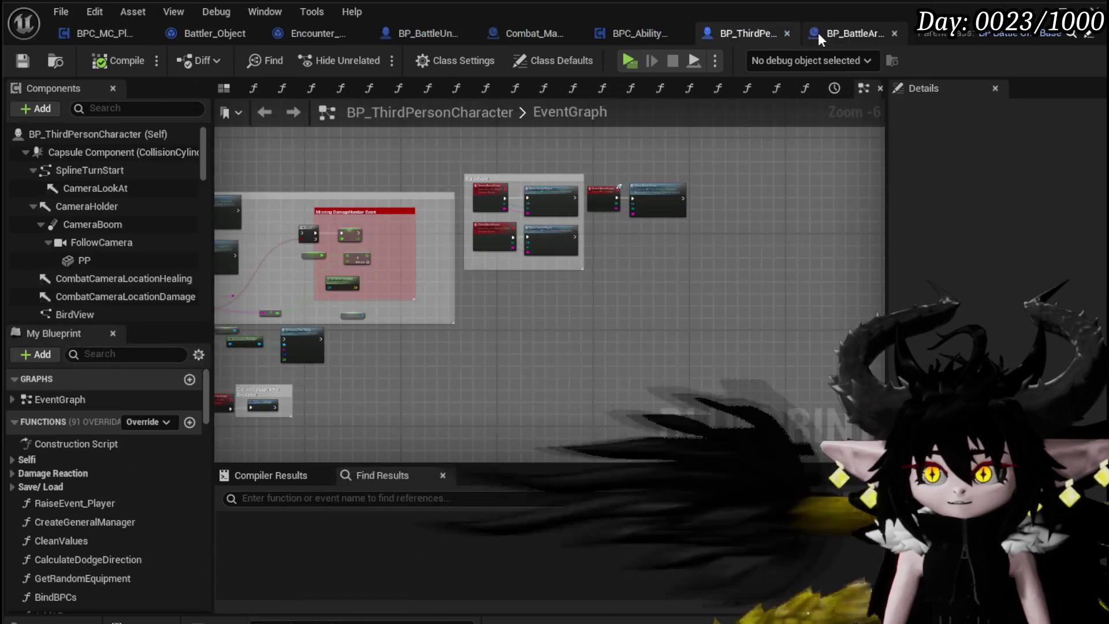
{"action": "scroll", "coordinate": [458, 289], "scroll_direction": "down", "scroll_amount": 5}
{"action": "scroll", "coordinate": [420, 258], "scroll_direction": "up", "scroll_amount": 10}
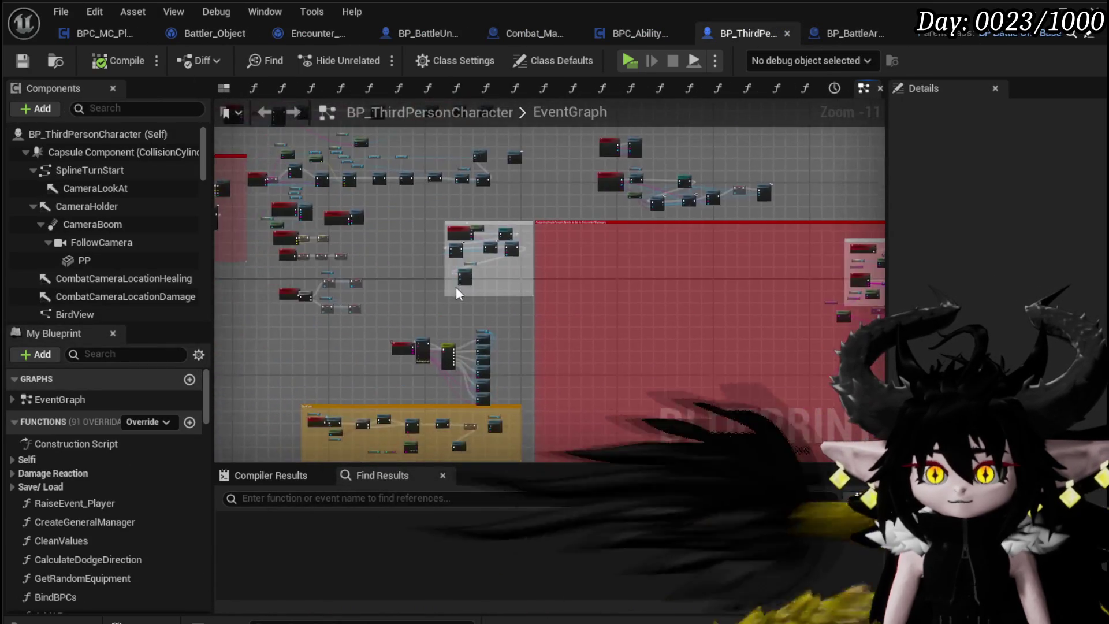
{"action": "right_click", "coordinate": [318, 201]}
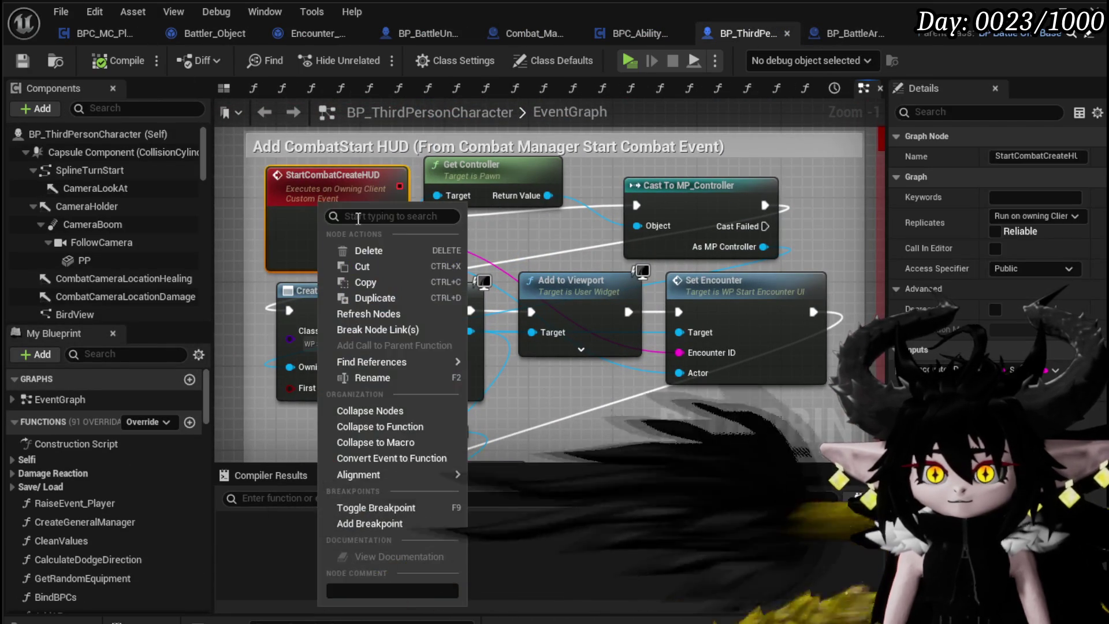
{"action": "mouse_move", "coordinate": [533, 392]}
{"action": "left_mouse_down"}
{"action": "mouse_move", "coordinate": [501, 321]}
{"action": "mouse_move", "coordinate": [511, 275]}
{"action": "mouse_move", "coordinate": [526, 380]}
{"action": "left_mouse_up"}
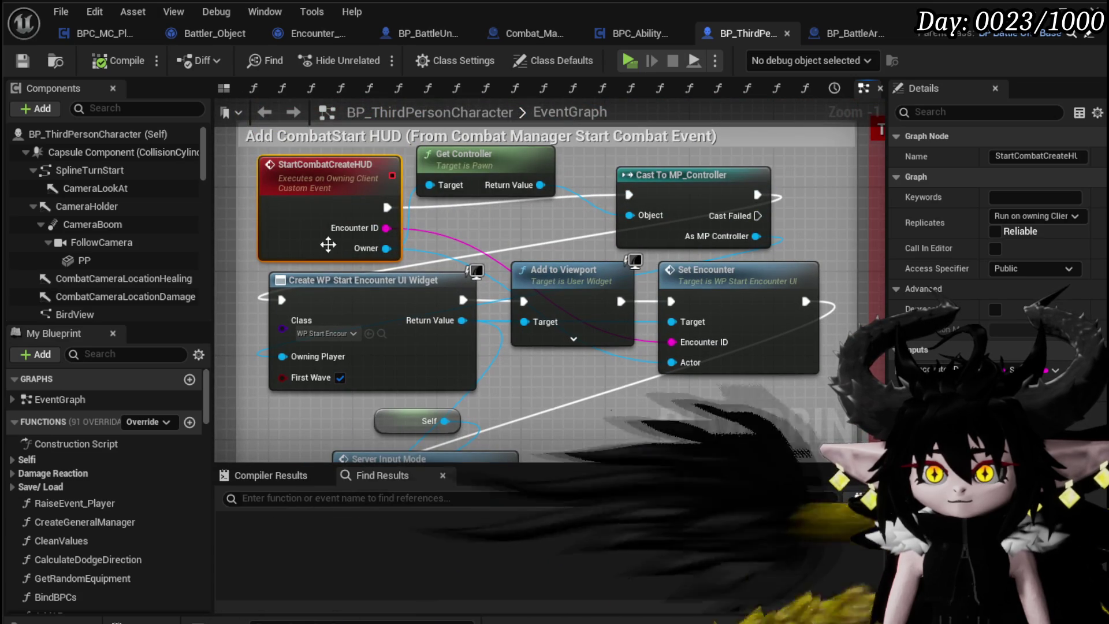
{"action": "right_click", "coordinate": [338, 213]}
{"action": "left_click", "coordinate": [389, 537]}
{"action": "key", "text": "ctrl+s"}
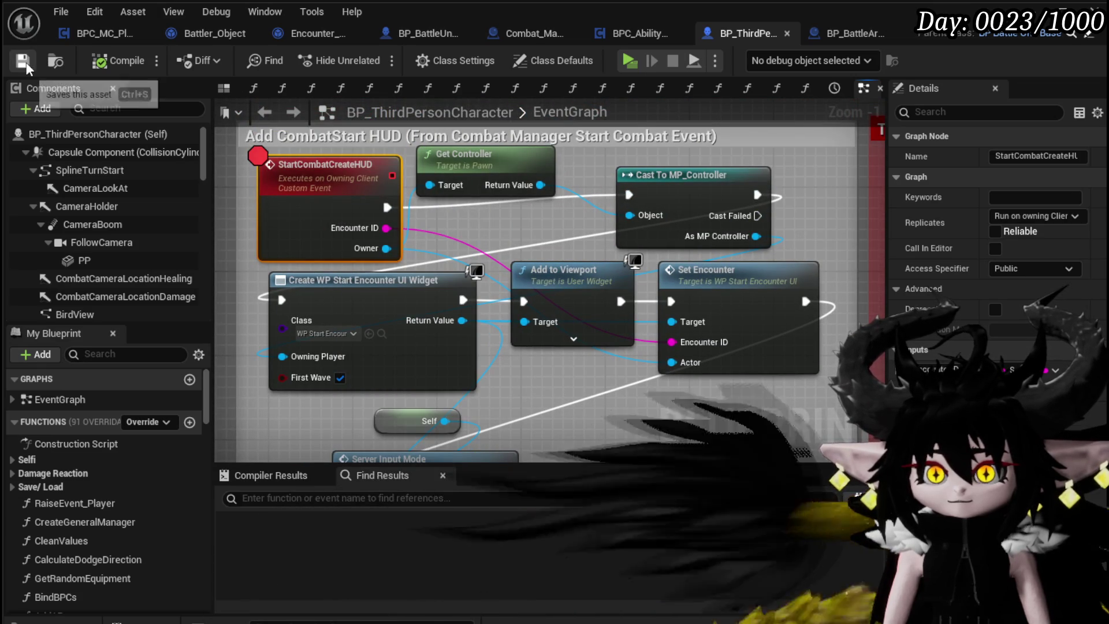
{"action": "key", "text": "alt+Tab"}
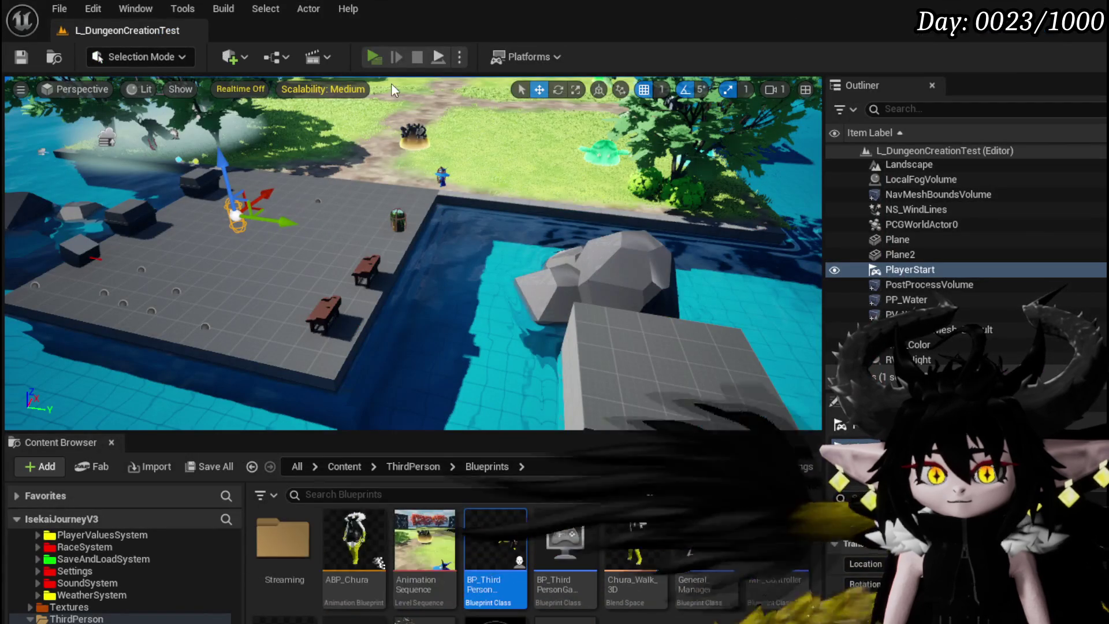
- Play-test the level, resume past the breakpoint, and attack with the Splash Move card, choosing X
{"action": "key", "text": "alt+p"}
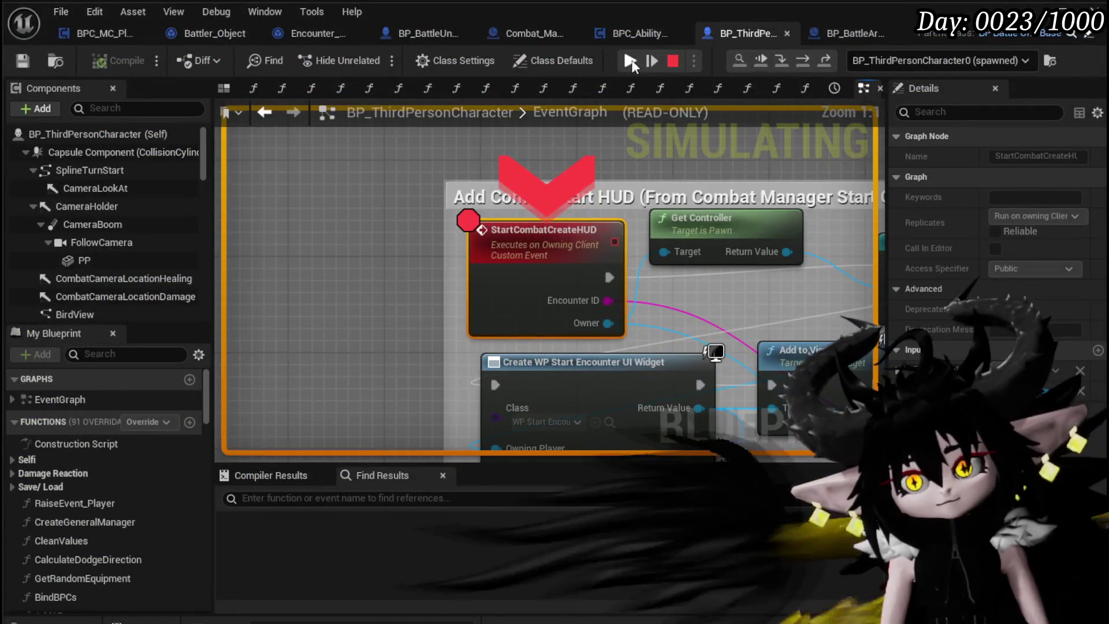
{"action": "left_click", "coordinate": [631, 61]}
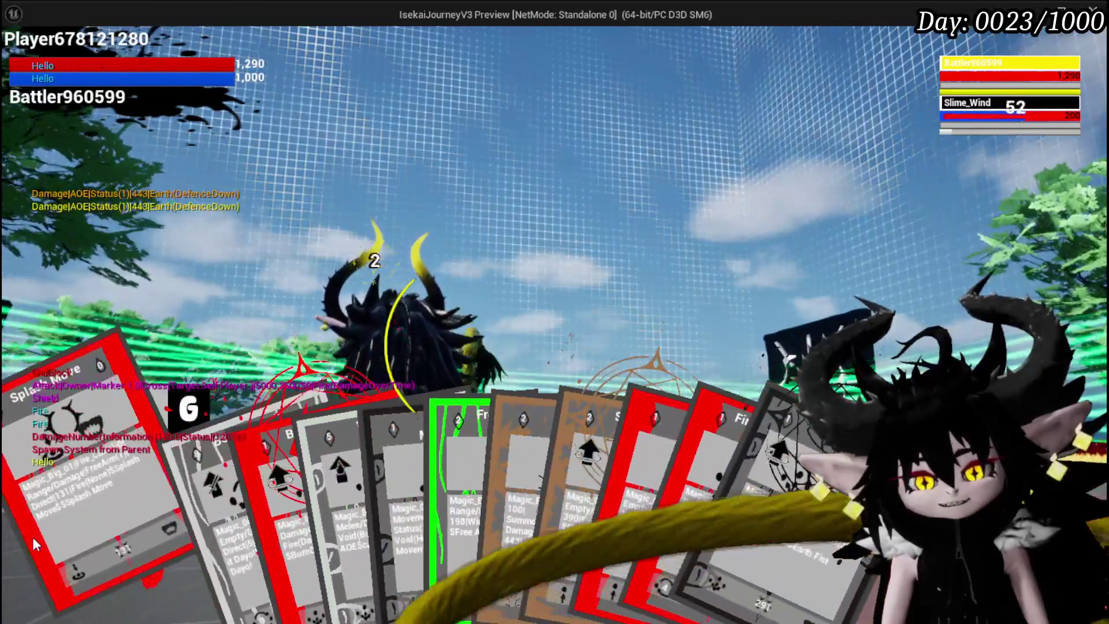
{"action": "left_click", "coordinate": [33, 536]}
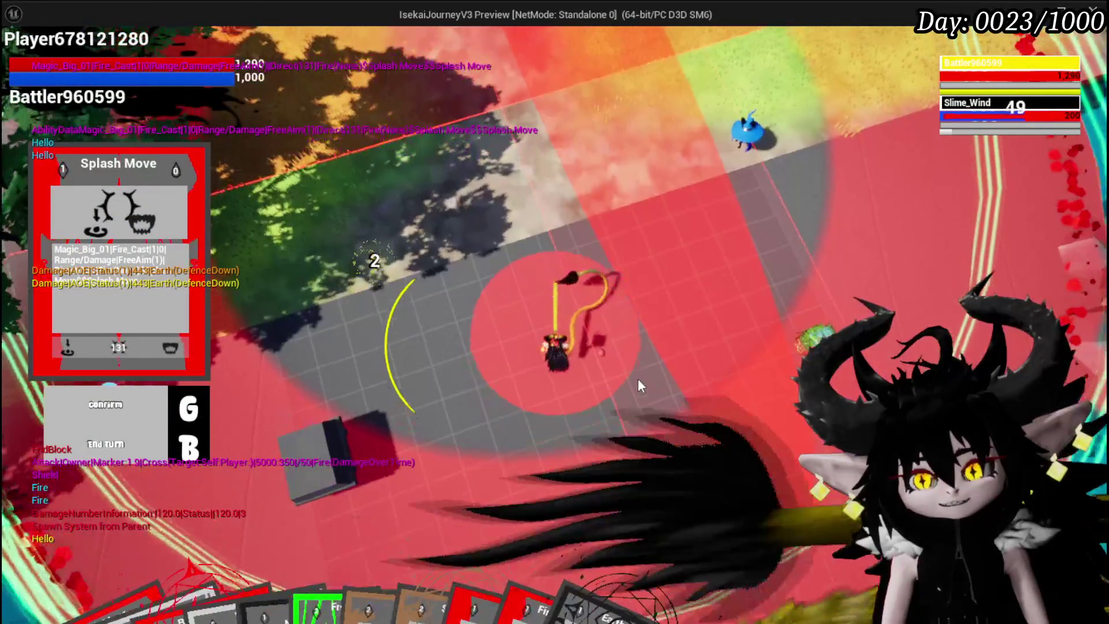
{"action": "key", "text": "g"}
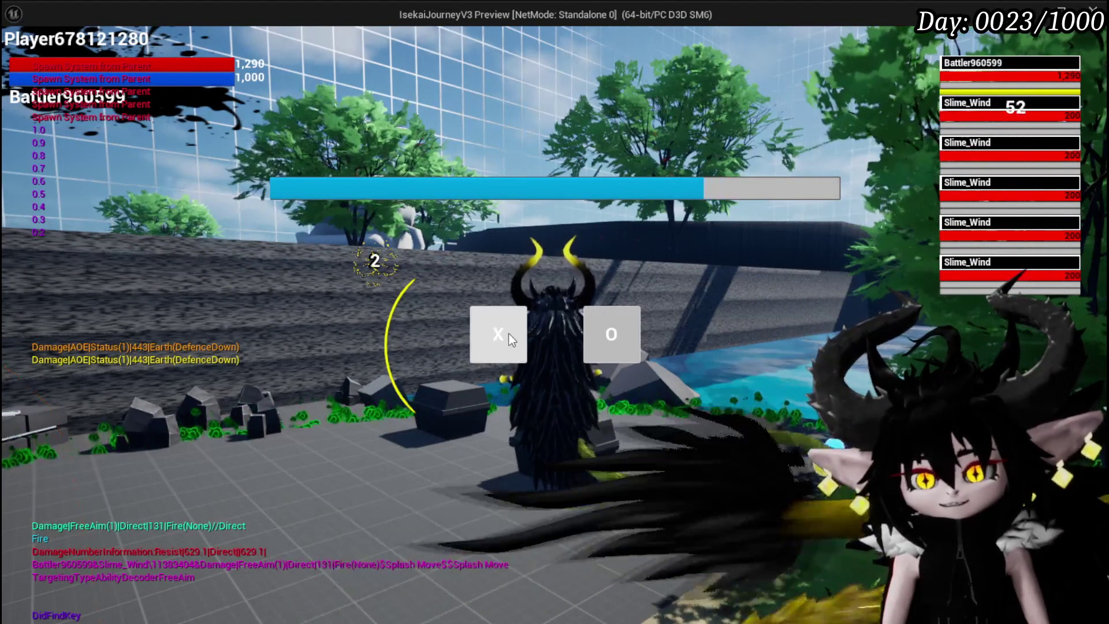
{"action": "left_click", "coordinate": [511, 340]}
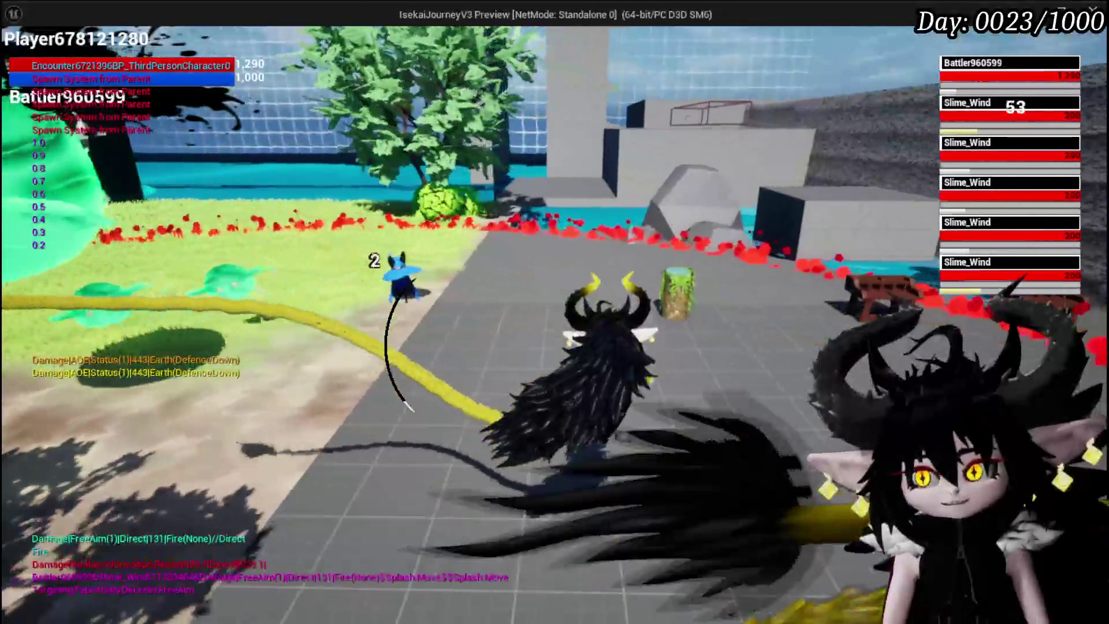
- Open and close the in-game settings menu, then stop the preview
{"action": "key", "text": "Escape"}
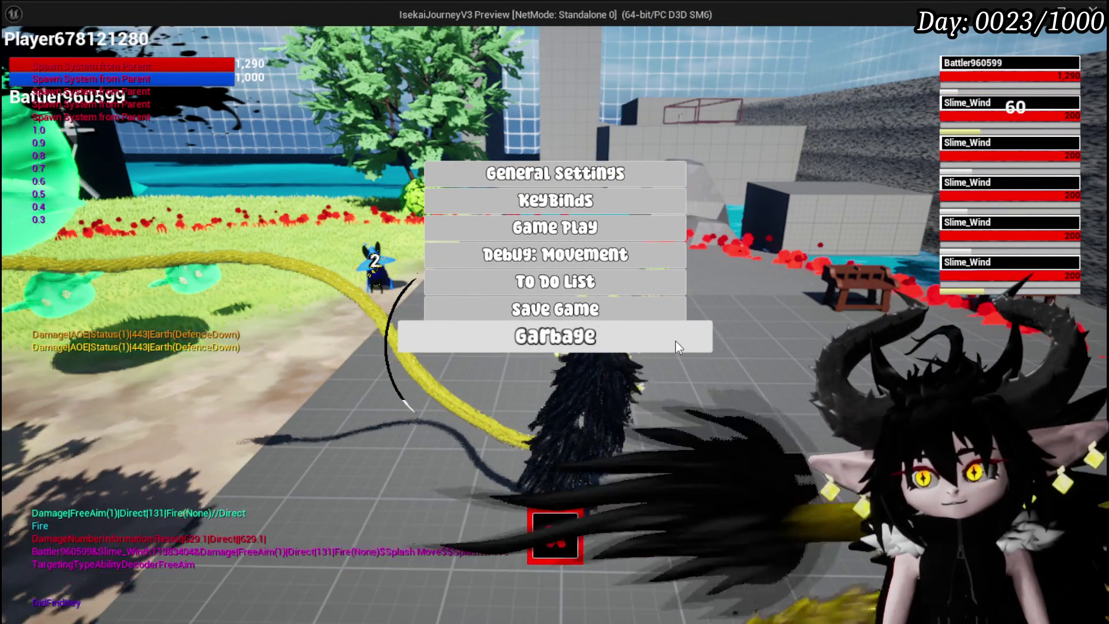
{"action": "left_click", "coordinate": [558, 513]}
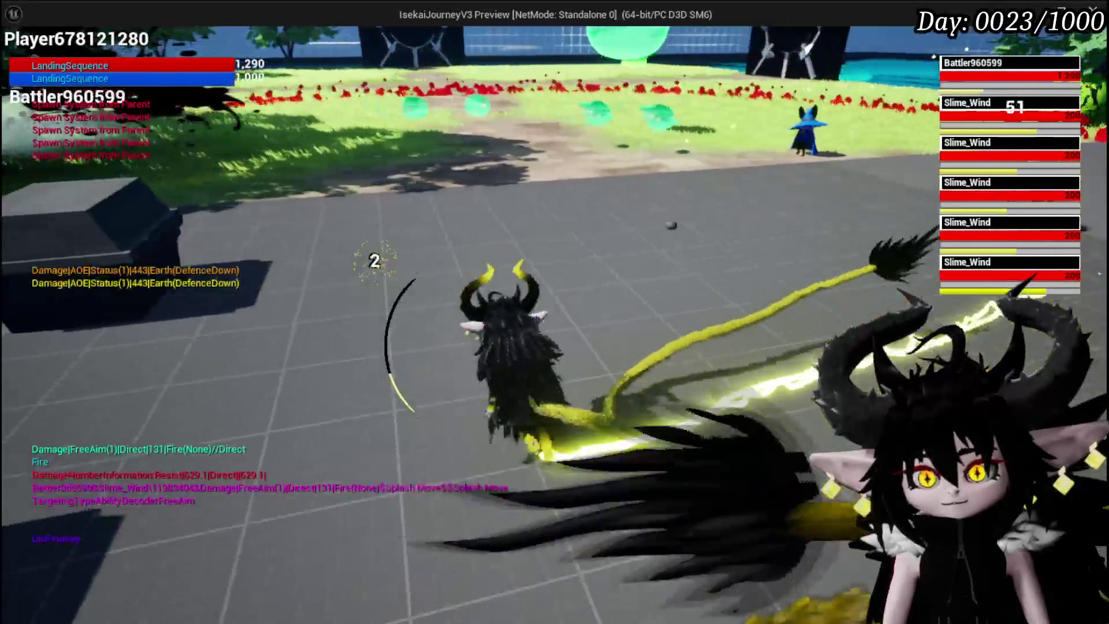
{"action": "key", "text": "Escape"}
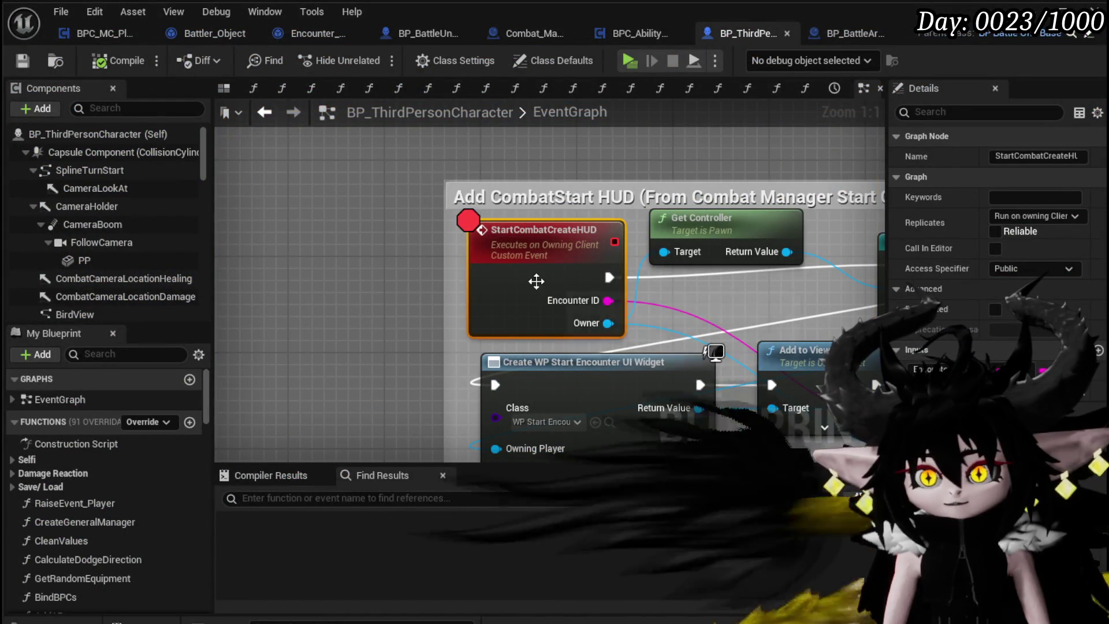
- Disable the StartCombatCreateHUD breakpoint and survey the event graph's comment boxes
{"action": "right_click", "coordinate": [535, 281]}
{"action": "left_click", "coordinate": [563, 572]}
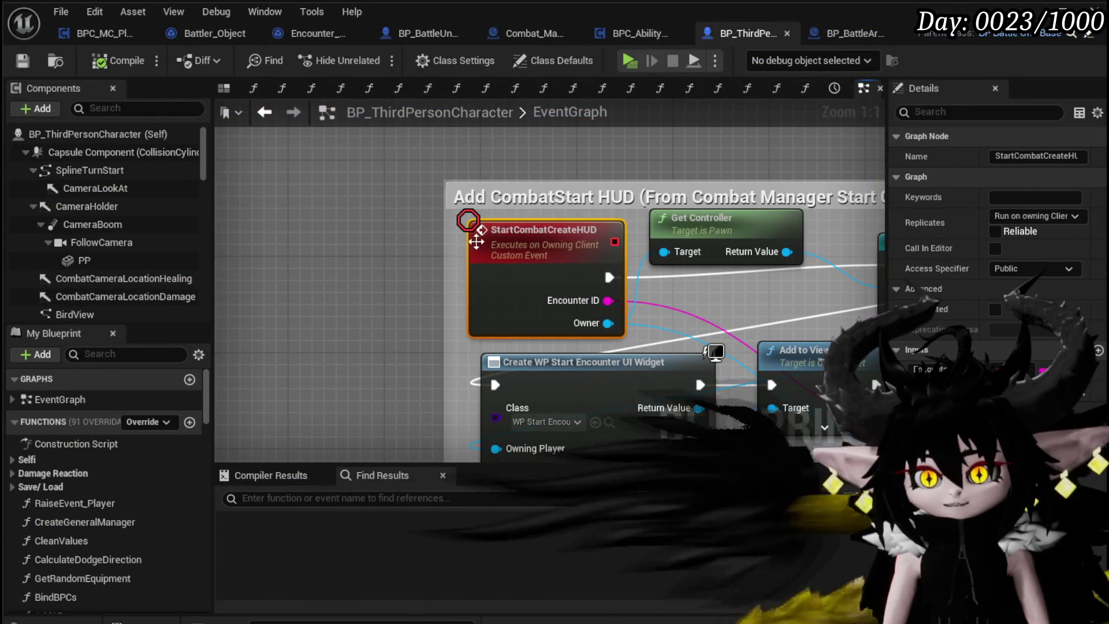
{"action": "scroll", "coordinate": [477, 242], "scroll_direction": "down", "scroll_amount": 11}
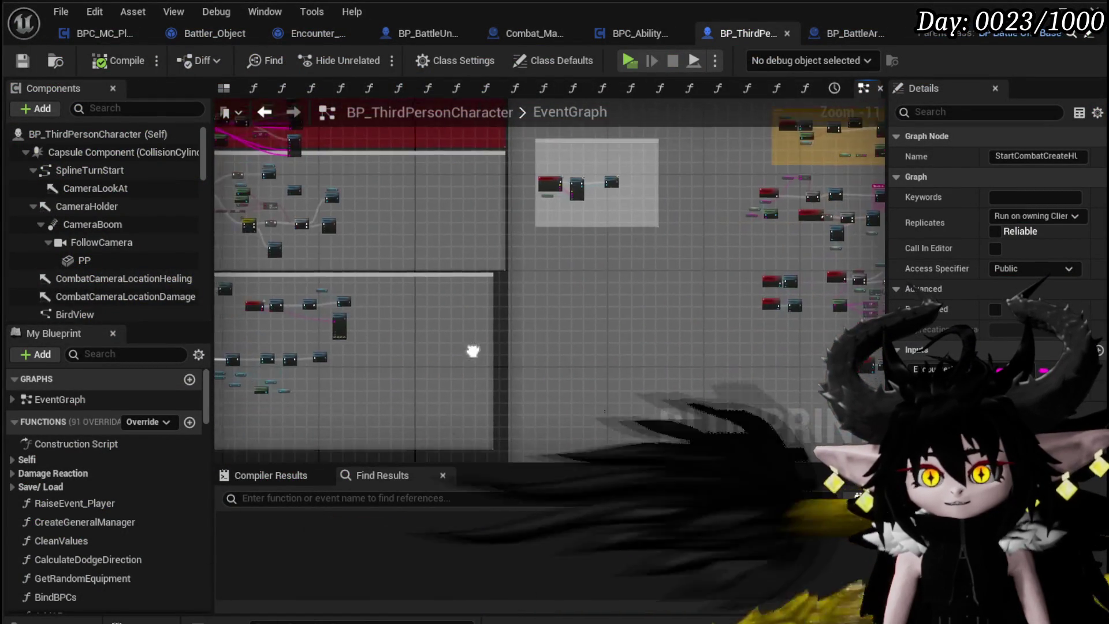
{"action": "mouse_move", "coordinate": [473, 351]}
{"action": "left_mouse_down"}
{"action": "mouse_move", "coordinate": [840, 243]}
{"action": "mouse_move", "coordinate": [529, 389]}
{"action": "mouse_move", "coordinate": [387, 270]}
{"action": "left_mouse_up"}
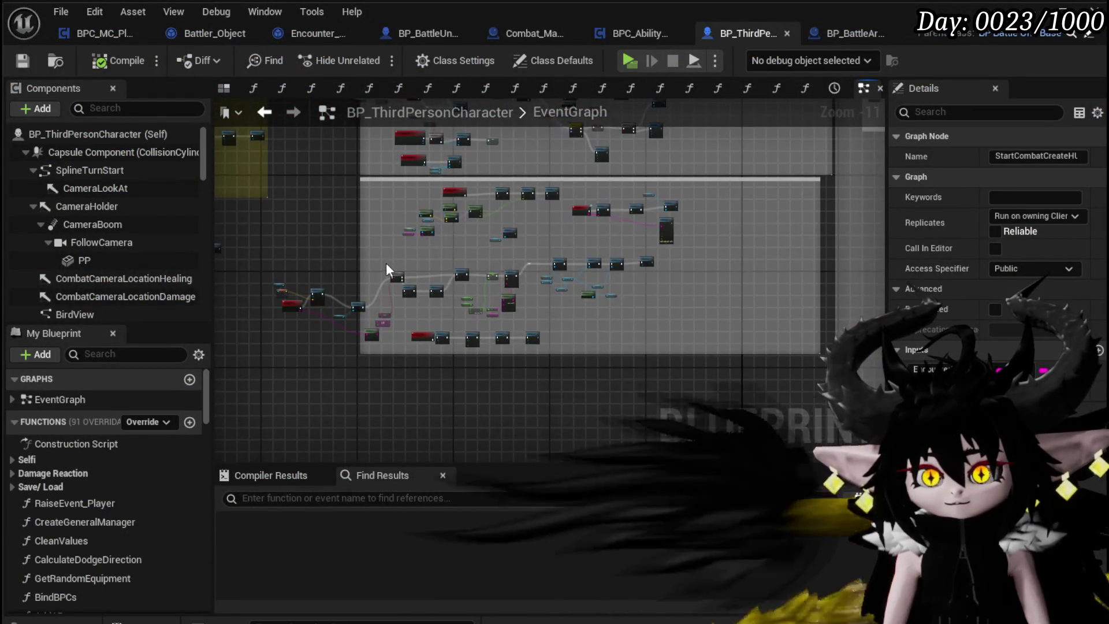
{"action": "mouse_move", "coordinate": [667, 156]}
{"action": "left_mouse_down"}
{"action": "mouse_move", "coordinate": [453, 376]}
{"action": "mouse_move", "coordinate": [477, 346]}
{"action": "mouse_move", "coordinate": [445, 290]}
{"action": "left_mouse_up"}
{"action": "scroll", "coordinate": [381, 334], "scroll_direction": "up", "scroll_amount": 4}
{"action": "scroll", "coordinate": [593, 294], "scroll_direction": "up", "scroll_amount": 3}
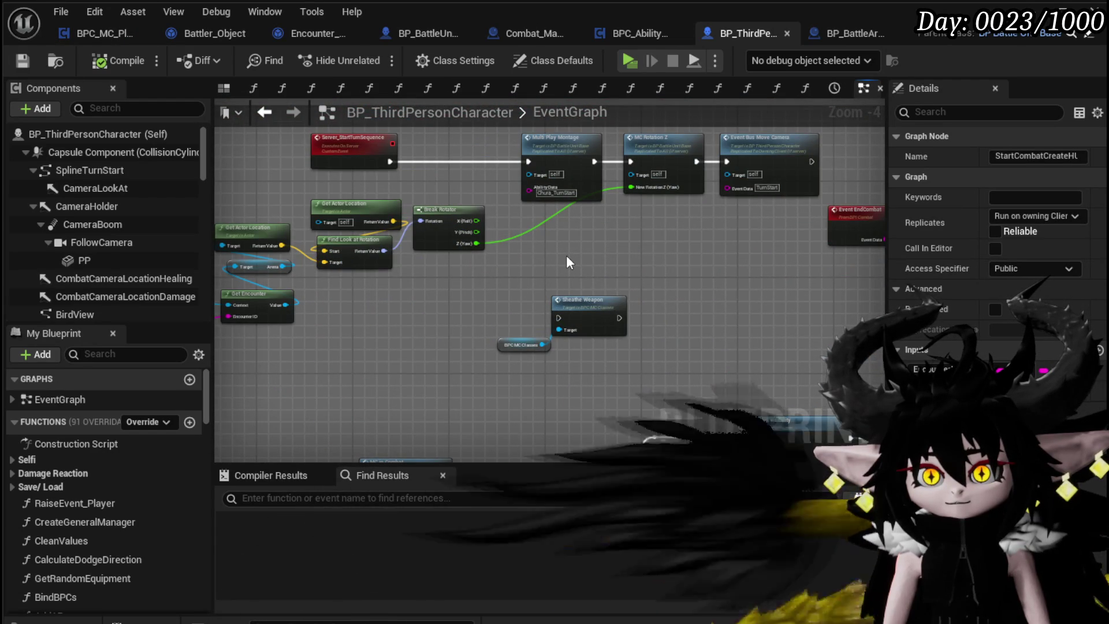
{"action": "scroll", "coordinate": [566, 261], "scroll_direction": "down", "scroll_amount": 4}
{"action": "mouse_move", "coordinate": [580, 256]}
{"action": "left_mouse_down"}
{"action": "mouse_move", "coordinate": [432, 345]}
{"action": "mouse_move", "coordinate": [627, 230]}
{"action": "mouse_move", "coordinate": [303, 354]}
{"action": "left_mouse_up"}
{"action": "scroll", "coordinate": [628, 230], "scroll_direction": "down", "scroll_amount": 3}
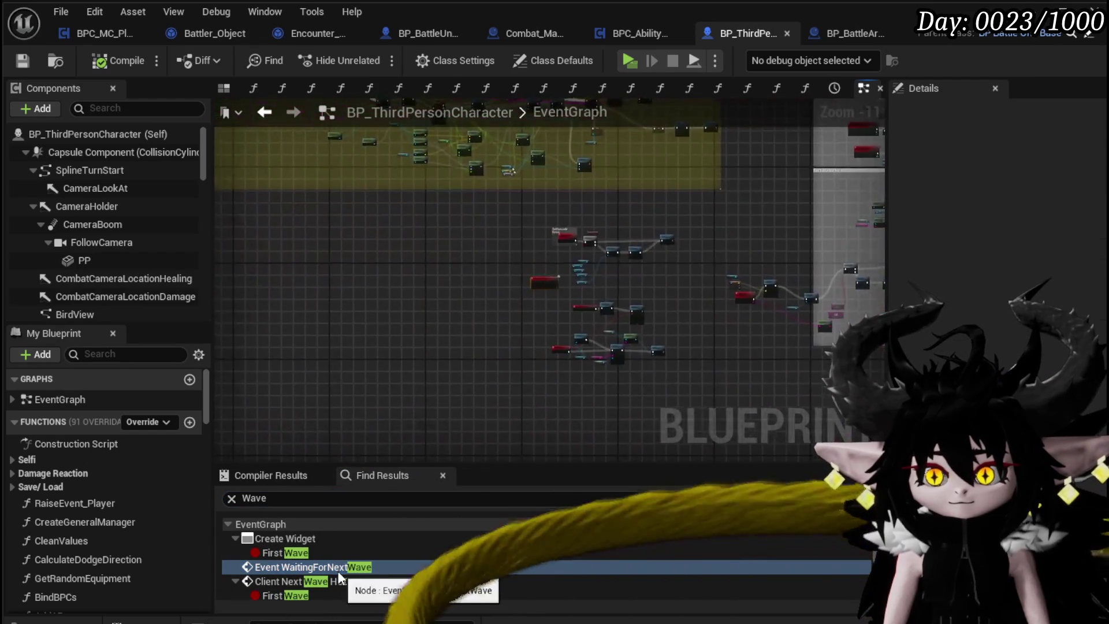
- Jump to the WaitingForNextWave event and bring ReadyForNextWave and Server Next Wave HUD into view
{"action": "double_click", "coordinate": [337, 571]}
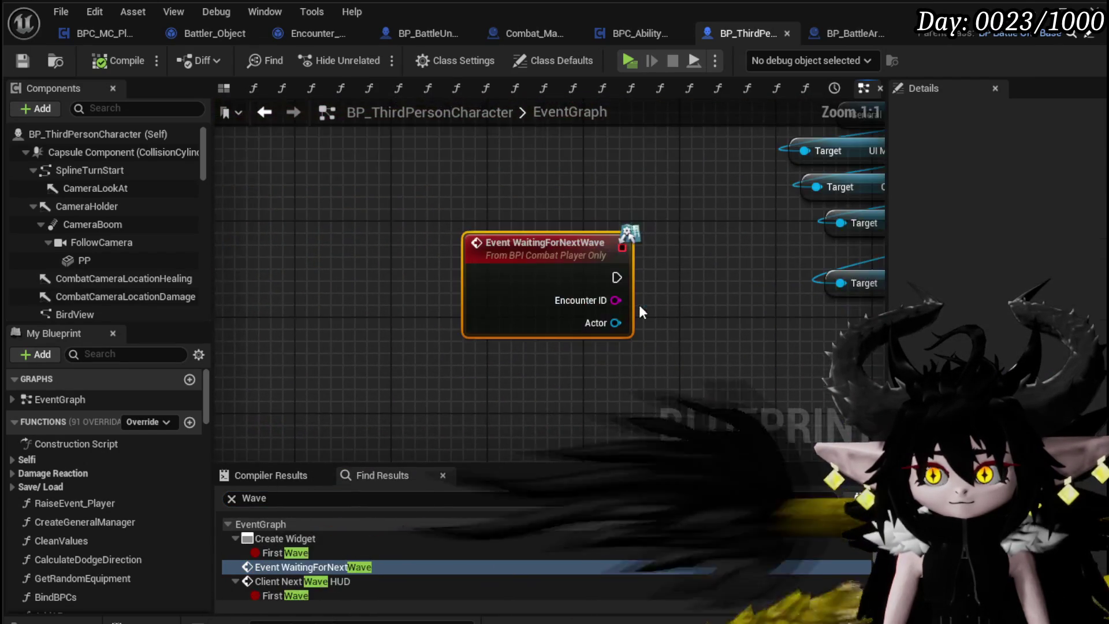
{"action": "left_click_drag", "start_coordinate": [722, 335], "coordinate": [586, 339]}
{"action": "scroll", "coordinate": [463, 335], "scroll_direction": "down", "scroll_amount": 1}
{"action": "scroll", "coordinate": [524, 307], "scroll_direction": "up", "scroll_amount": 1}
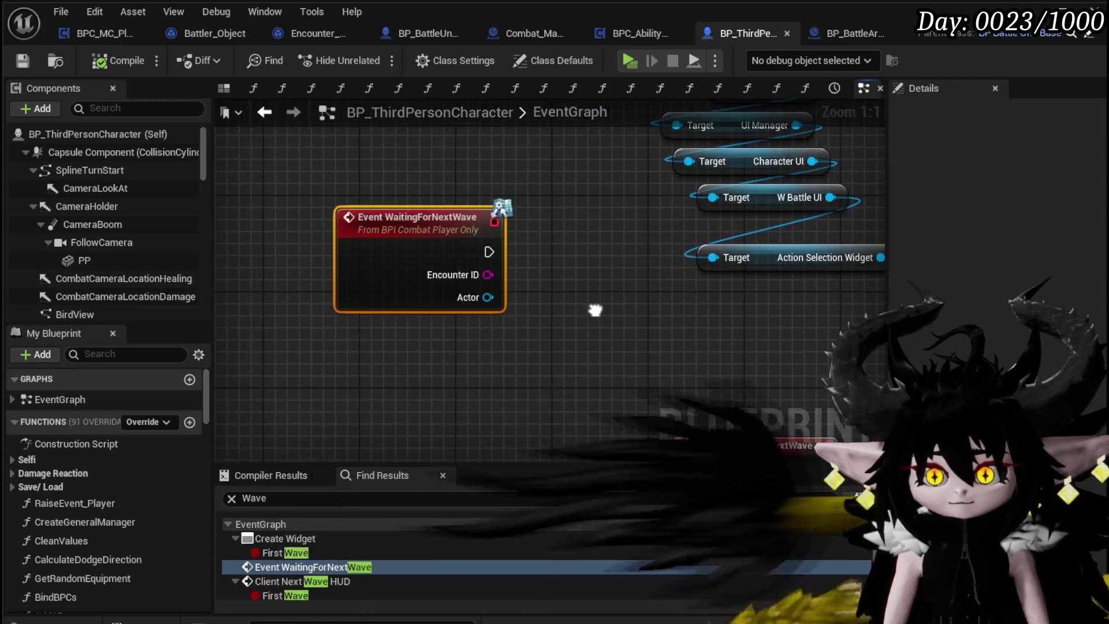
{"action": "scroll", "coordinate": [489, 383], "scroll_direction": "down", "scroll_amount": 2}
{"action": "mouse_move", "coordinate": [489, 383]}
{"action": "left_mouse_down"}
{"action": "mouse_move", "coordinate": [411, 437]}
{"action": "mouse_move", "coordinate": [664, 413]}
{"action": "mouse_move", "coordinate": [542, 317]}
{"action": "mouse_move", "coordinate": [485, 179]}
{"action": "mouse_move", "coordinate": [355, 171]}
{"action": "mouse_move", "coordinate": [192, 128]}
{"action": "left_mouse_up"}
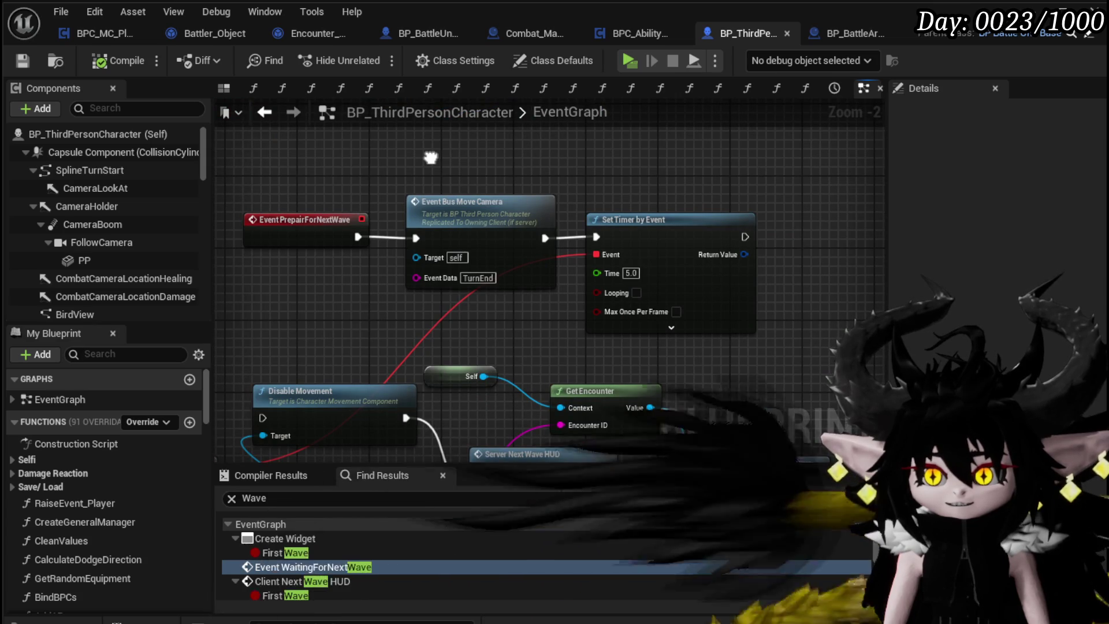
{"action": "left_click_drag", "start_coordinate": [430, 158], "coordinate": [456, 144]}
{"action": "left_click_drag", "start_coordinate": [500, 192], "coordinate": [472, 198]}
{"action": "left_click_drag", "start_coordinate": [262, 420], "coordinate": [394, 233]}
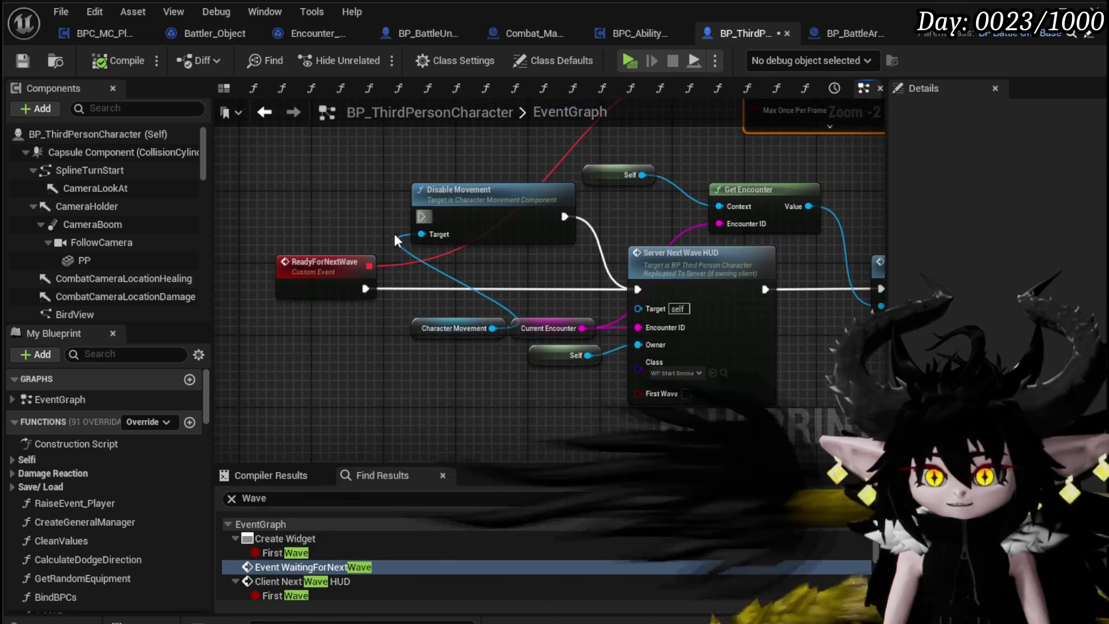
{"action": "left_click_drag", "start_coordinate": [322, 231], "coordinate": [322, 230]}
{"action": "left_click_drag", "start_coordinate": [678, 313], "coordinate": [483, 293]}
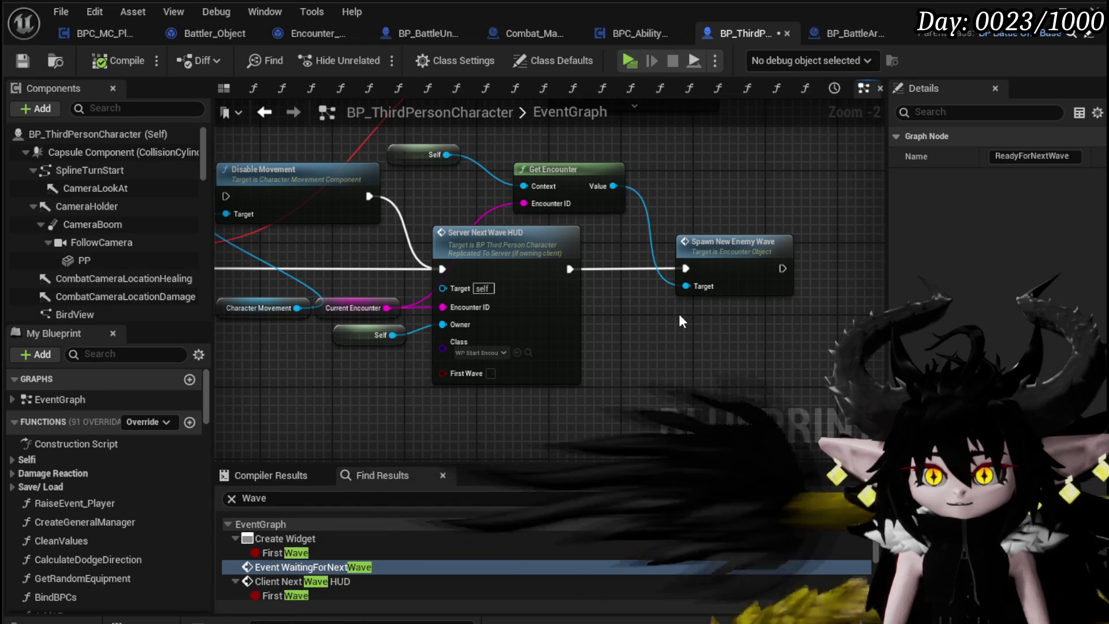
- Add a breakpoint to Server Next Wave HUD, save the blueprint, and return to the level editor
{"action": "left_click", "coordinate": [483, 247]}
{"action": "right_click", "coordinate": [484, 248]}
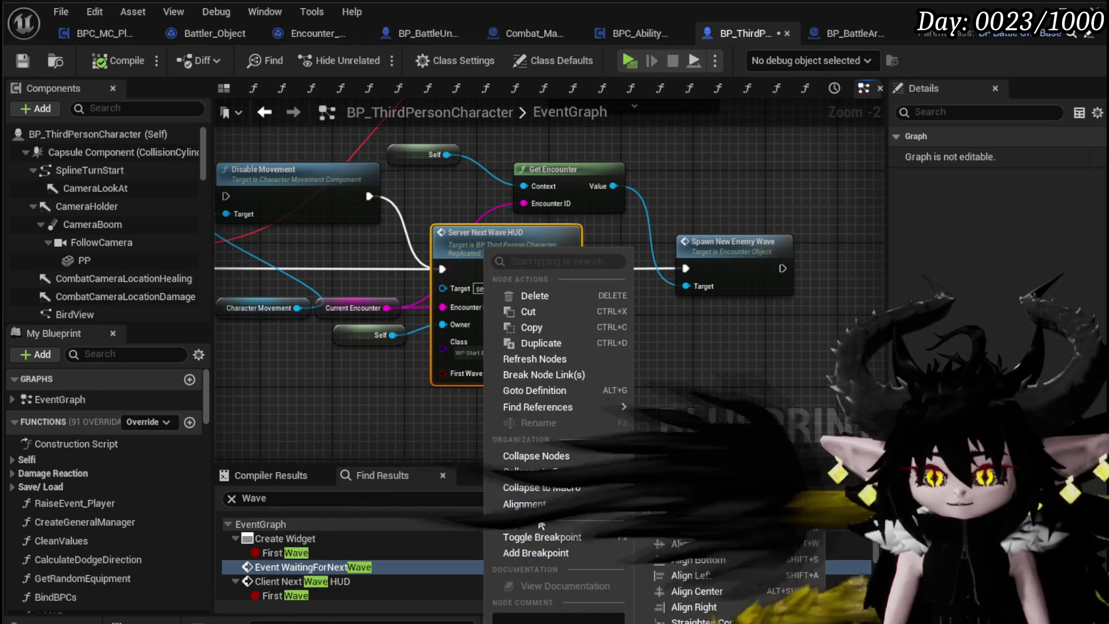
{"action": "left_click", "coordinate": [532, 553]}
{"action": "left_click", "coordinate": [23, 61]}
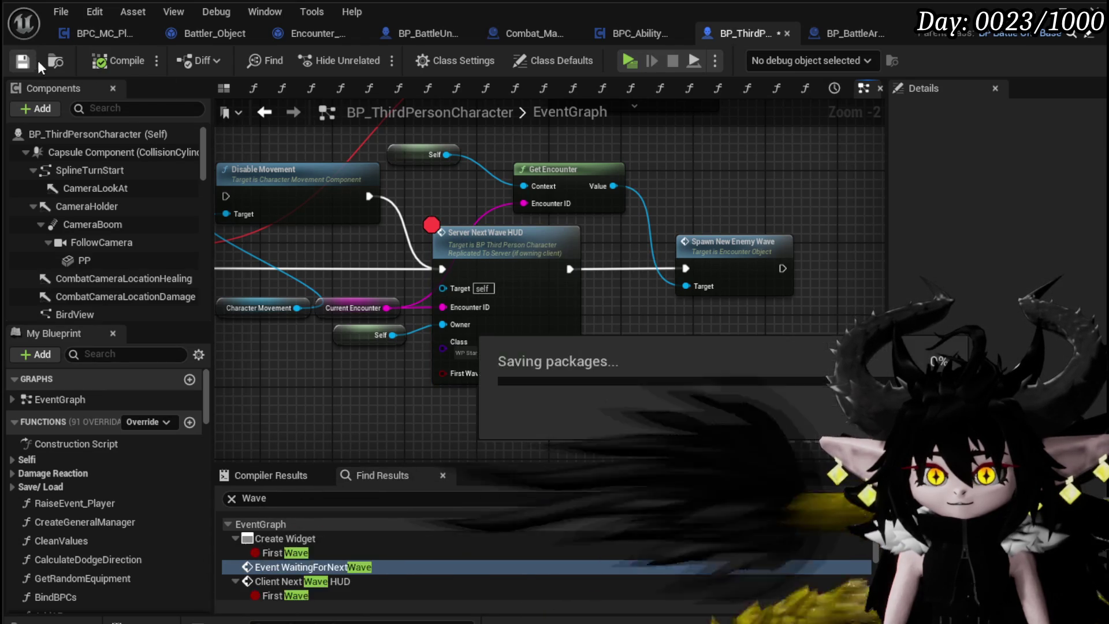
{"action": "key", "text": "alt+Tab"}
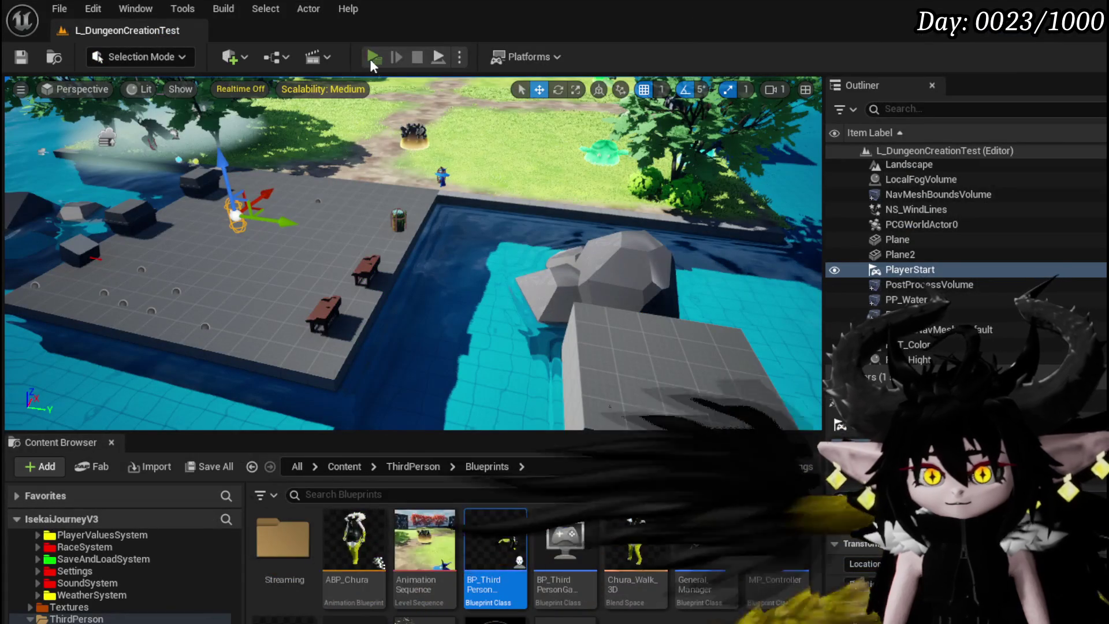
- Play-test a battle with a fire spell and a Splash Move fire attack, resuming at the breakpoint
{"action": "left_click", "coordinate": [373, 57]}
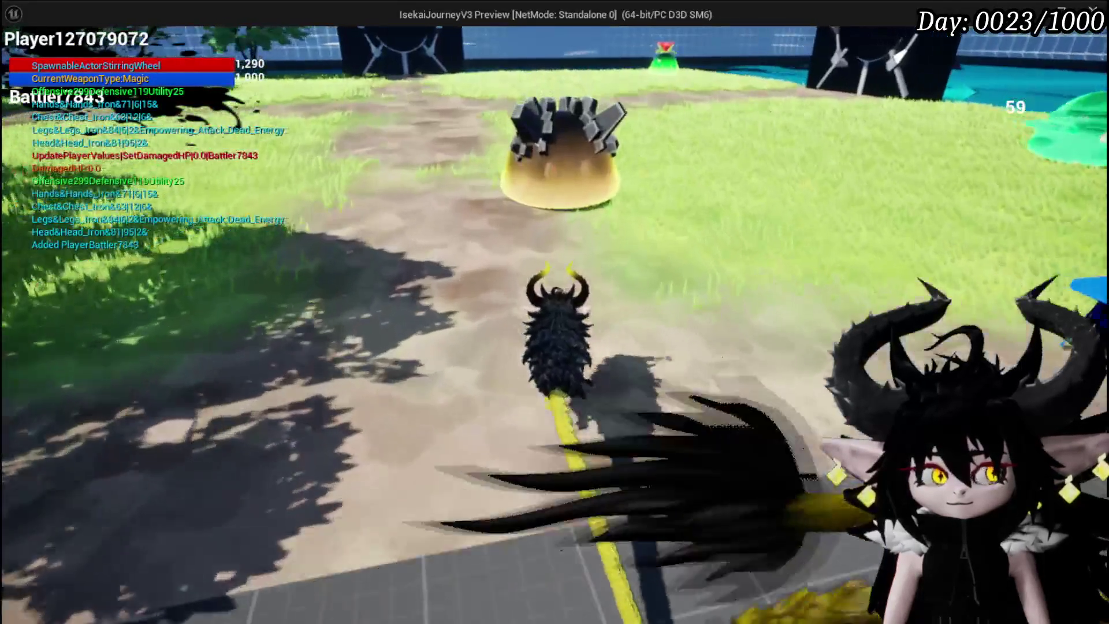
{"action": "left_click", "coordinate": [554, 312]}
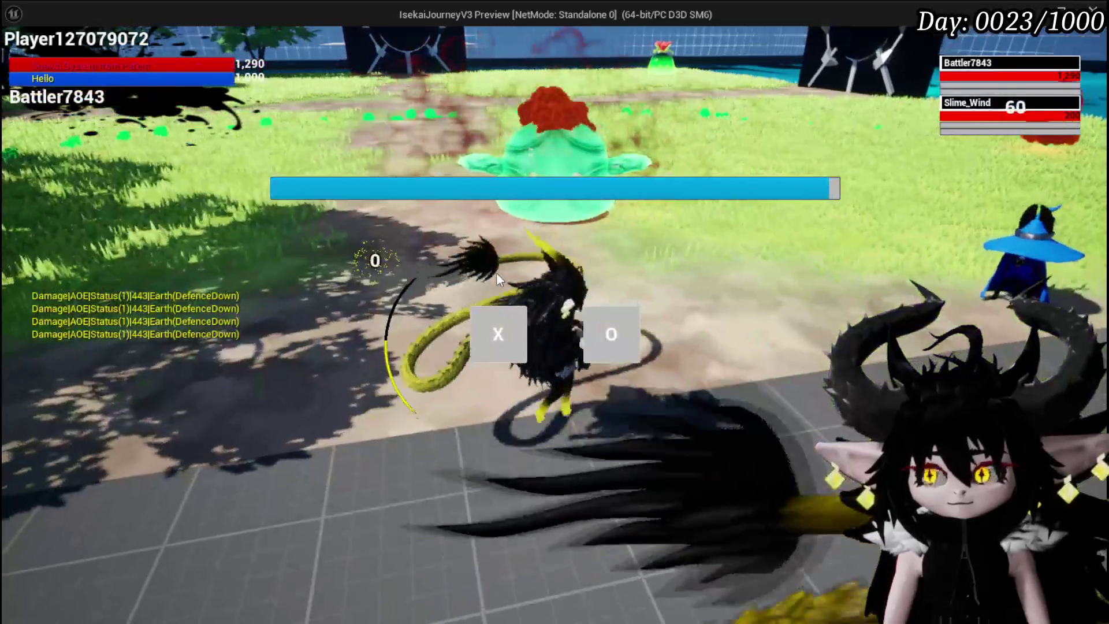
{"action": "left_click", "coordinate": [500, 327]}
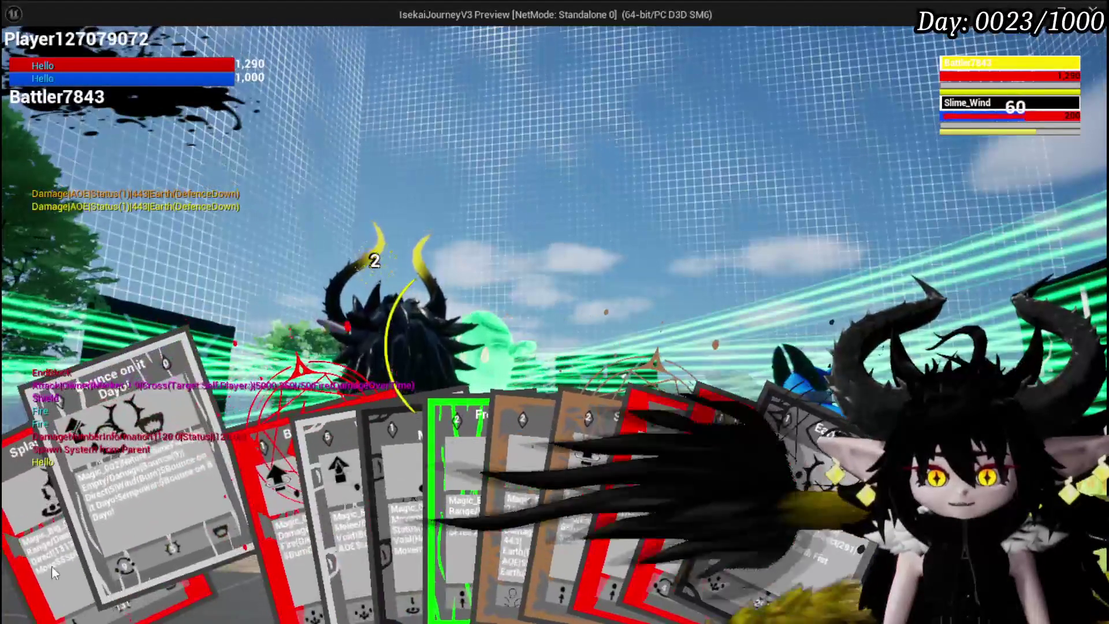
{"action": "left_click", "coordinate": [52, 572]}
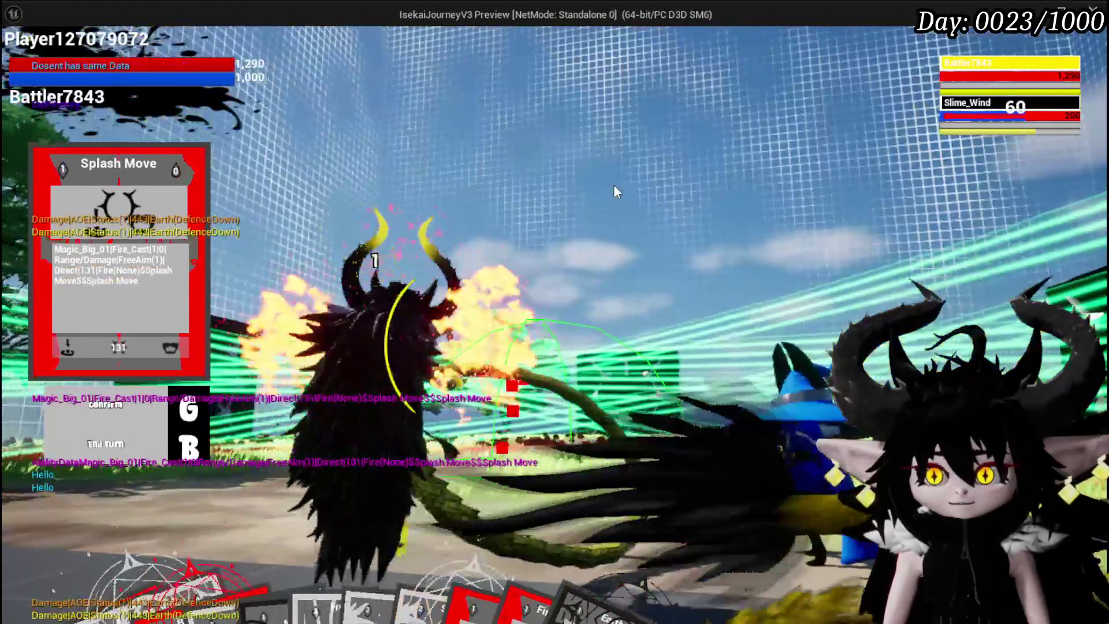
{"action": "left_click", "coordinate": [613, 187]}
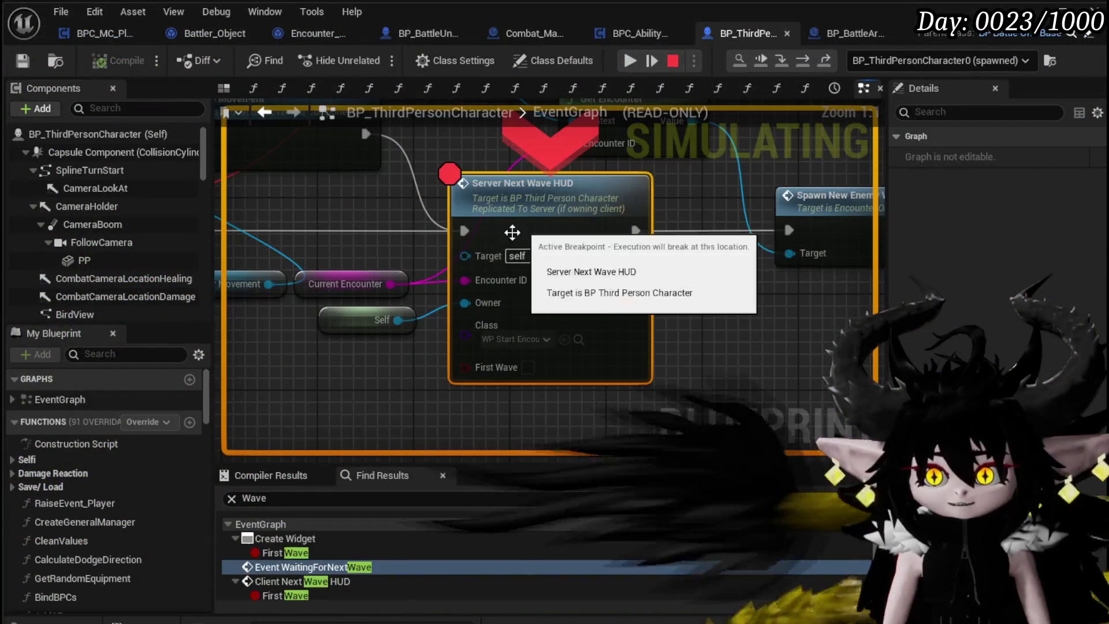
{"action": "left_click", "coordinate": [629, 60]}
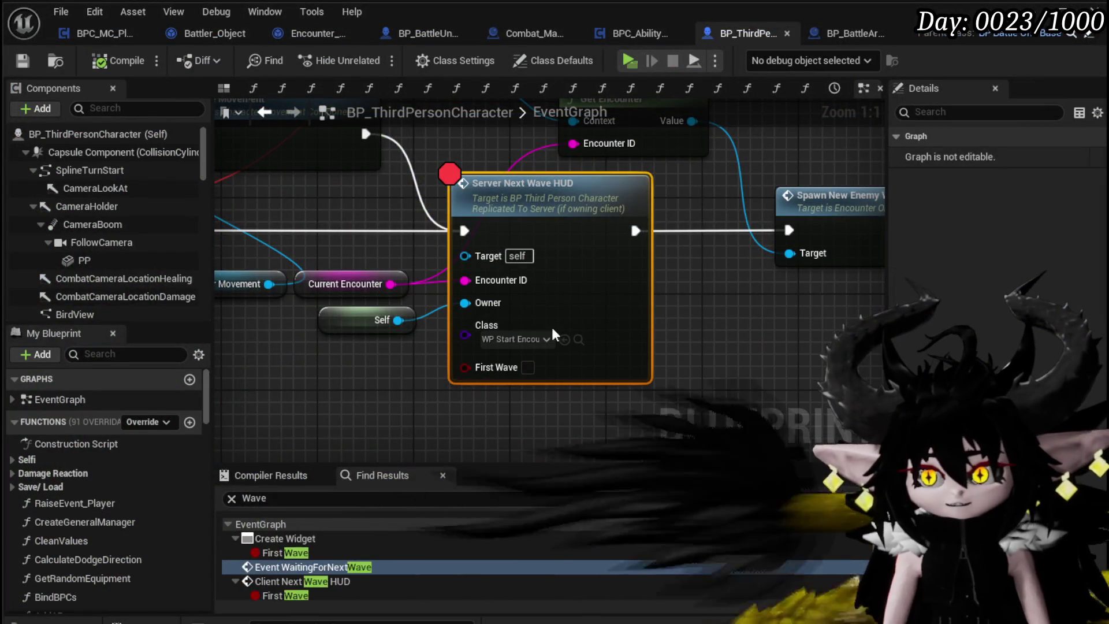
- Make room beside ReadyForNextWave and add a Dive Landing call via a 'Dive' search
{"action": "left_click_drag", "start_coordinate": [552, 330], "coordinate": [718, 348]}
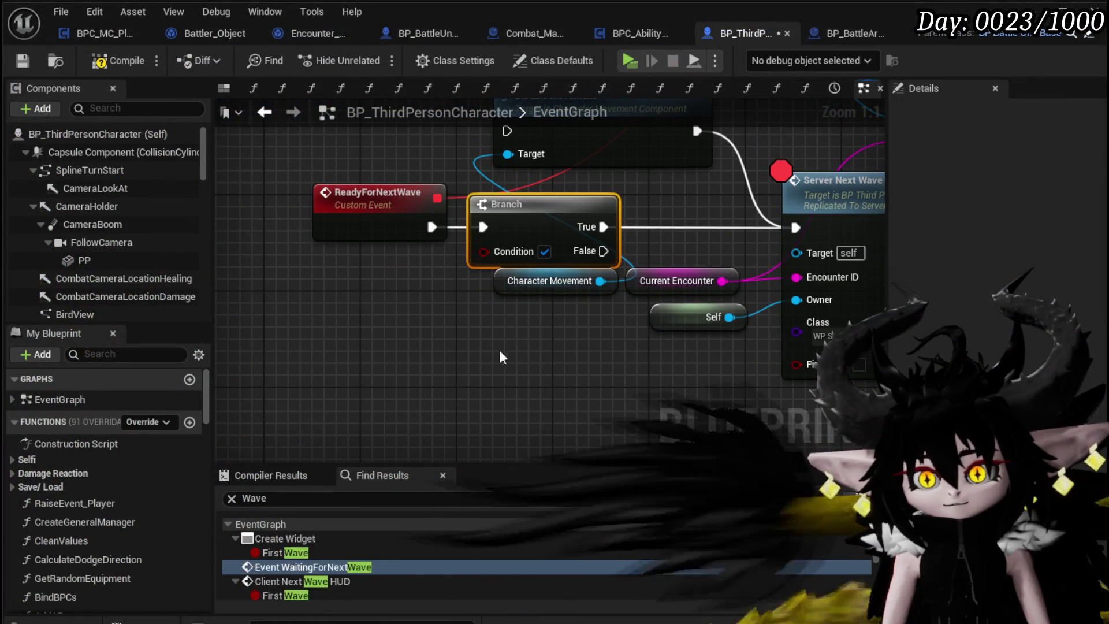
{"action": "left_click_drag", "start_coordinate": [665, 288], "coordinate": [665, 292]}
{"action": "left_click_drag", "start_coordinate": [682, 369], "coordinate": [565, 371]}
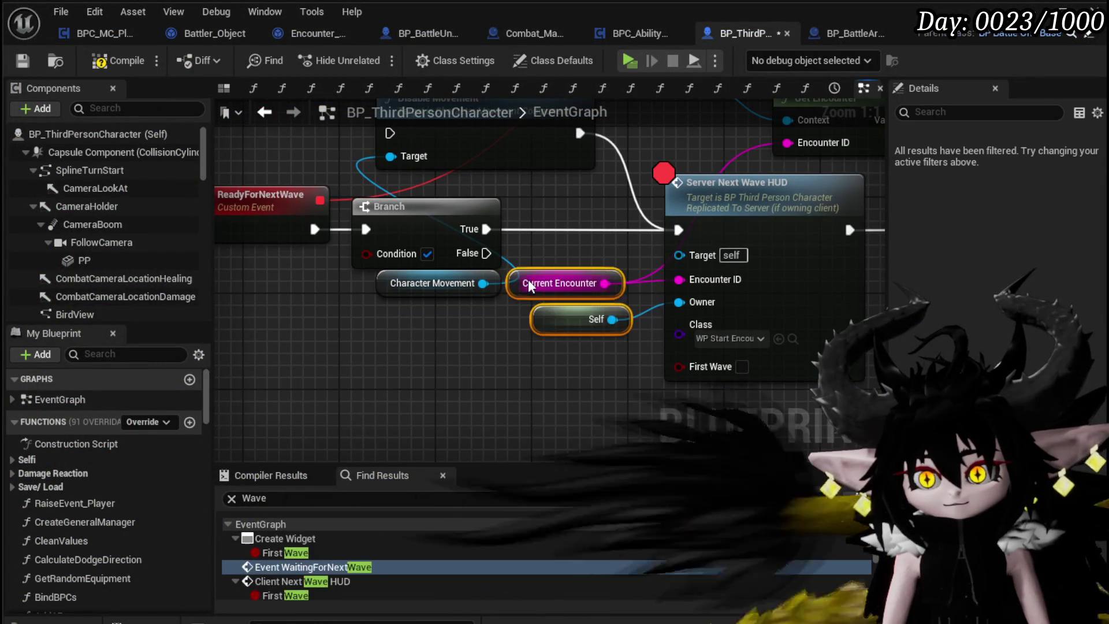
{"action": "left_click_drag", "start_coordinate": [529, 285], "coordinate": [529, 407]}
{"action": "left_click_drag", "start_coordinate": [410, 340], "coordinate": [516, 407]}
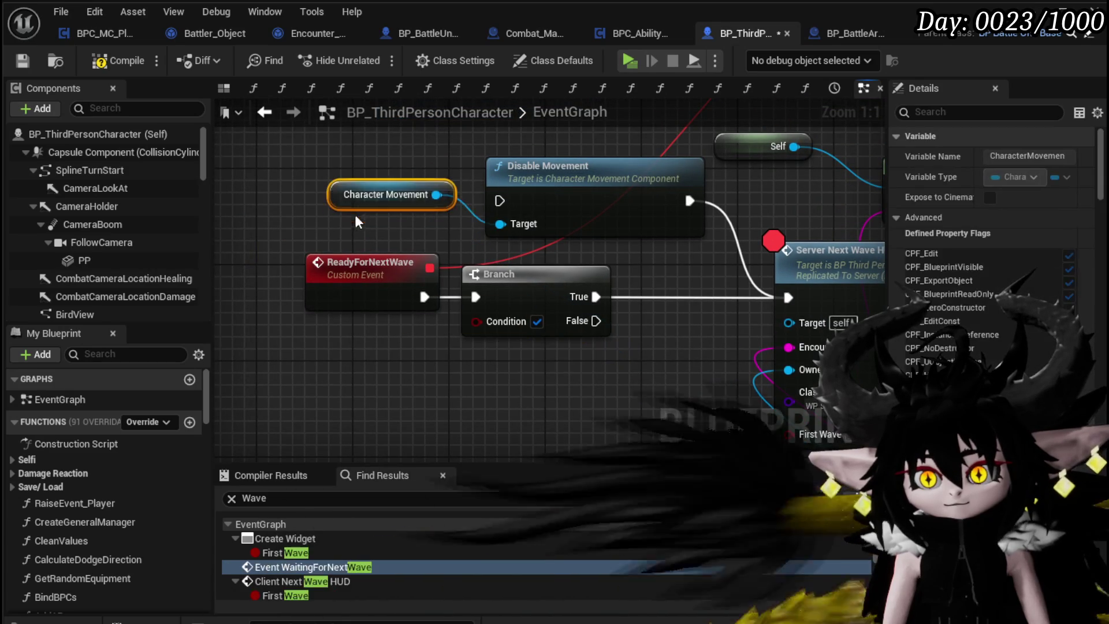
{"action": "right_click", "coordinate": [392, 307]}
{"action": "type", "text": "D"}
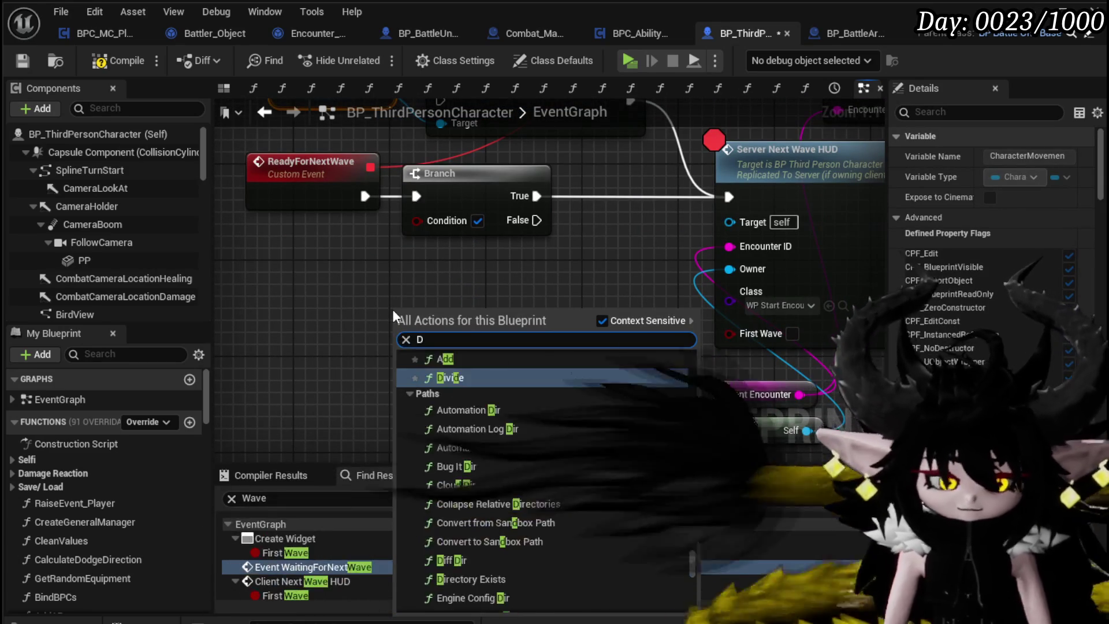
{"action": "type", "text": "ive"}
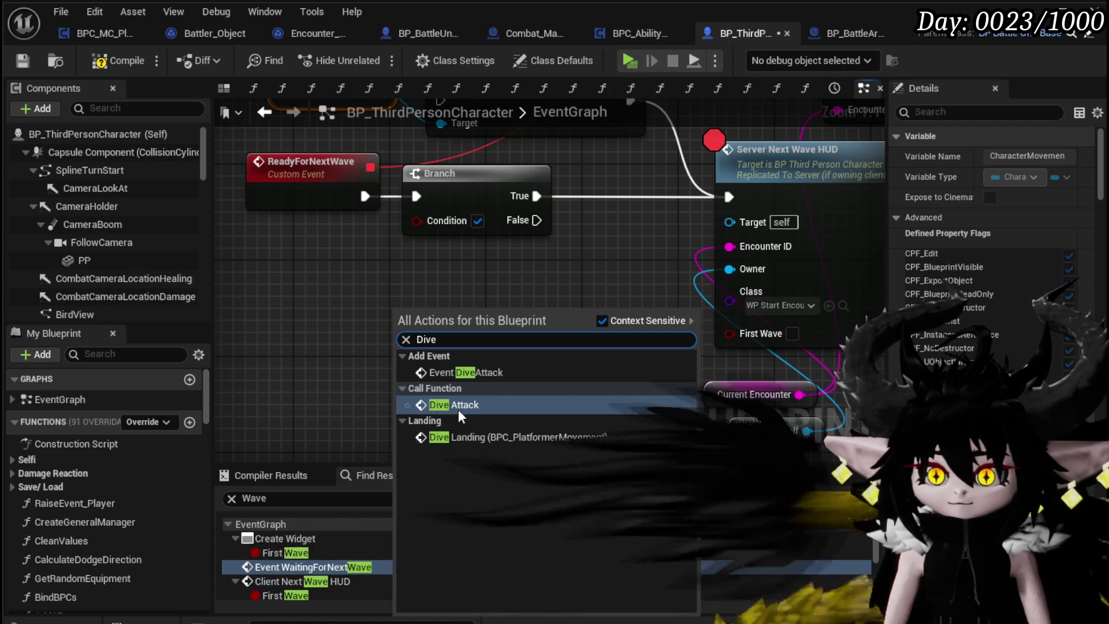
{"action": "left_click", "coordinate": [511, 436]}
- Open the DiveLanding function and look over its whole logic
{"action": "double_click", "coordinate": [476, 326]}
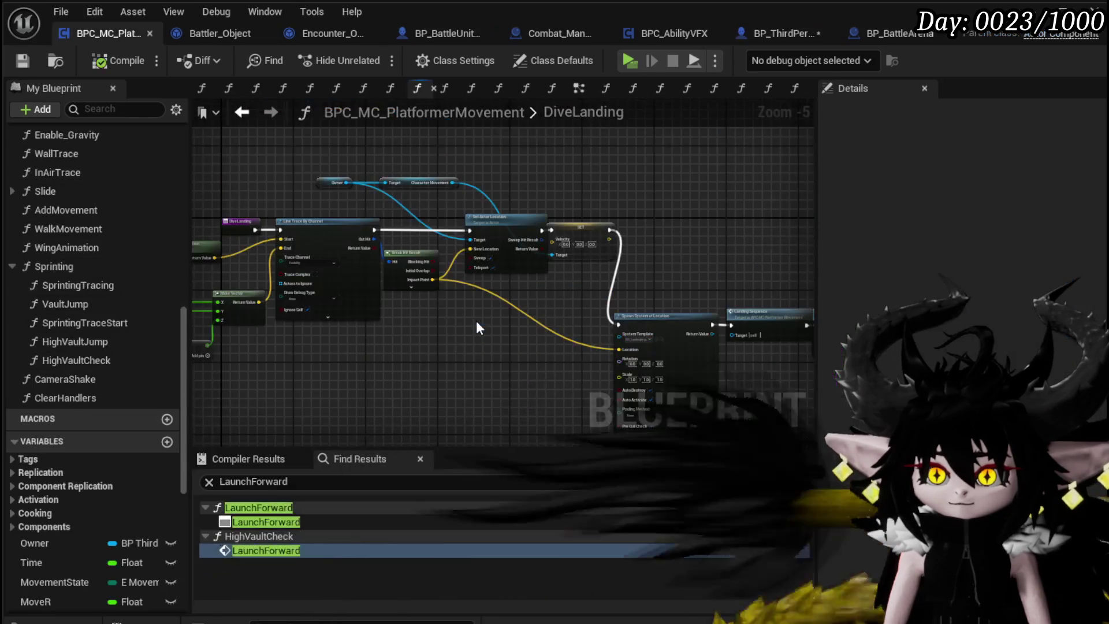
{"action": "left_click_drag", "start_coordinate": [551, 321], "coordinate": [370, 312]}
{"action": "scroll", "coordinate": [479, 315], "scroll_direction": "up", "scroll_amount": 1}
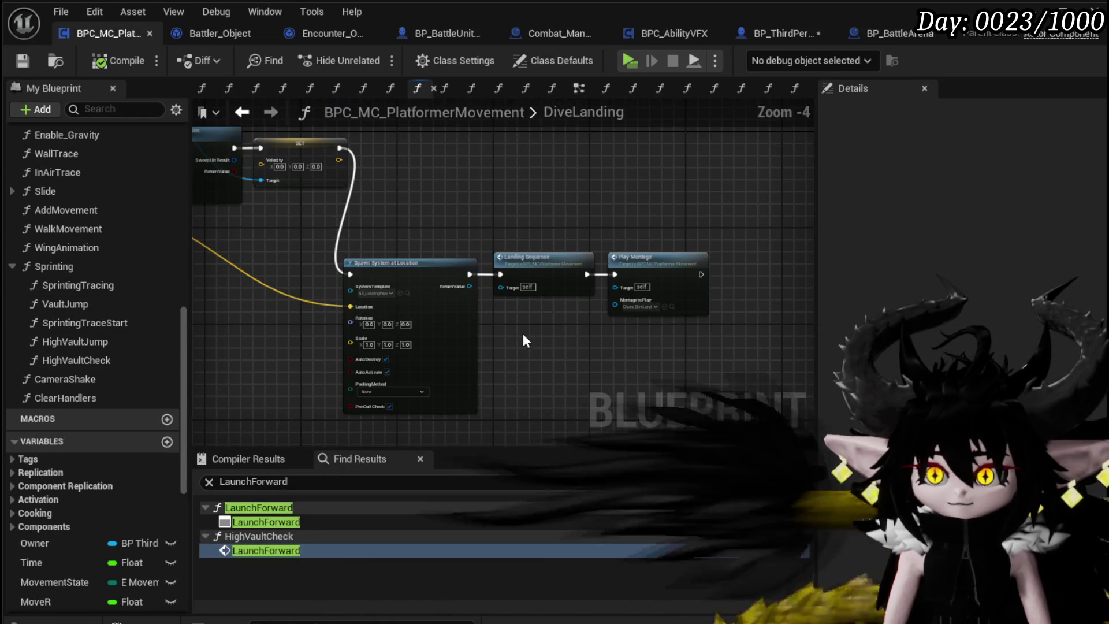
{"action": "scroll", "coordinate": [524, 341], "scroll_direction": "down", "scroll_amount": 2}
{"action": "left_click_drag", "start_coordinate": [524, 341], "coordinate": [704, 351]}
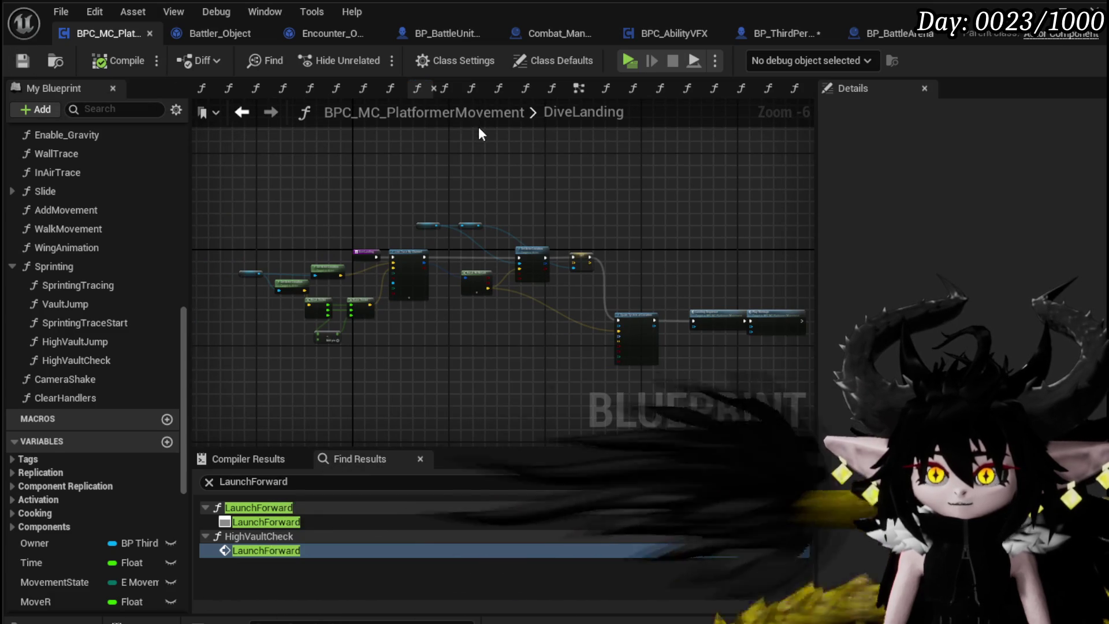
{"action": "scroll", "coordinate": [399, 238], "scroll_direction": "up", "scroll_amount": 3}
{"action": "scroll", "coordinate": [414, 227], "scroll_direction": "down", "scroll_amount": 2}
{"action": "scroll", "coordinate": [414, 227], "scroll_direction": "down", "scroll_amount": 2}
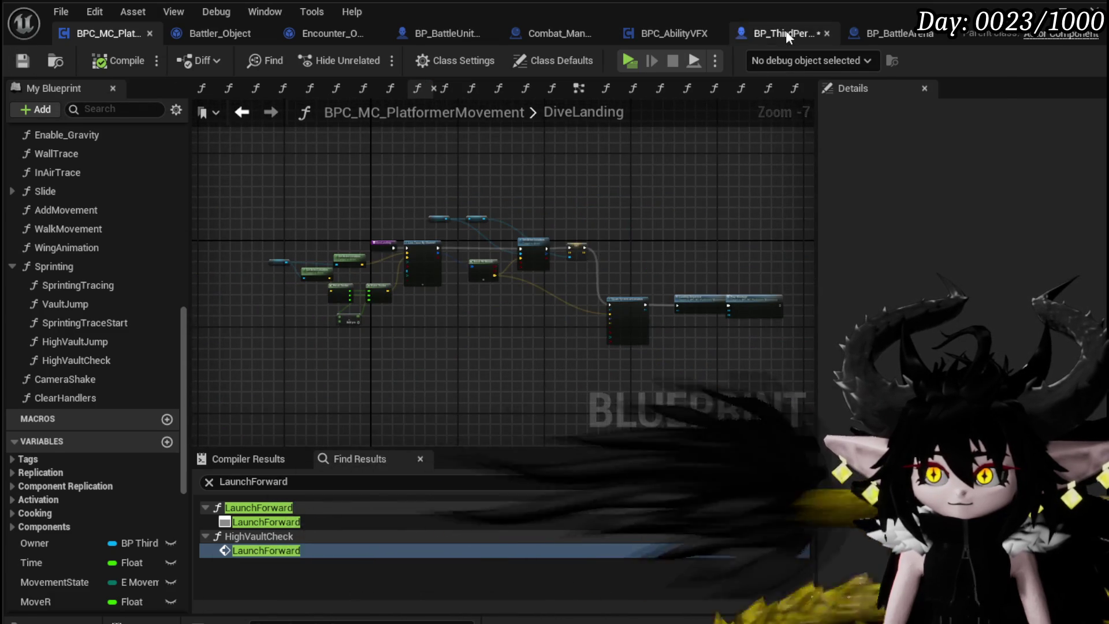
- Back in BP_ThirdPersonCharacter, position the BPC Platformer Movement node near ReadyForNextWave and Branch
{"action": "left_click", "coordinate": [787, 35]}
{"action": "left_click_drag", "start_coordinate": [365, 283], "coordinate": [437, 275]}
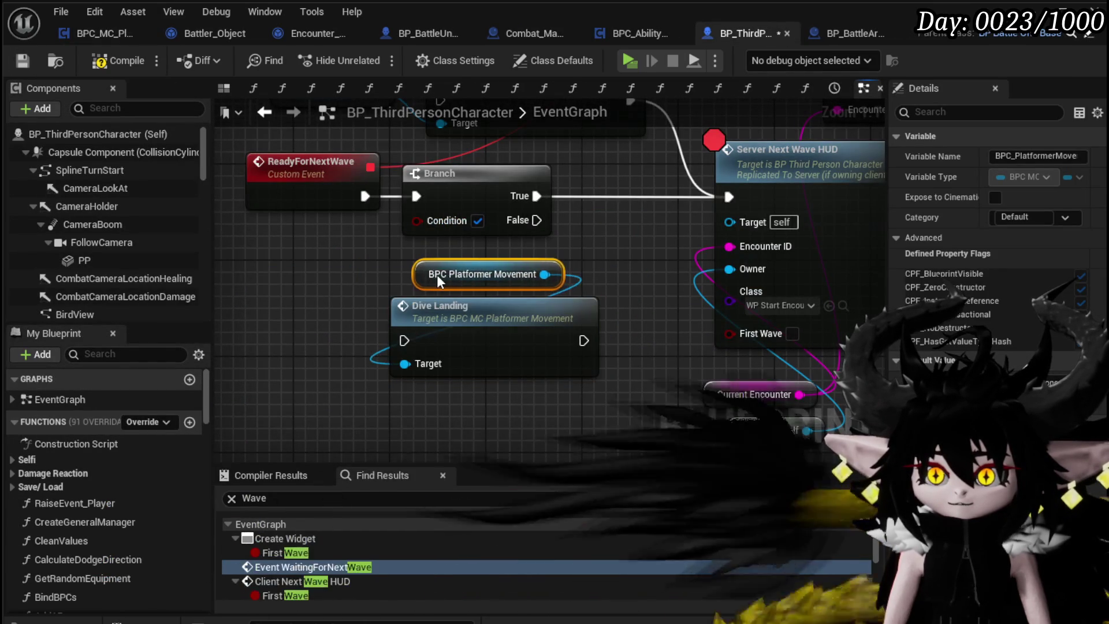
{"action": "left_click_drag", "start_coordinate": [280, 285], "coordinate": [382, 286]}
{"action": "scroll", "coordinate": [542, 170], "scroll_direction": "down", "scroll_amount": 3}
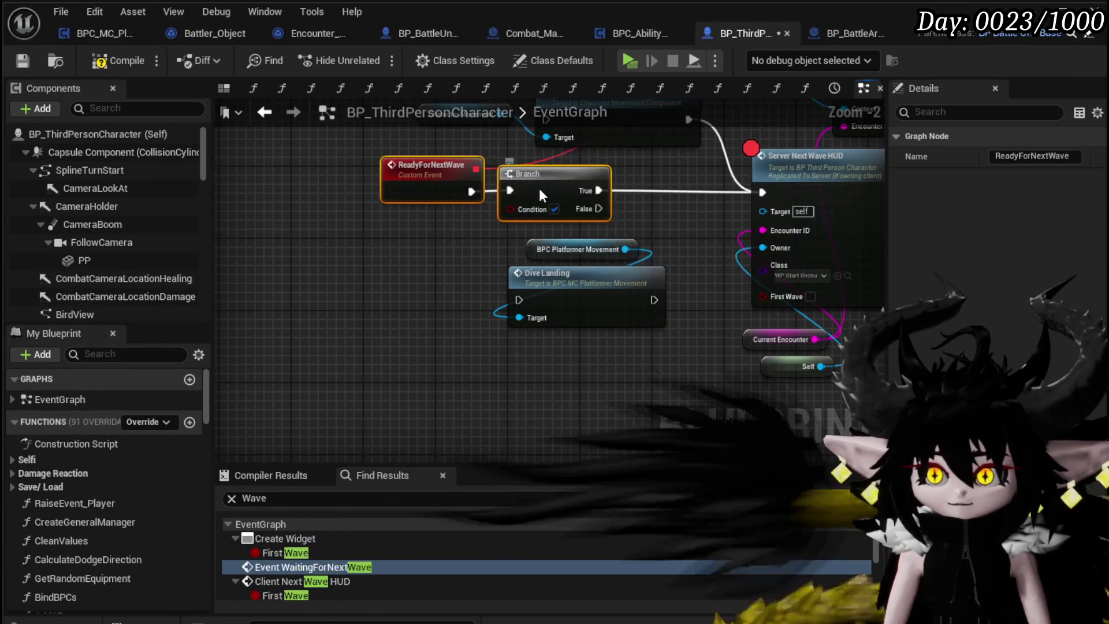
{"action": "scroll", "coordinate": [374, 294], "scroll_direction": "up", "scroll_amount": 1}
{"action": "left_click", "coordinate": [374, 294]}
- Add an Is Falling node from Character Movement and wire it into the Branch condition
{"action": "left_click_drag", "start_coordinate": [512, 207], "coordinate": [330, 164]}
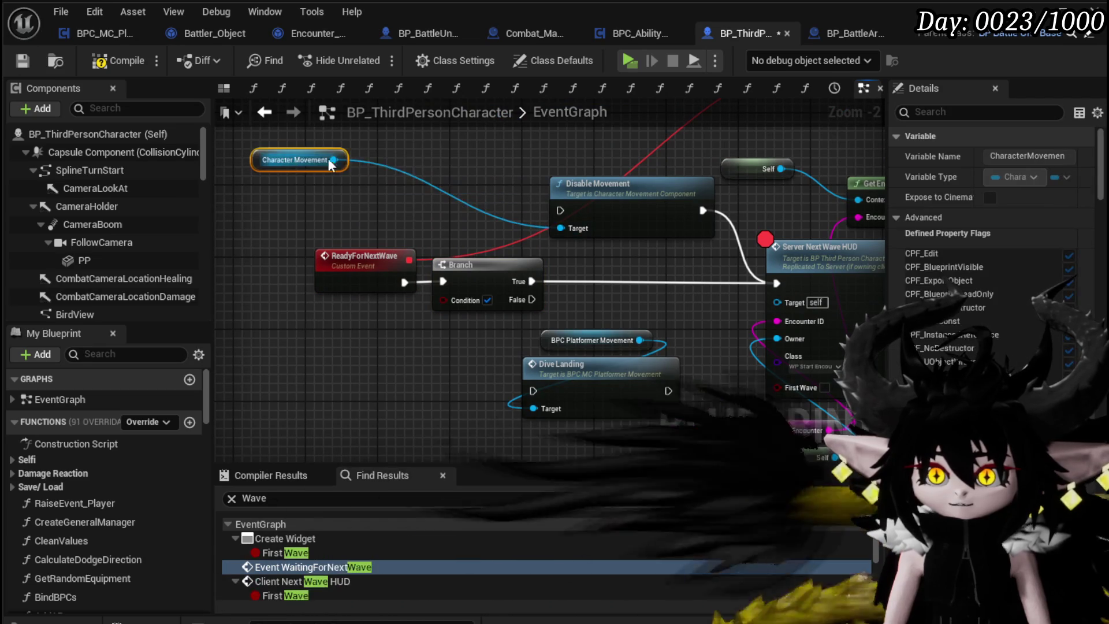
{"action": "right_click", "coordinate": [318, 190]}
{"action": "type", "text": "is "}
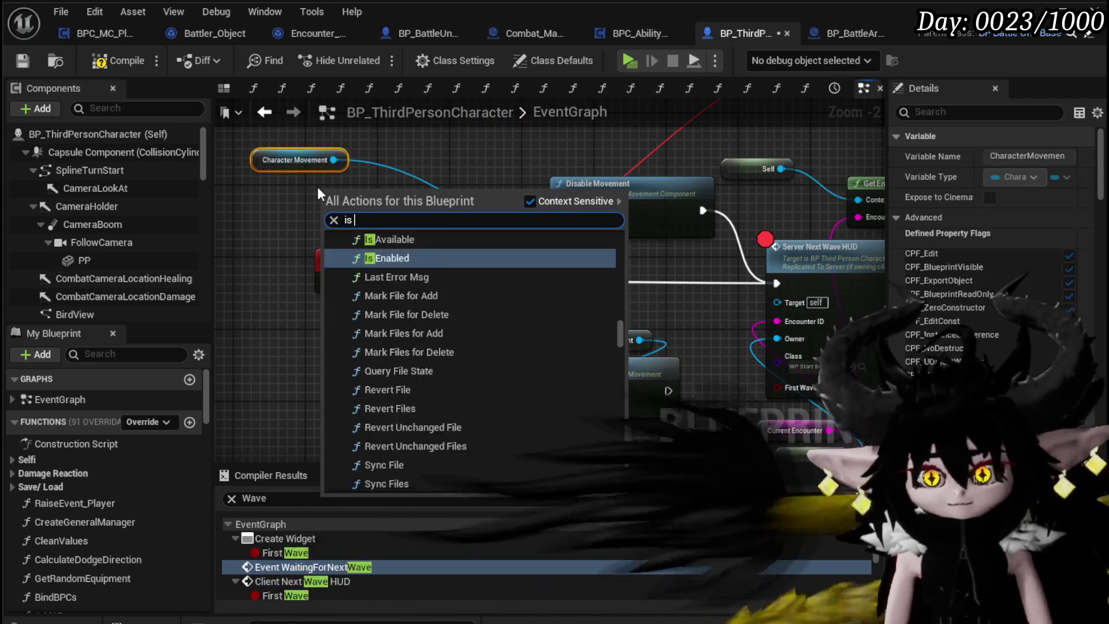
{"action": "type", "text": "falling"}
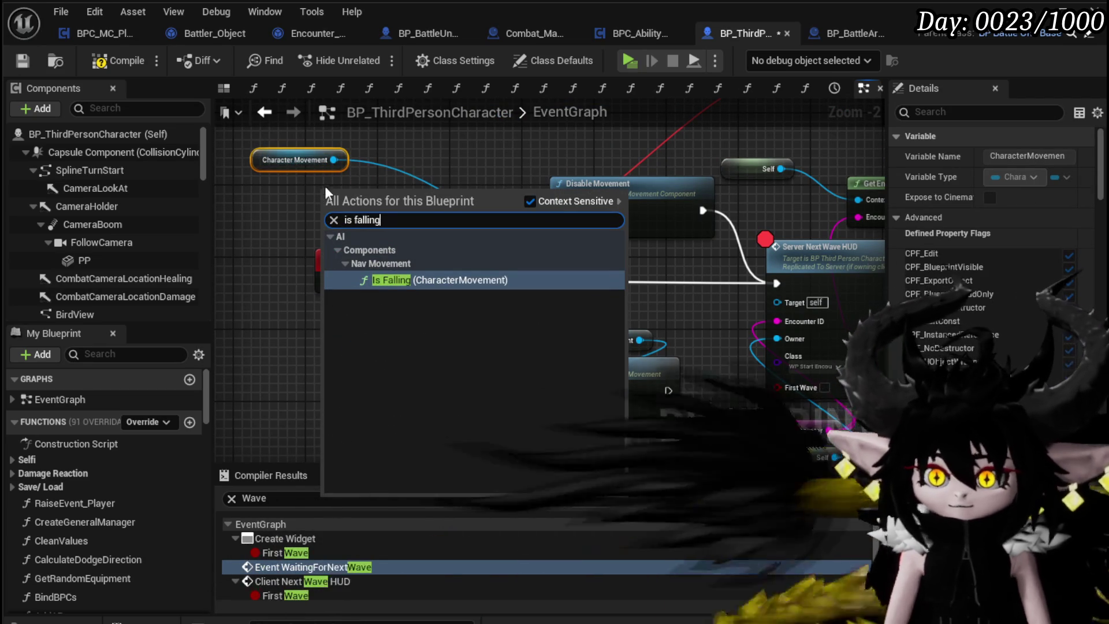
{"action": "key", "text": "Escape"}
{"action": "left_click_drag", "start_coordinate": [333, 160], "coordinate": [258, 226]}
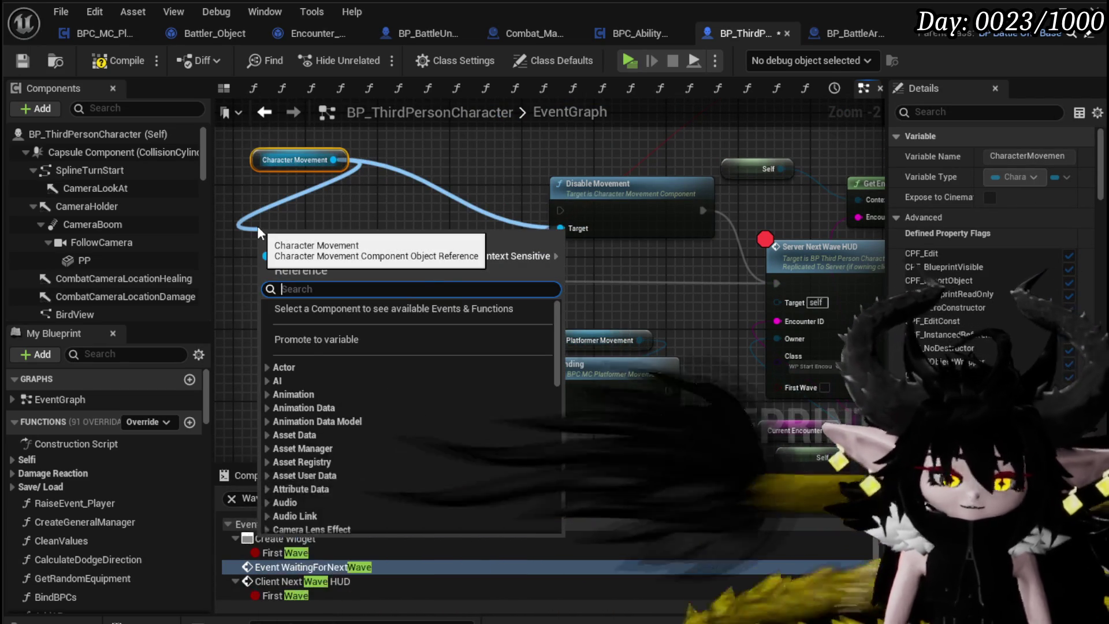
{"action": "type", "text": "is falli"}
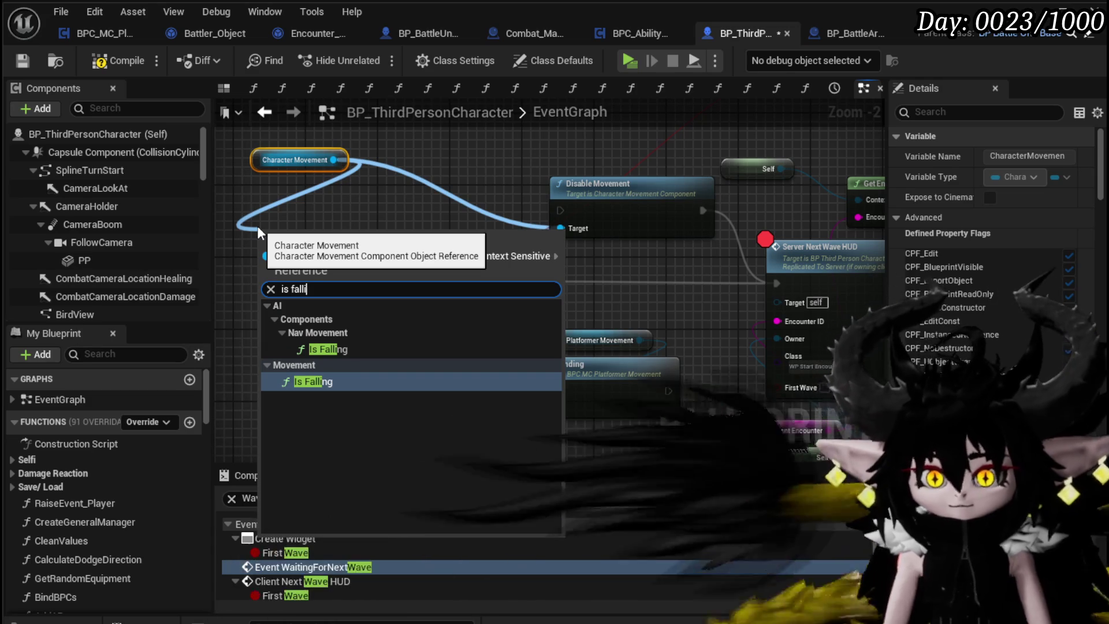
{"action": "left_click", "coordinate": [372, 381]}
{"action": "left_click_drag", "start_coordinate": [292, 269], "coordinate": [284, 341]}
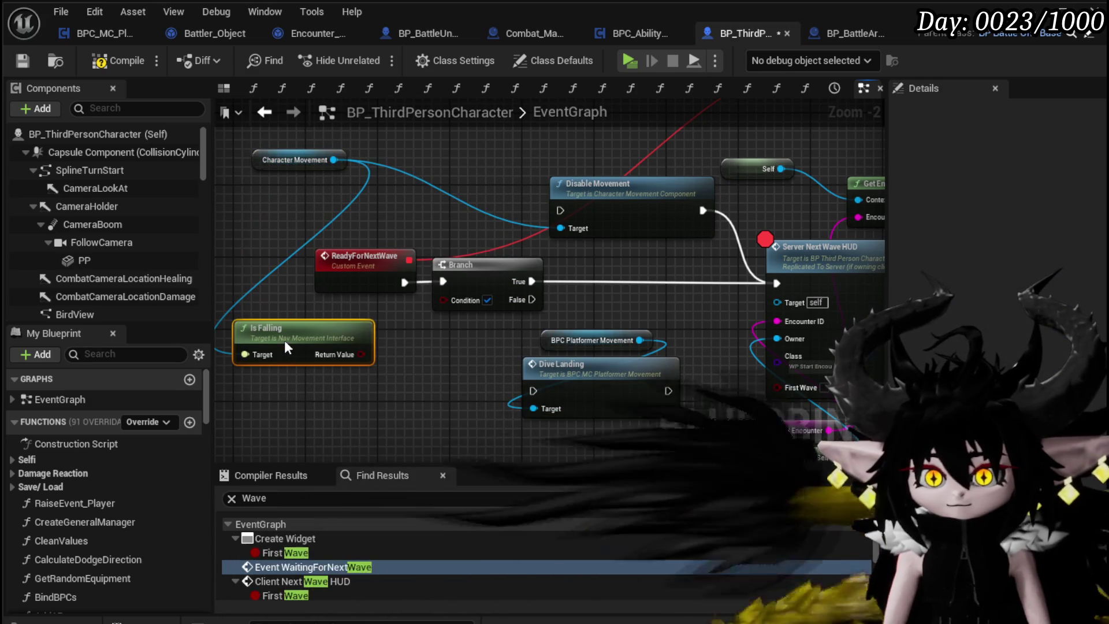
{"action": "left_click_drag", "start_coordinate": [359, 354], "coordinate": [444, 299]}
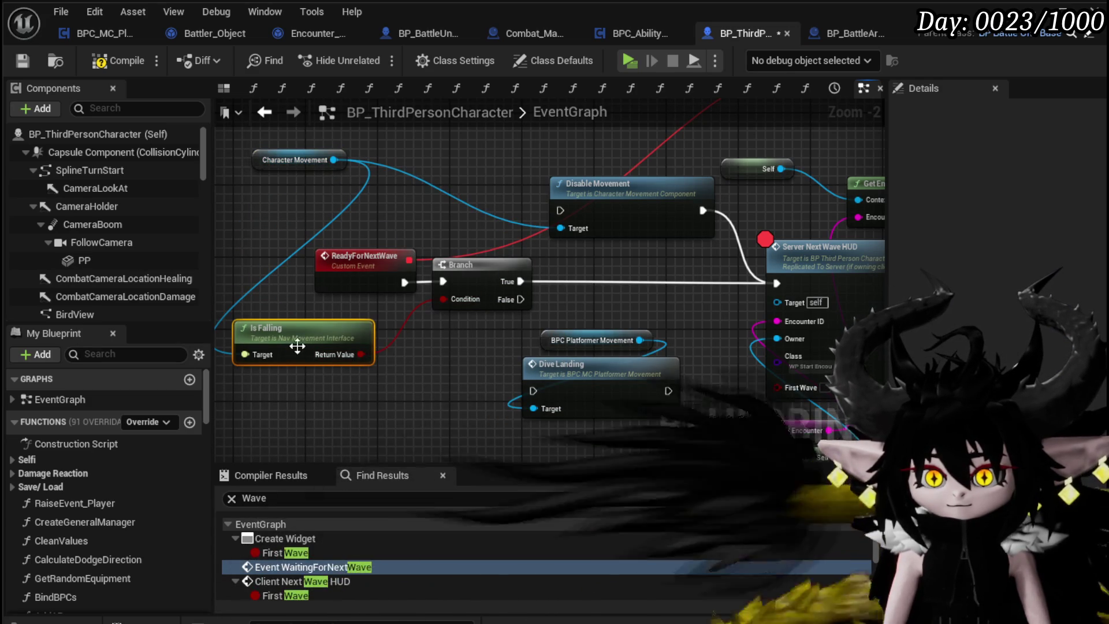
- Add the Nav Movement Is Falling node and connect Character Movement to its target
{"action": "left_click_drag", "start_coordinate": [547, 322], "coordinate": [438, 328]}
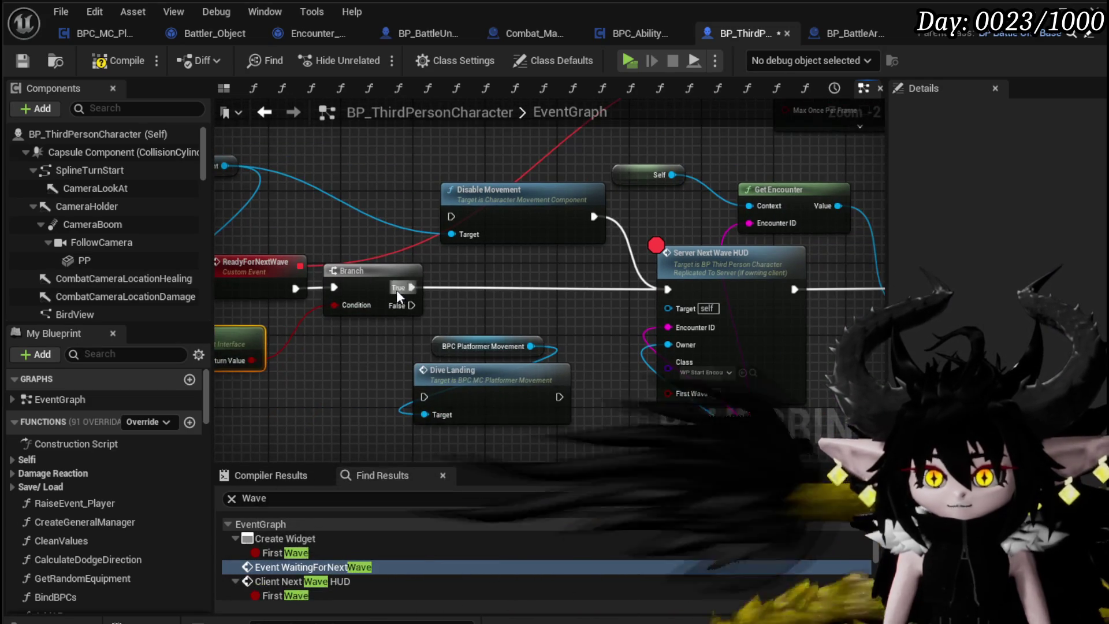
{"action": "left_click_drag", "start_coordinate": [396, 289], "coordinate": [488, 303]}
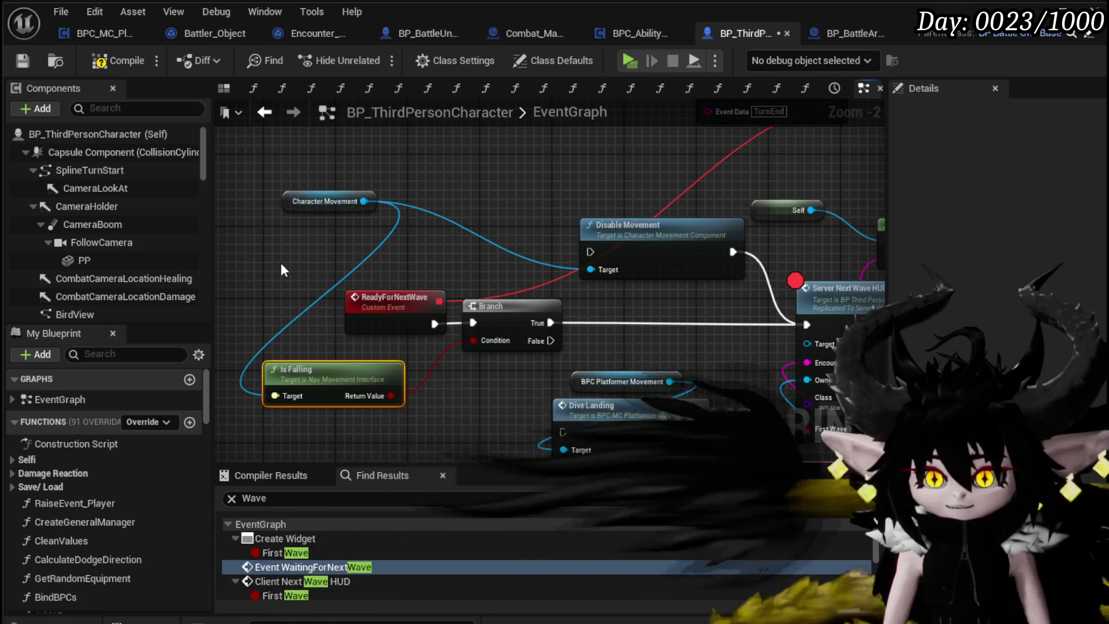
{"action": "right_click", "coordinate": [281, 262]}
{"action": "type", "text": "is falli"}
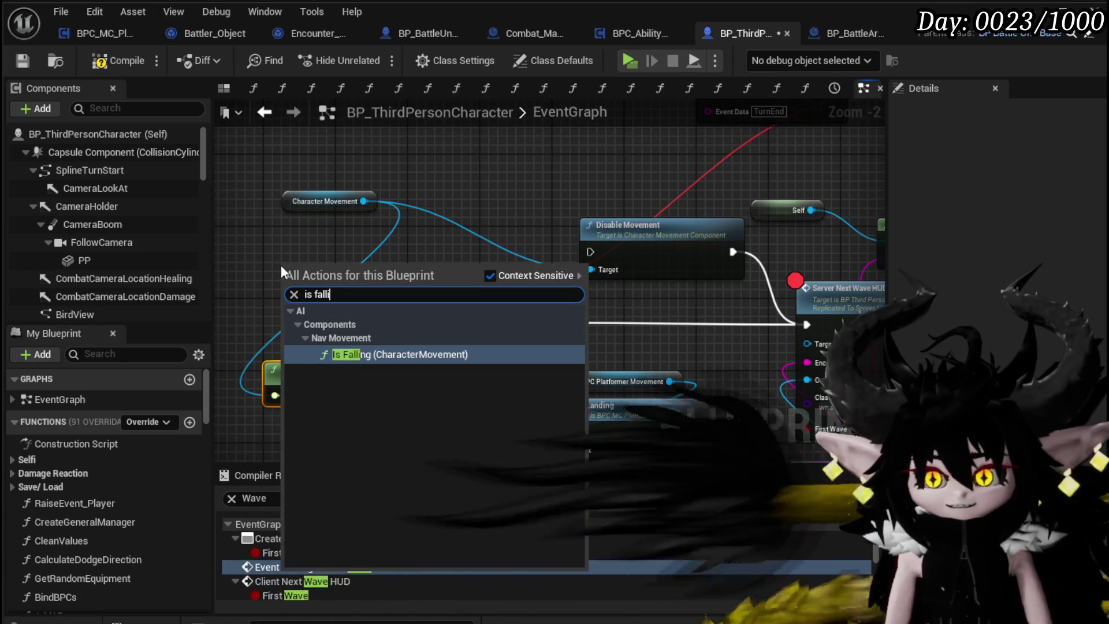
{"action": "key", "text": "Return"}
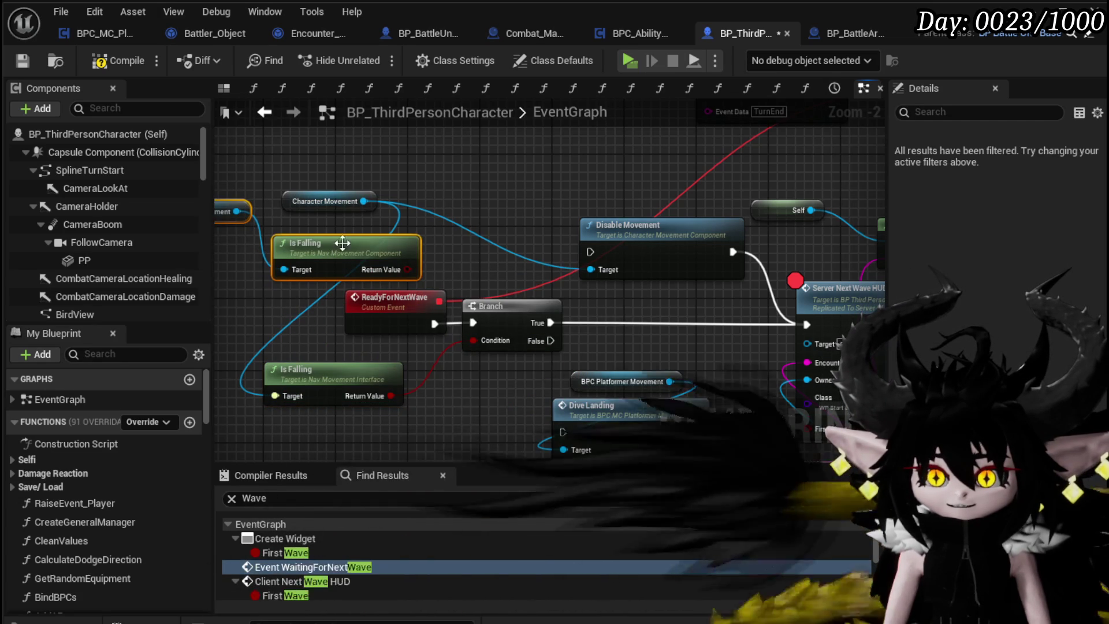
{"action": "left_click_drag", "start_coordinate": [329, 242], "coordinate": [451, 233]}
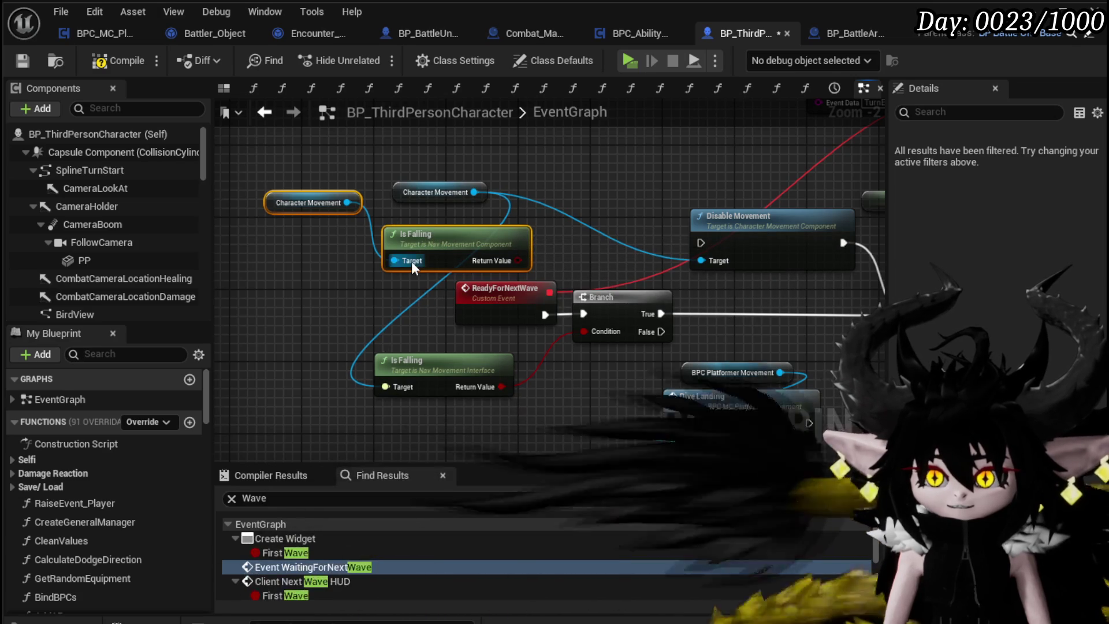
{"action": "left_click_drag", "start_coordinate": [473, 192], "coordinate": [393, 261]}
- Delete the duplicate Character Movement and Is Falling nodes, then wire Condition and True to Dive Landing
{"action": "left_click", "coordinate": [312, 202]}
{"action": "key", "text": "Delete"}
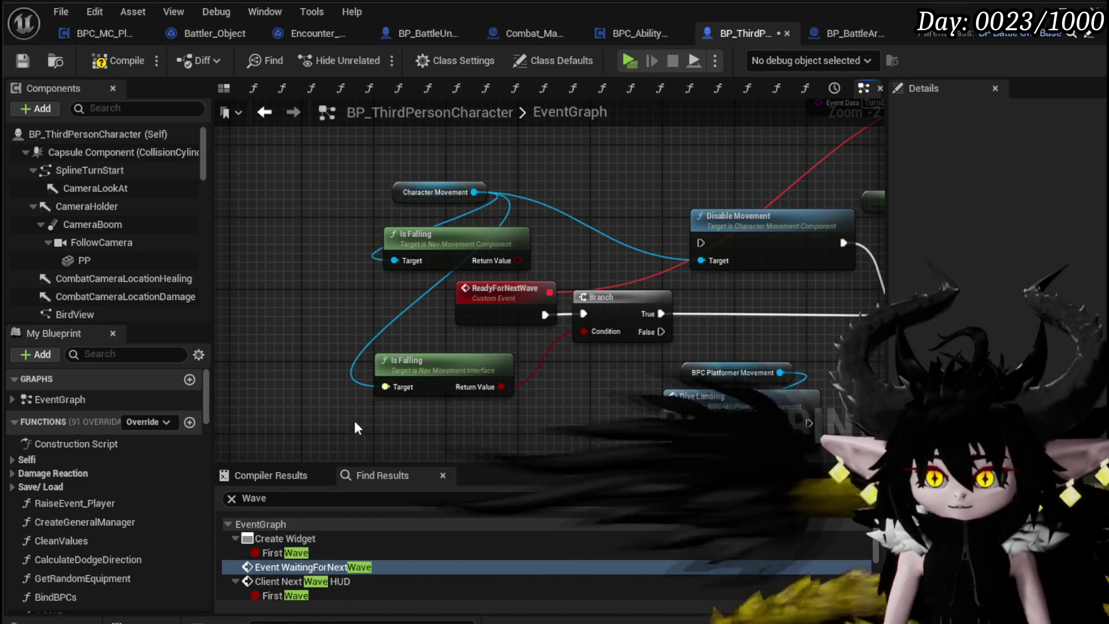
{"action": "left_click", "coordinate": [416, 361]}
{"action": "key", "text": "Delete"}
{"action": "mouse_move", "coordinate": [481, 242]}
{"action": "left_mouse_down"}
{"action": "mouse_move", "coordinate": [463, 361]}
{"action": "mouse_move", "coordinate": [553, 349]}
{"action": "mouse_move", "coordinate": [585, 332]}
{"action": "left_mouse_up"}
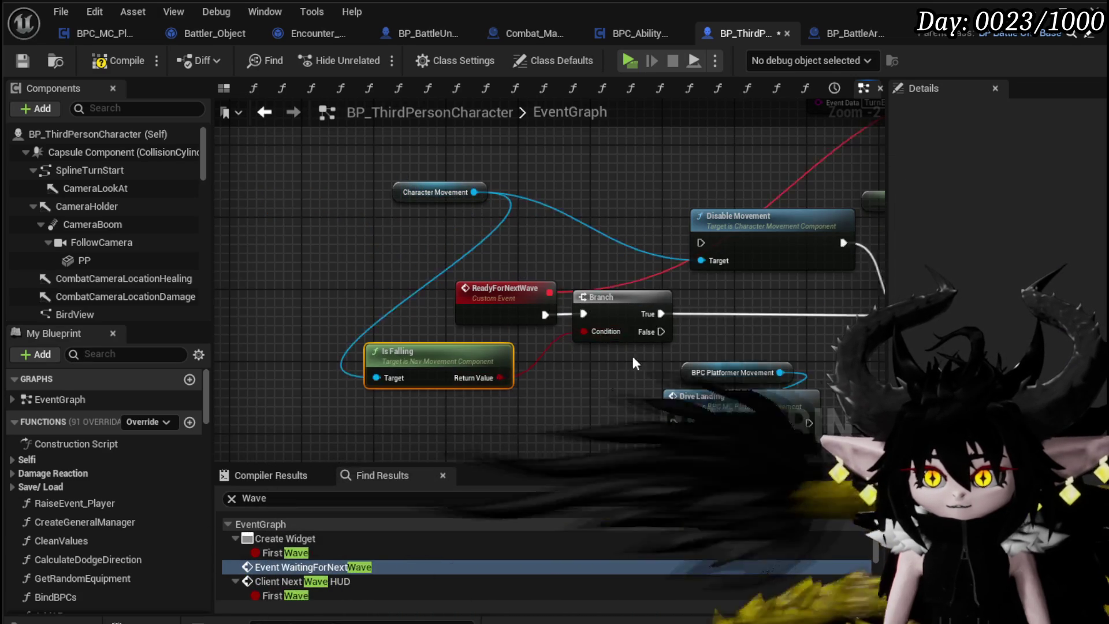
{"action": "left_click_drag", "start_coordinate": [723, 358], "coordinate": [386, 334]}
{"action": "mouse_move", "coordinate": [329, 289]}
{"action": "left_mouse_down"}
{"action": "mouse_move", "coordinate": [357, 401]}
{"action": "mouse_move", "coordinate": [342, 398]}
{"action": "left_mouse_up"}
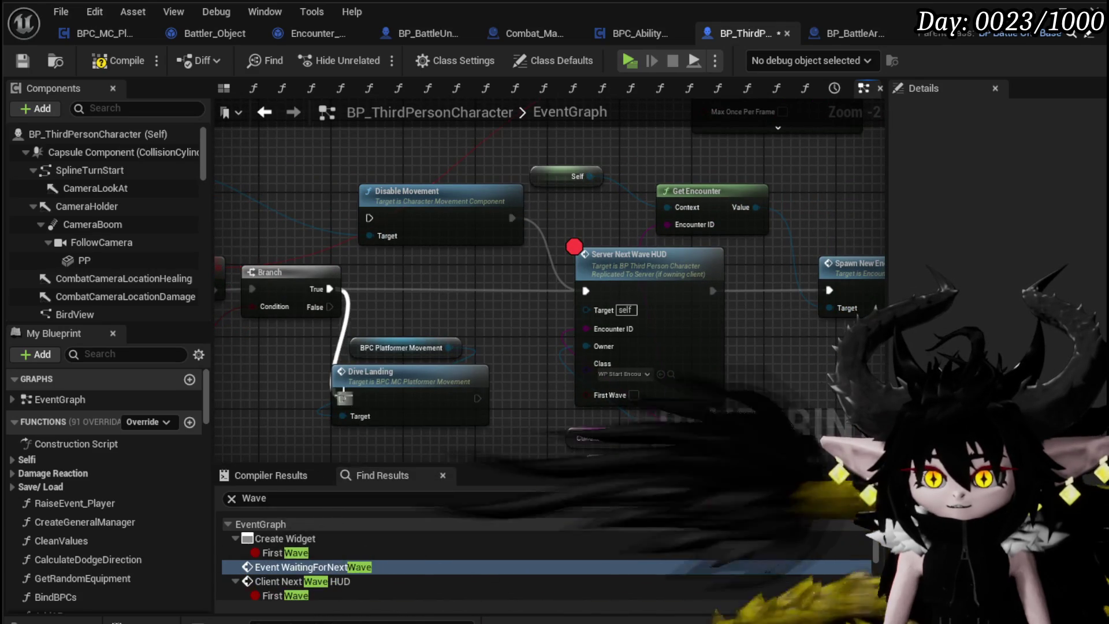
- Align Dive Landing with Server Next Wave HUD and delete the Disable Movement node
{"action": "left_click_drag", "start_coordinate": [497, 430], "coordinate": [346, 338]}
{"action": "mouse_move", "coordinate": [421, 376]}
{"action": "left_mouse_down"}
{"action": "mouse_move", "coordinate": [470, 267]}
{"action": "mouse_move", "coordinate": [590, 286]}
{"action": "mouse_move", "coordinate": [581, 294]}
{"action": "mouse_move", "coordinate": [635, 292]}
{"action": "left_mouse_up"}
{"action": "left_click", "coordinate": [626, 274]}
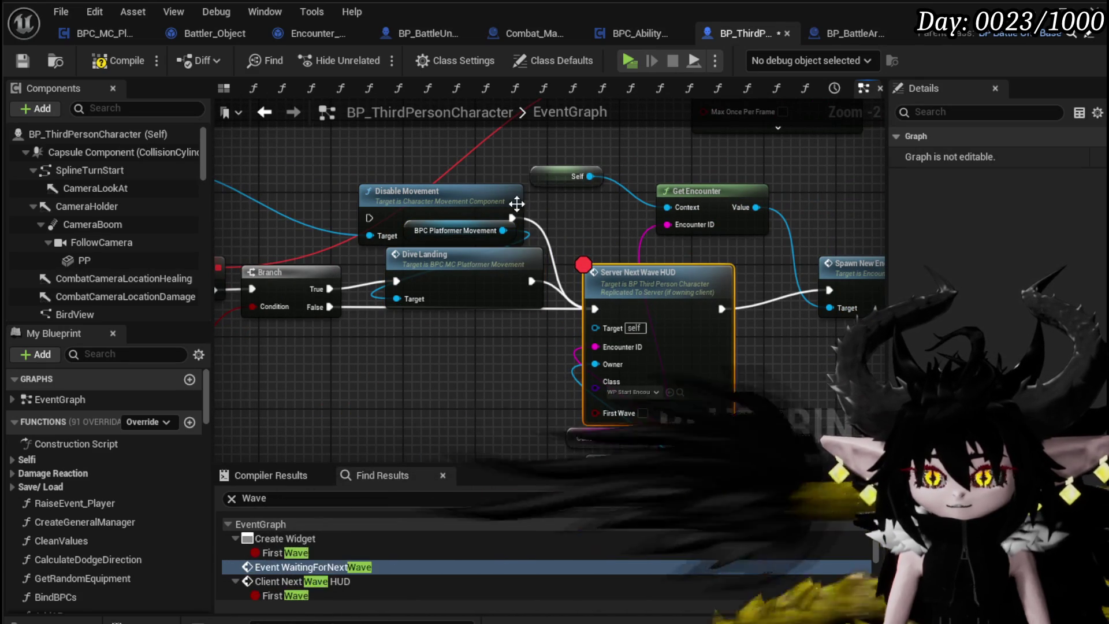
{"action": "left_click", "coordinate": [445, 197]}
{"action": "key", "text": "Delete"}
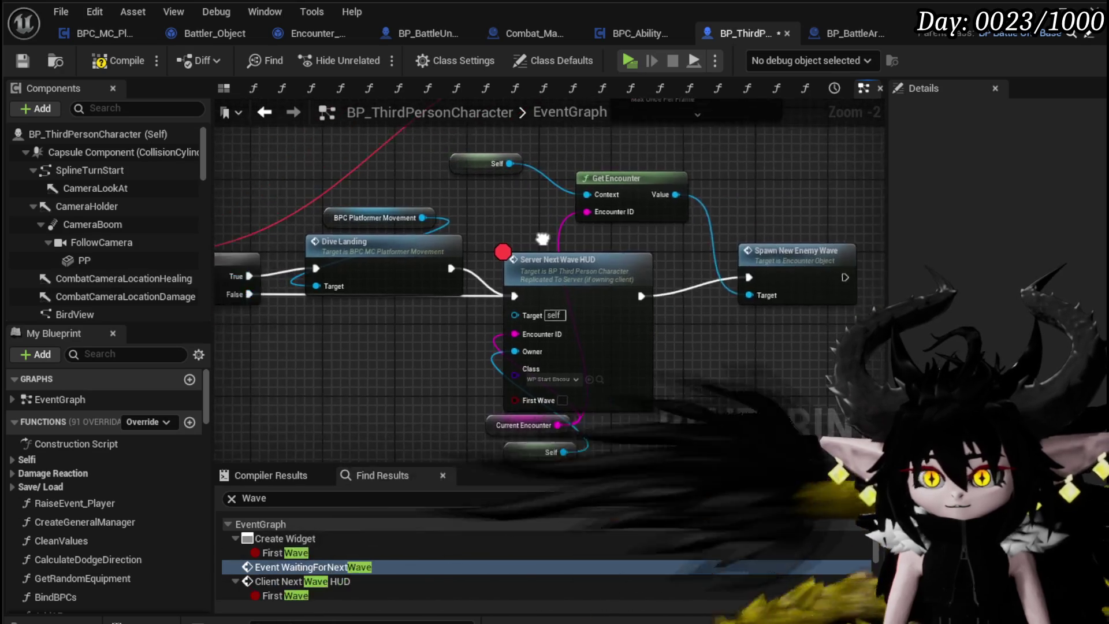
- Remove Server Next Wave HUD's breakpoint and save and compile BP_ThirdPersonCharacter
{"action": "right_click", "coordinate": [618, 270]}
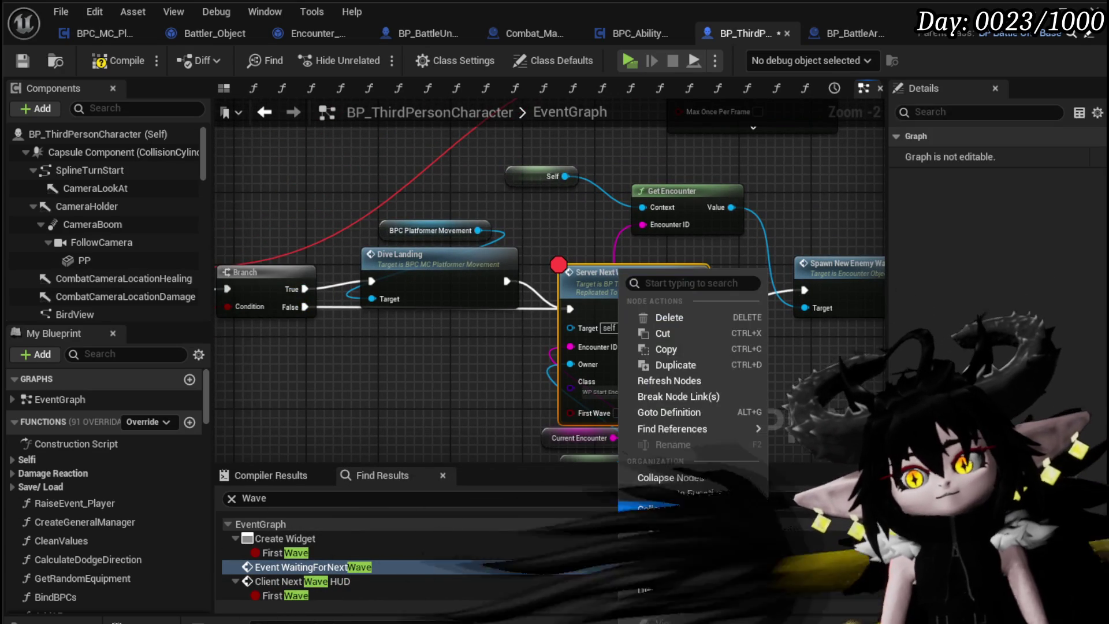
{"action": "left_click", "coordinate": [688, 574]}
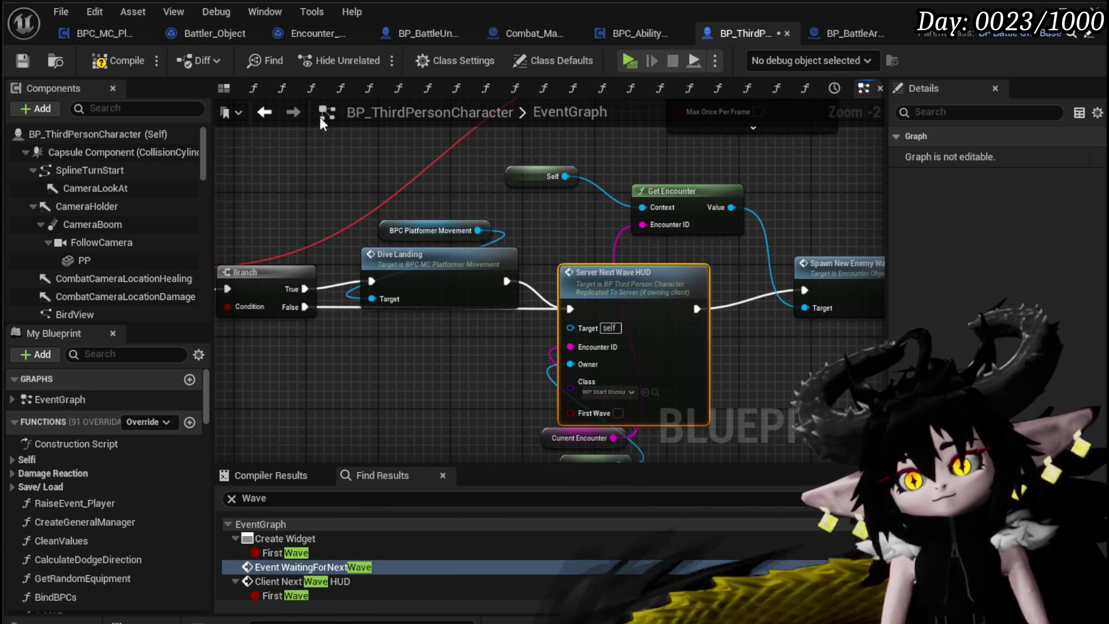
{"action": "left_click", "coordinate": [18, 61]}
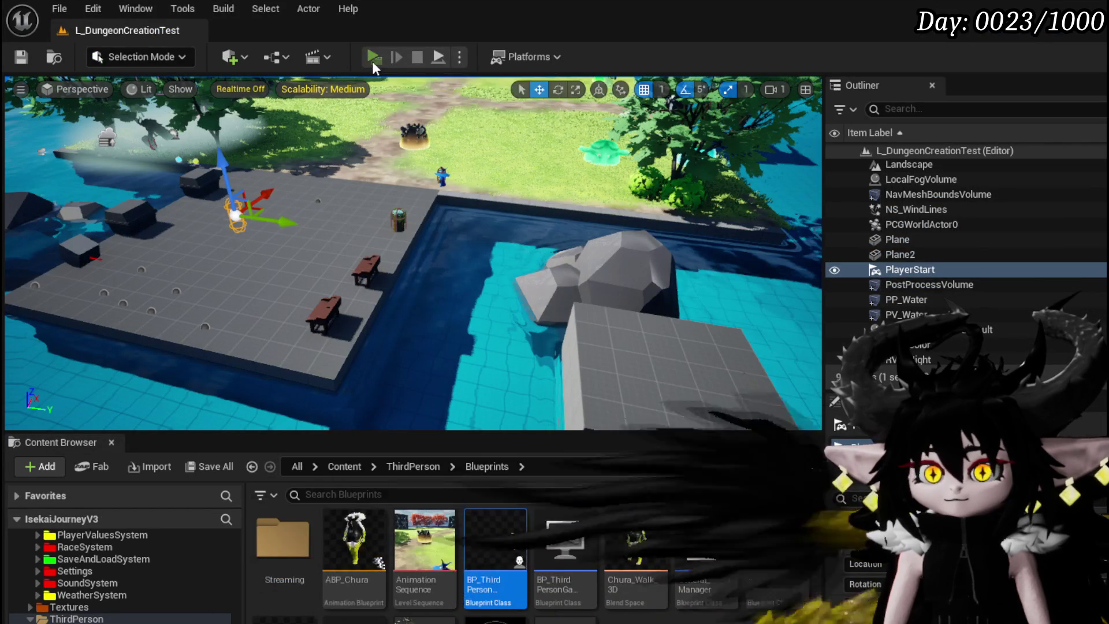
- Start a play-test, sort the inventory by Perk, and equip the Quick_Start Iron_Chest
{"action": "left_click", "coordinate": [372, 58]}
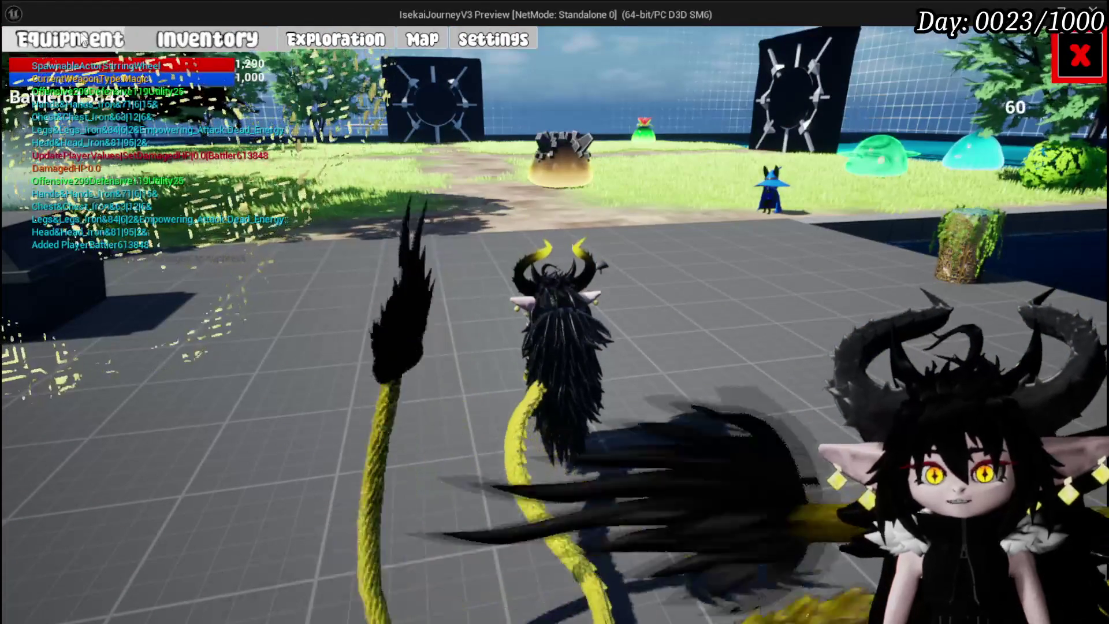
{"action": "left_click", "coordinate": [208, 39]}
{"action": "left_click", "coordinate": [660, 347]}
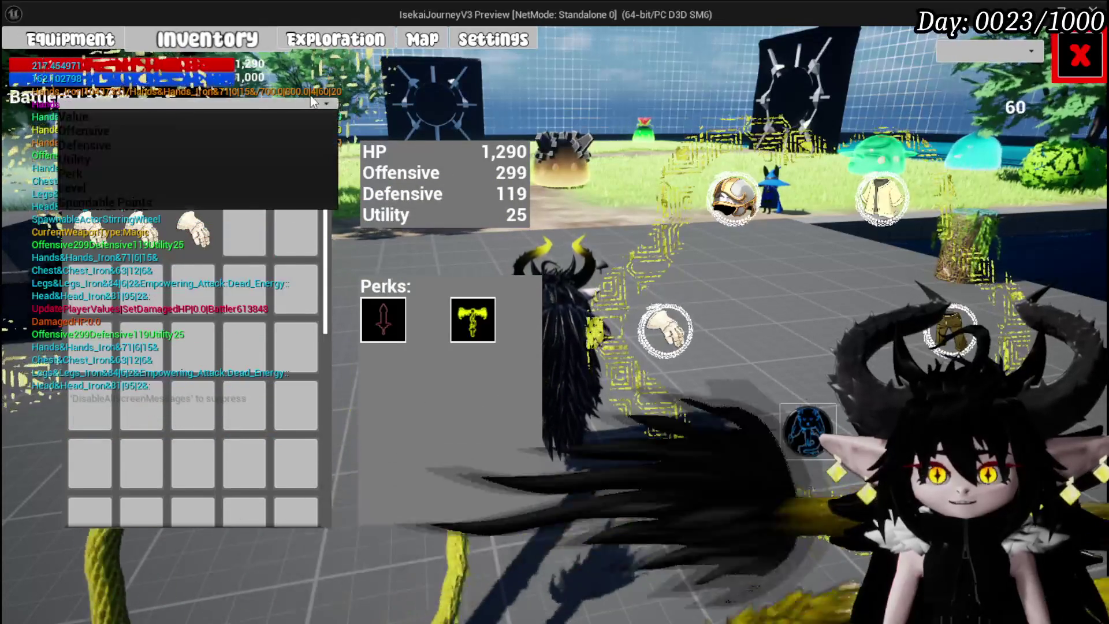
{"action": "left_click", "coordinate": [75, 177]}
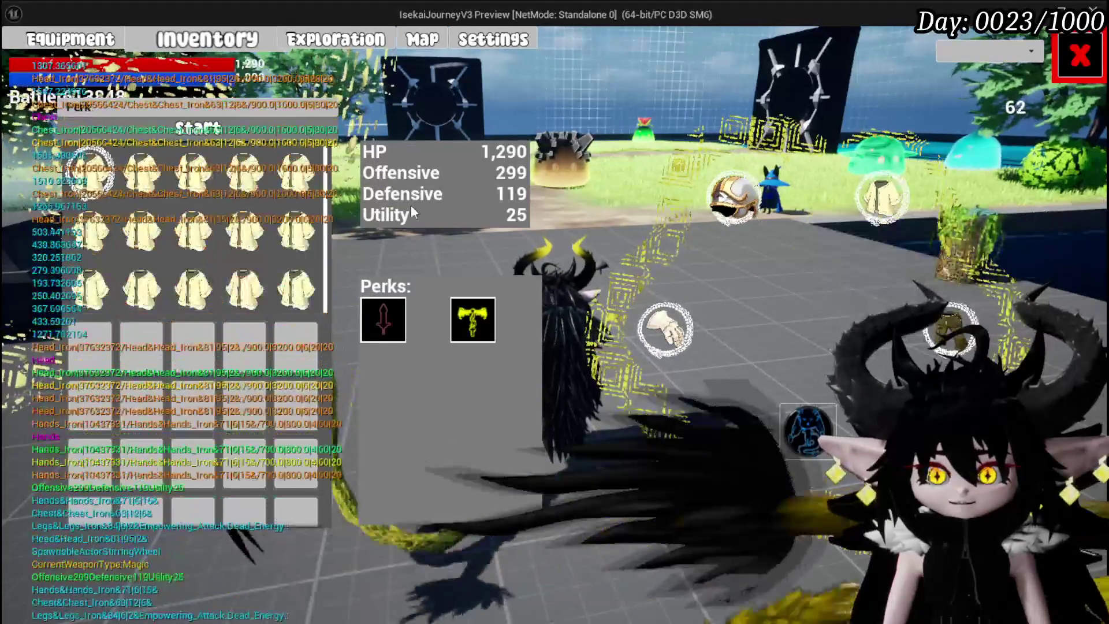
{"action": "mouse_move", "coordinate": [153, 194]}
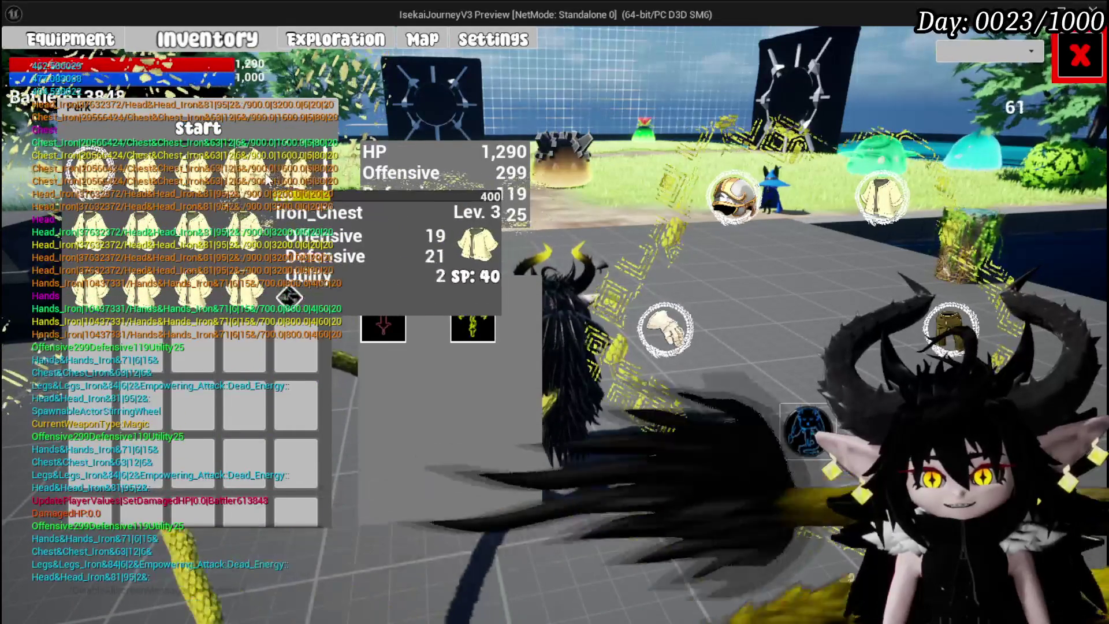
{"action": "left_click", "coordinate": [295, 173]}
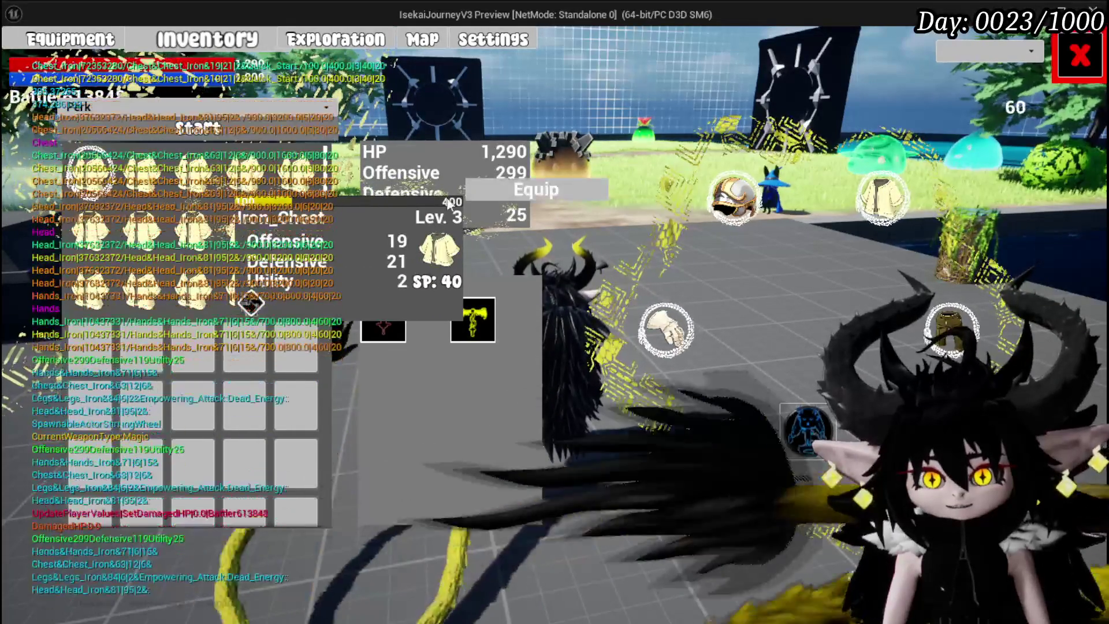
{"action": "left_click", "coordinate": [497, 213]}
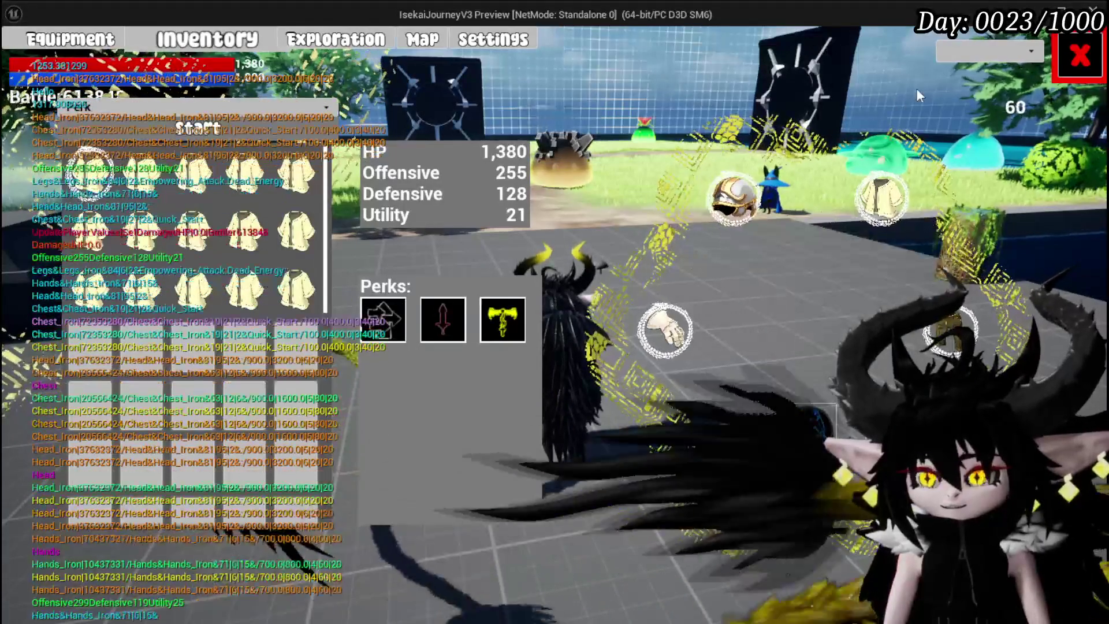
- Close the inventory and save the game from the settings menu
{"action": "left_click", "coordinate": [1079, 56]}
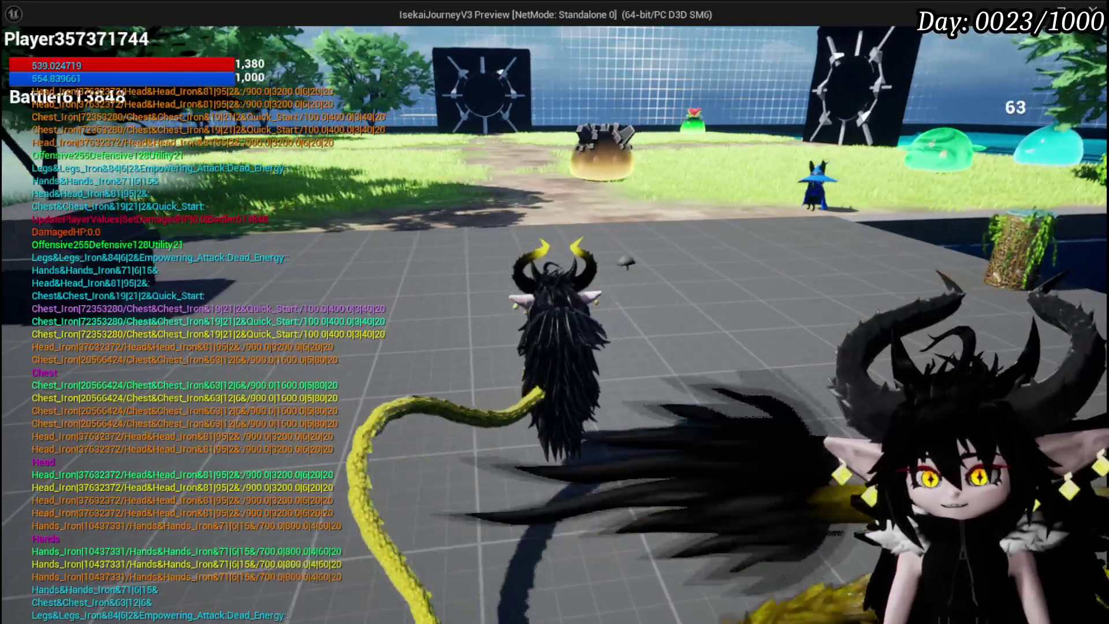
{"action": "key", "text": "Escape"}
{"action": "left_click", "coordinate": [607, 314]}
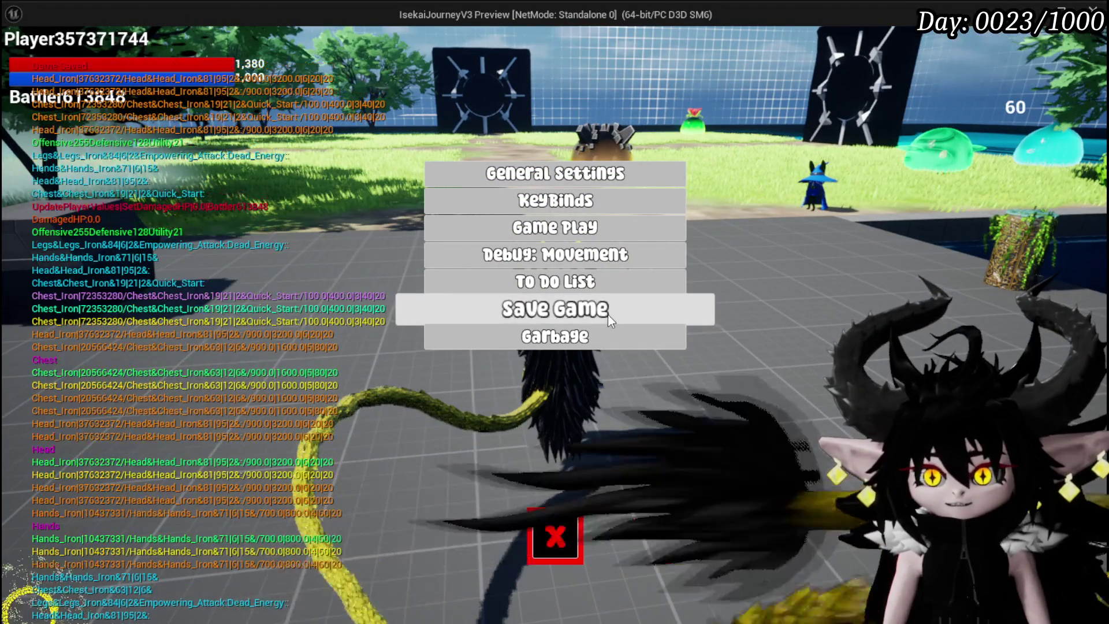
{"action": "key", "text": "Escape"}
- Walk to the spiked slime, cast a fire spell, and hit the slimes with Splash Move
{"action": "key", "text": "w"}
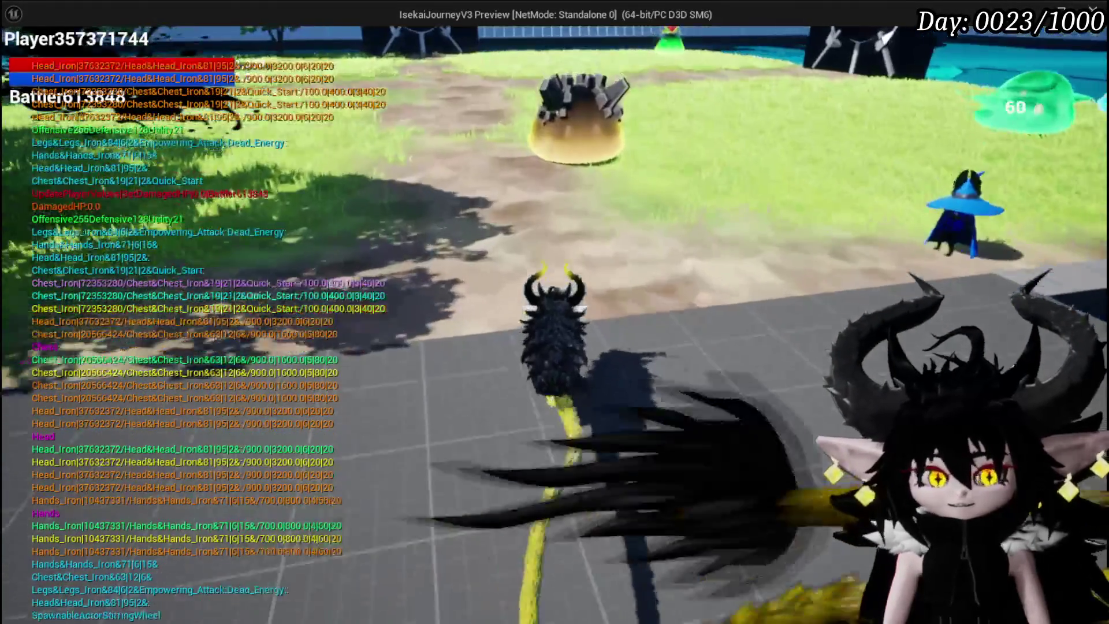
{"action": "key", "text": "1"}
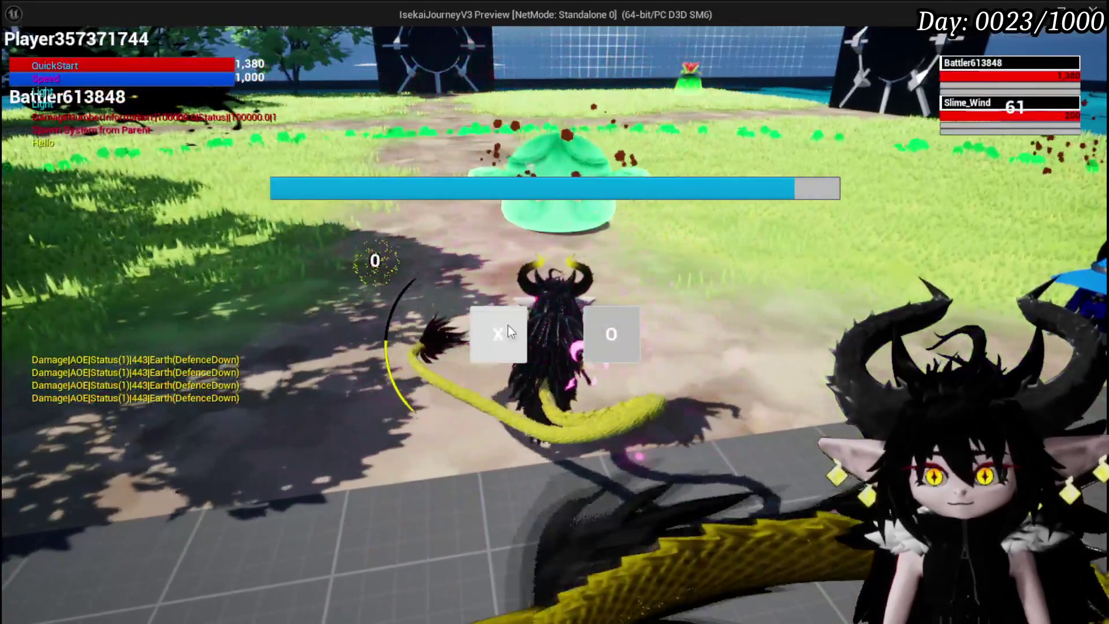
{"action": "left_click", "coordinate": [508, 326]}
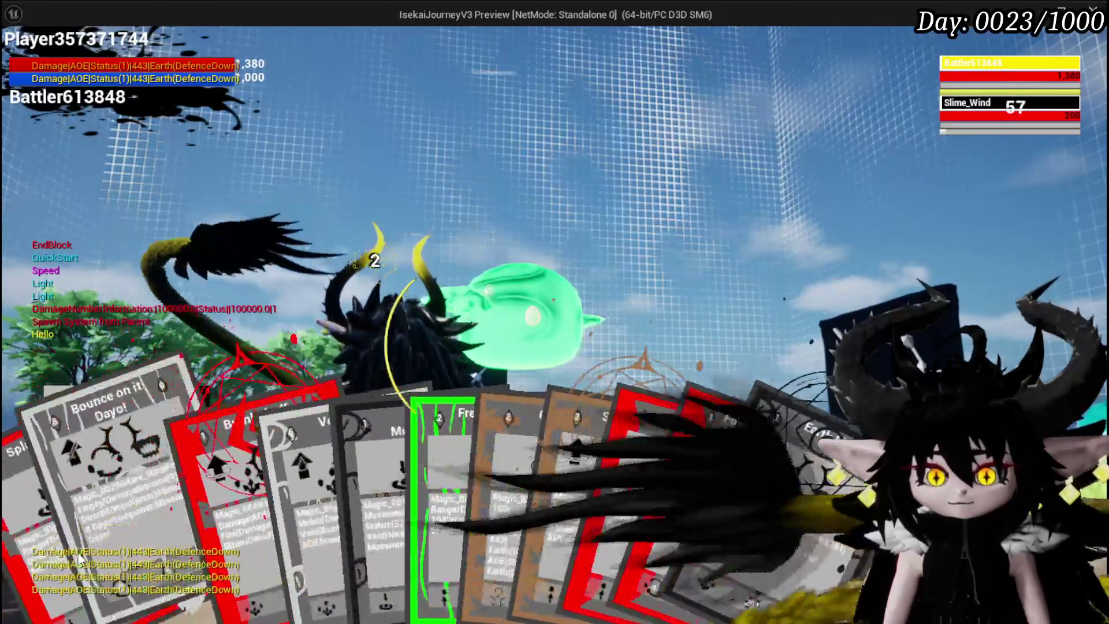
{"action": "left_click", "coordinate": [51, 537]}
{"action": "key", "text": "g"}
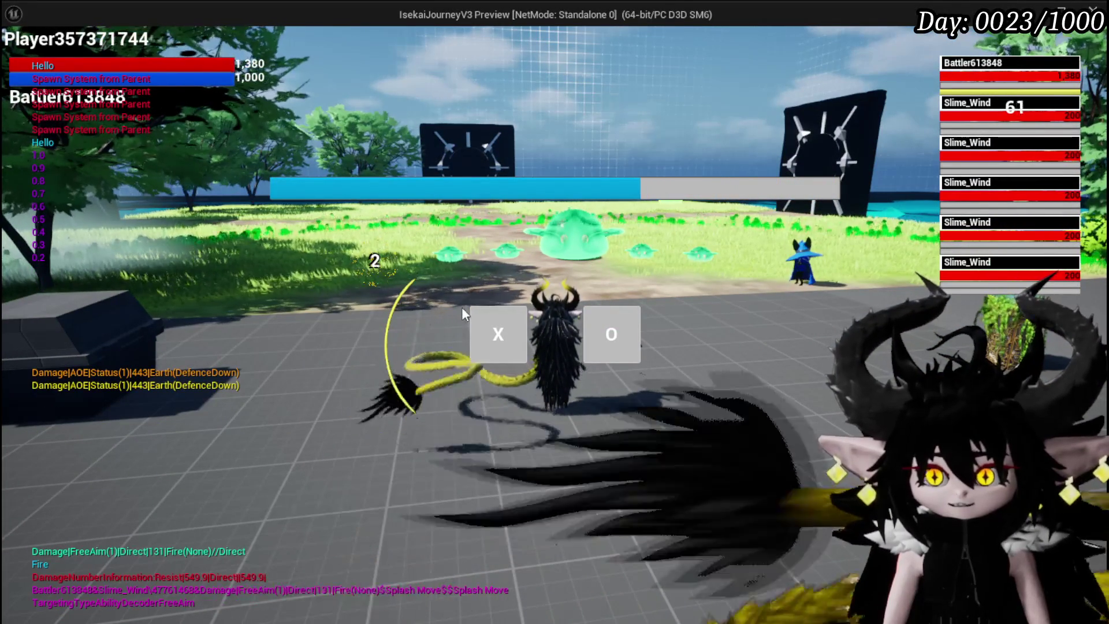
{"action": "left_click", "coordinate": [503, 346]}
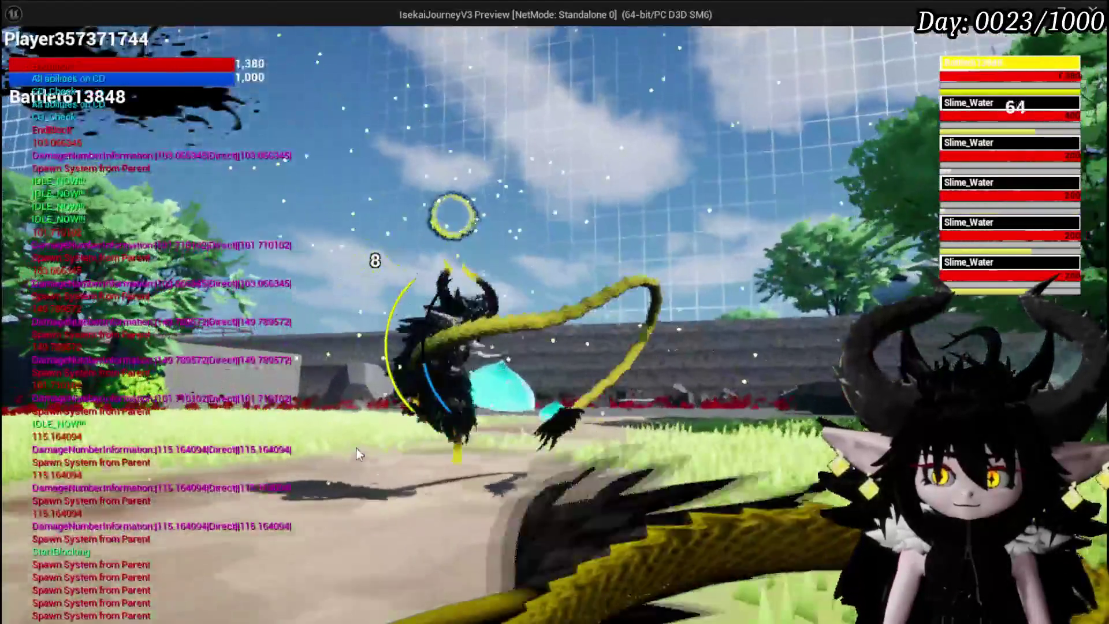
- Block the incoming attack and play the BurnDebuff card from the spell hand against the slimes
{"action": "right_click", "coordinate": [356, 448]}
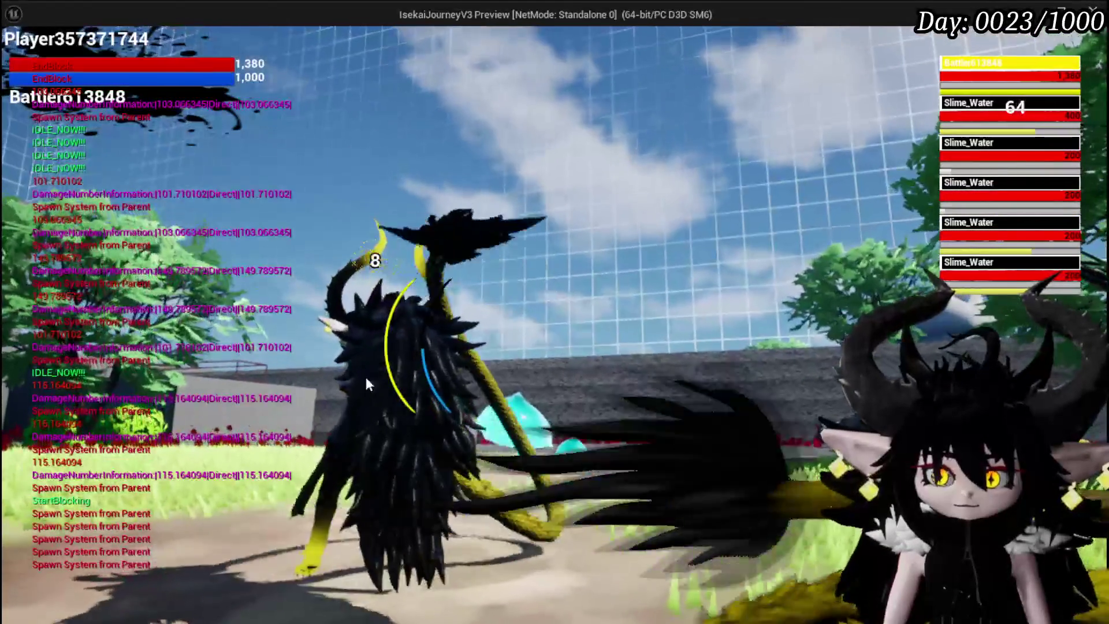
{"action": "key", "text": "Tab"}
{"action": "left_click", "coordinate": [131, 522]}
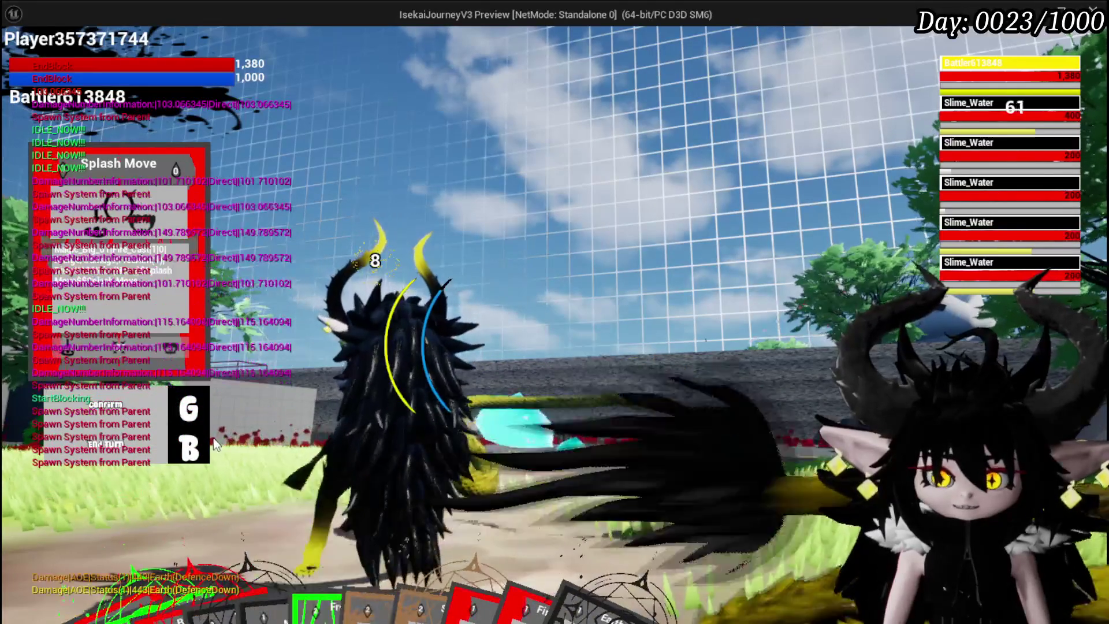
{"action": "key", "text": "Tab"}
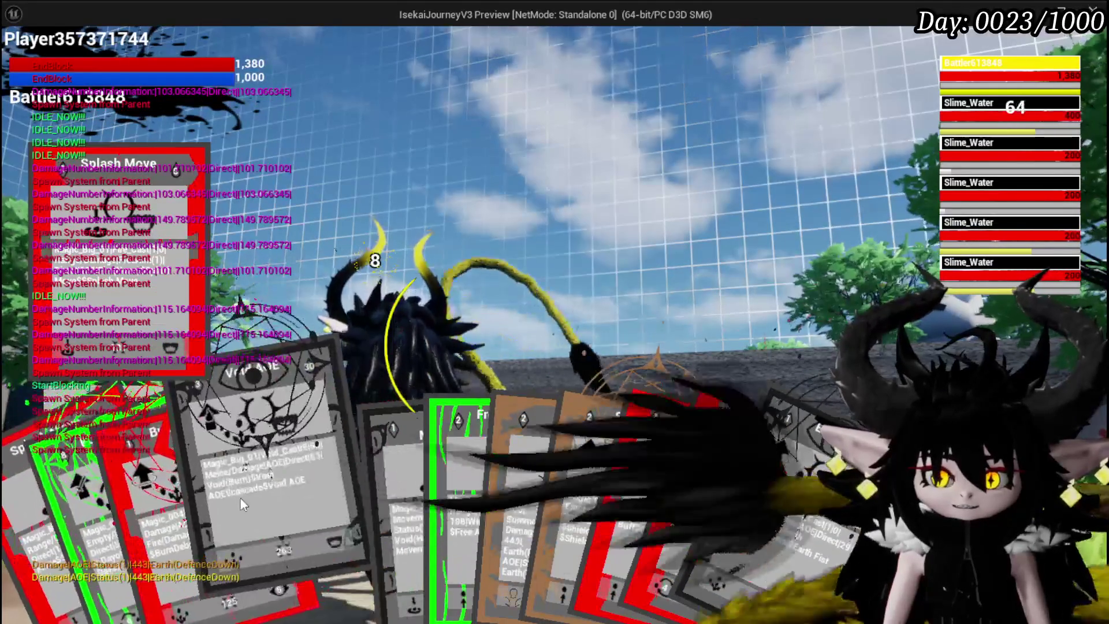
{"action": "left_click", "coordinate": [167, 504]}
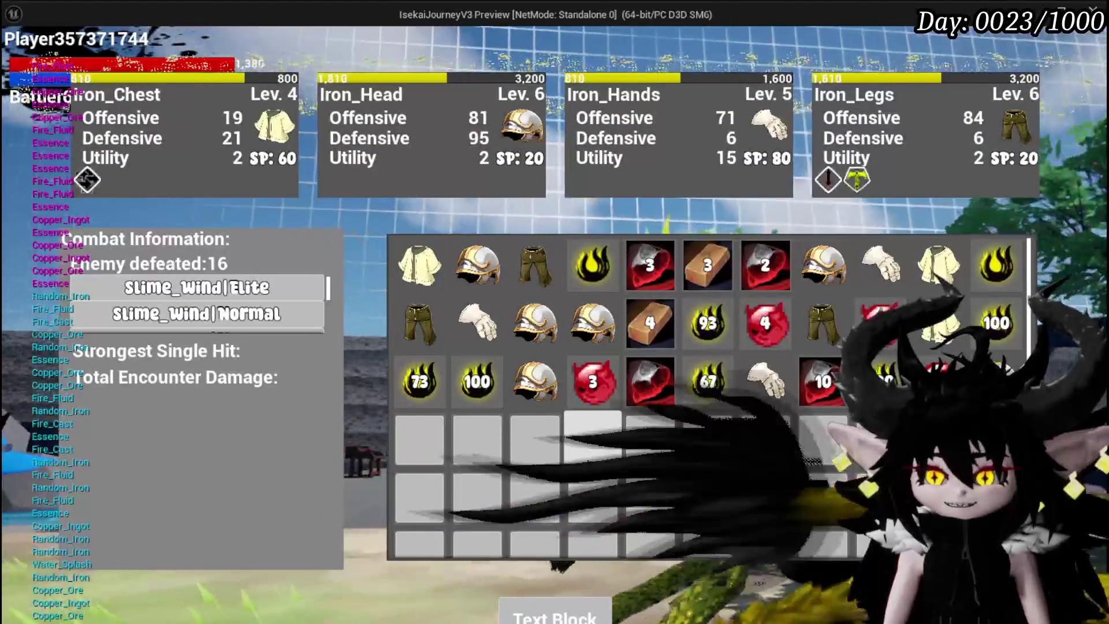
- Sort and stack the inventory items, close the inventory, and run forward along the path
{"action": "left_click", "coordinate": [574, 615]}
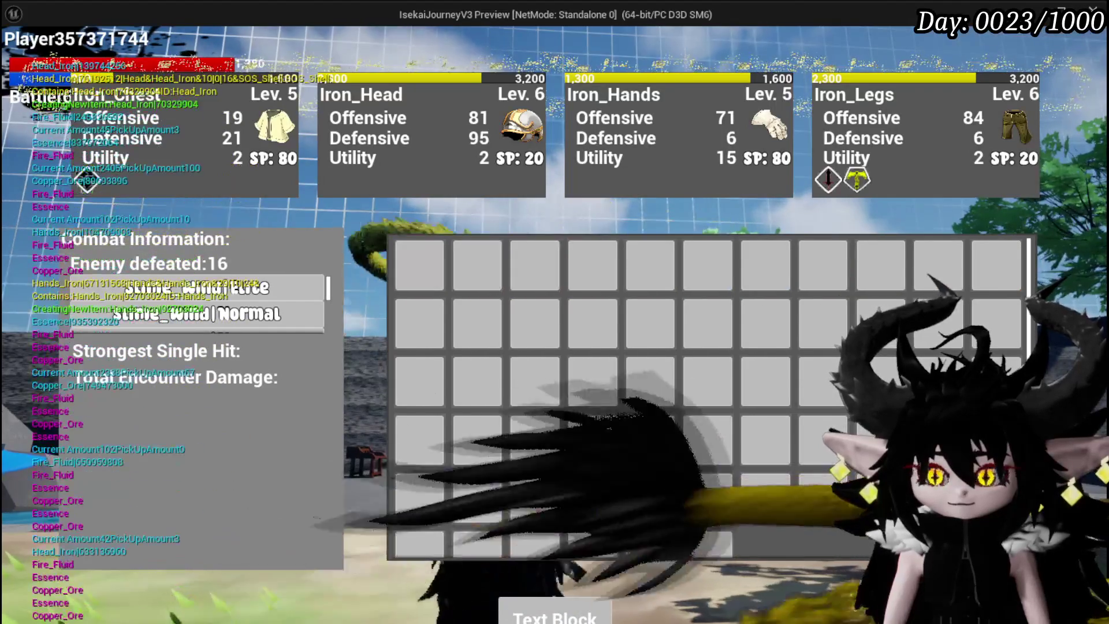
{"action": "key", "text": "i"}
{"action": "key", "text": "w"}
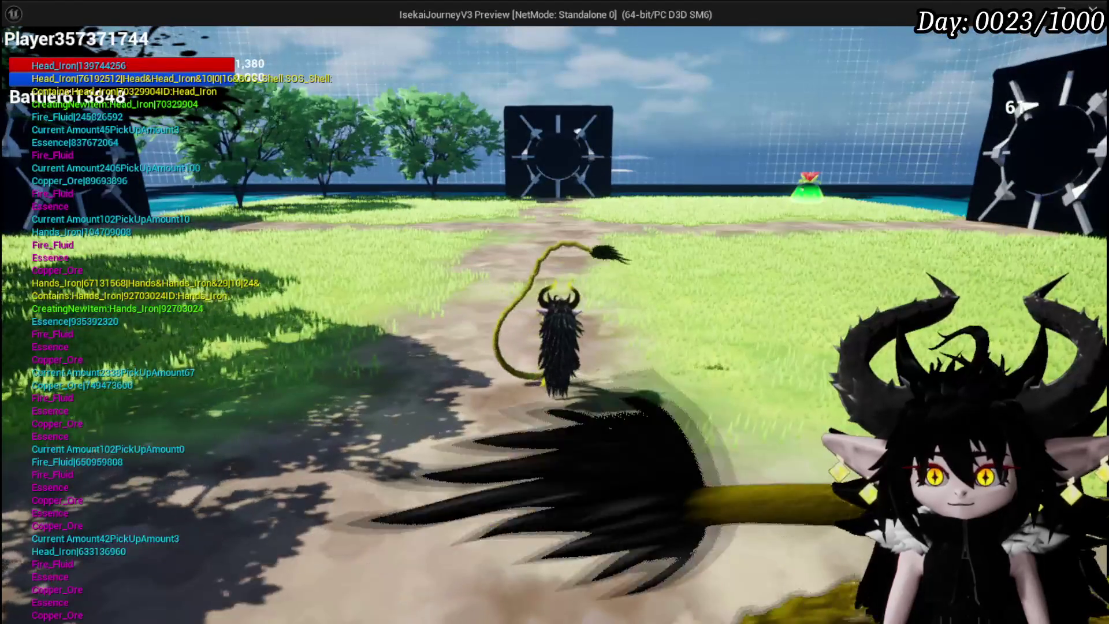
- Save the game from the pause menu, review the To Do List, and resume onto the arena floor
{"action": "key", "text": "Escape"}
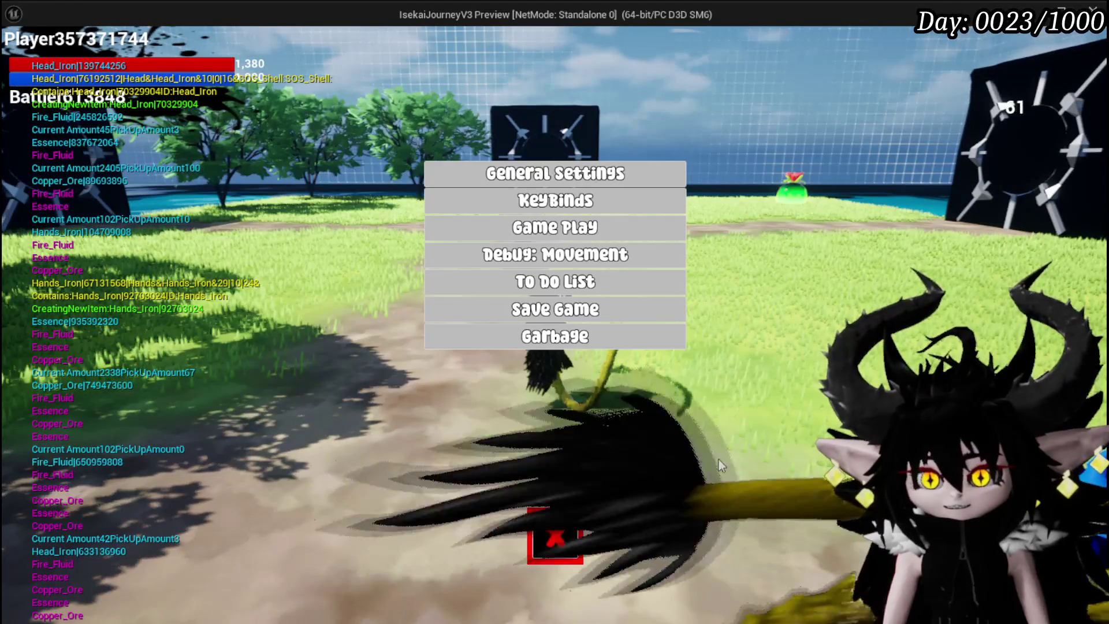
{"action": "left_click", "coordinate": [667, 307]}
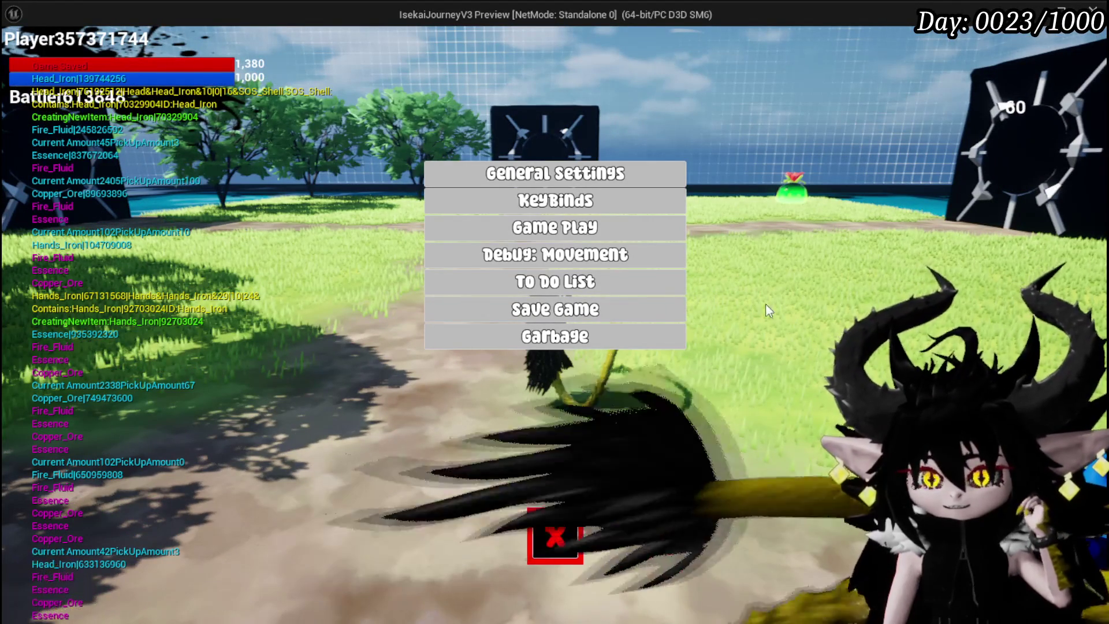
{"action": "left_click", "coordinate": [665, 283]}
{"action": "scroll", "coordinate": [830, 428], "scroll_direction": "down", "scroll_amount": 2}
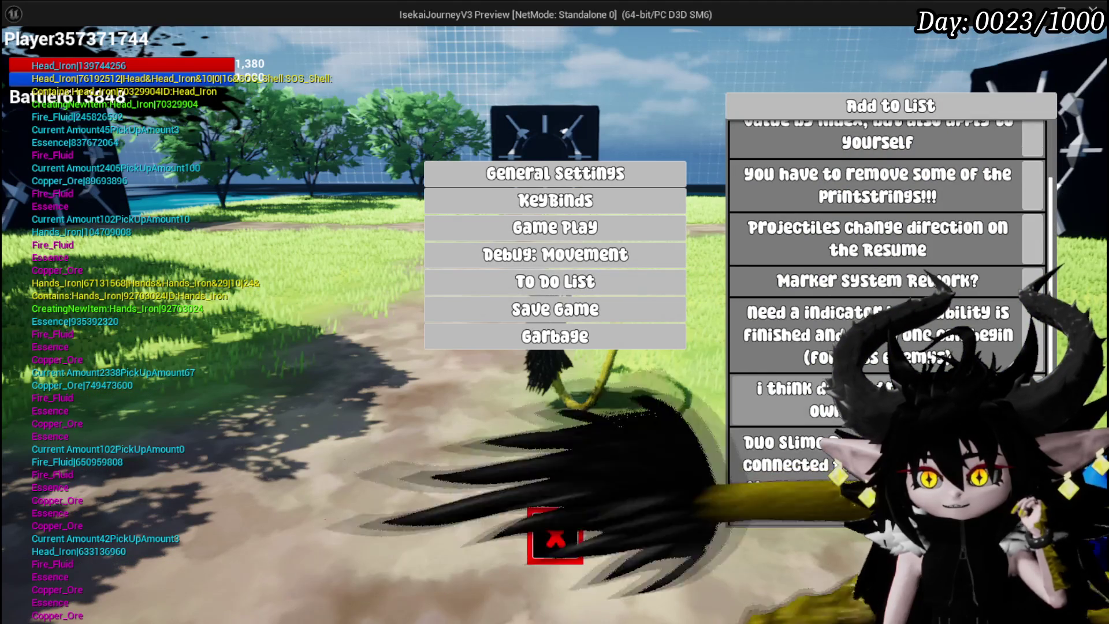
{"action": "scroll", "coordinate": [887, 289], "scroll_direction": "up", "scroll_amount": 1}
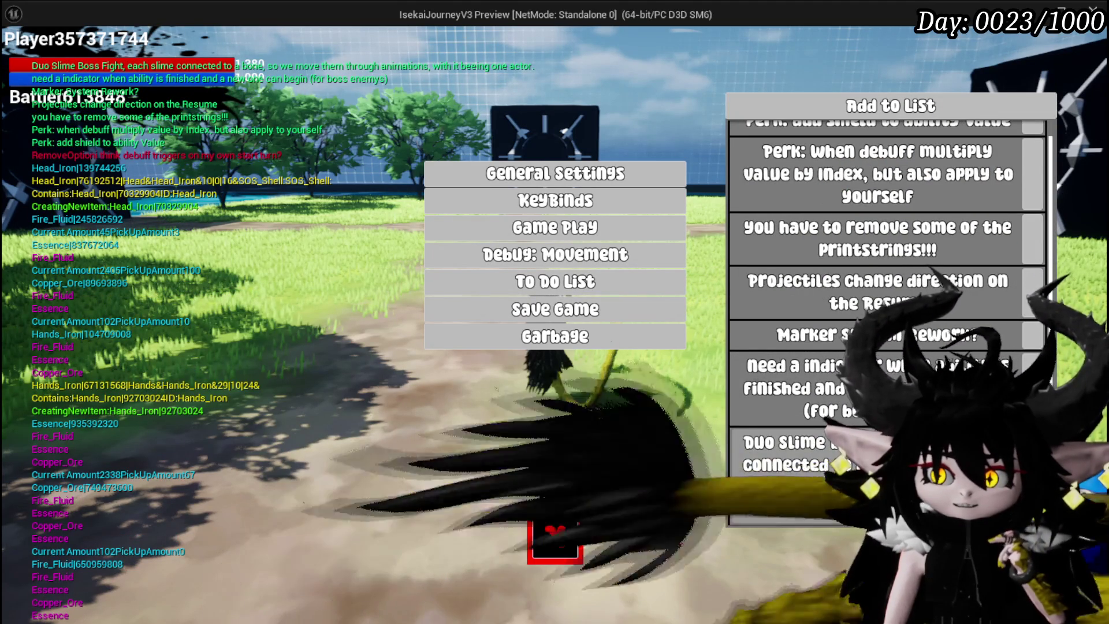
{"action": "scroll", "coordinate": [917, 246], "scroll_direction": "up", "scroll_amount": 1}
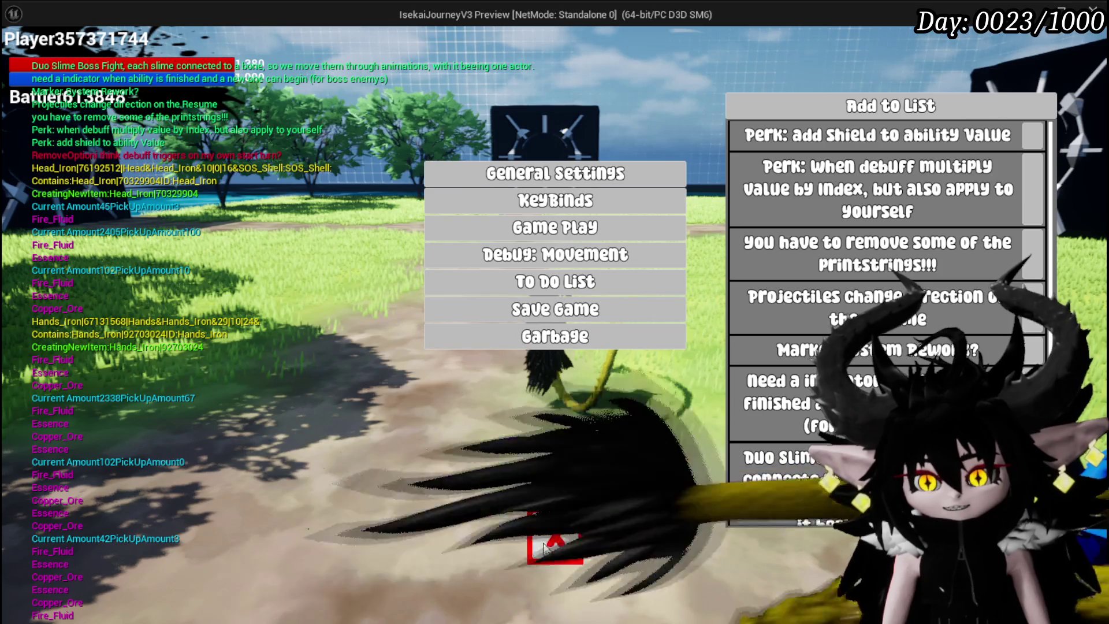
{"action": "key", "text": "Escape"}
{"action": "key", "text": "w"}
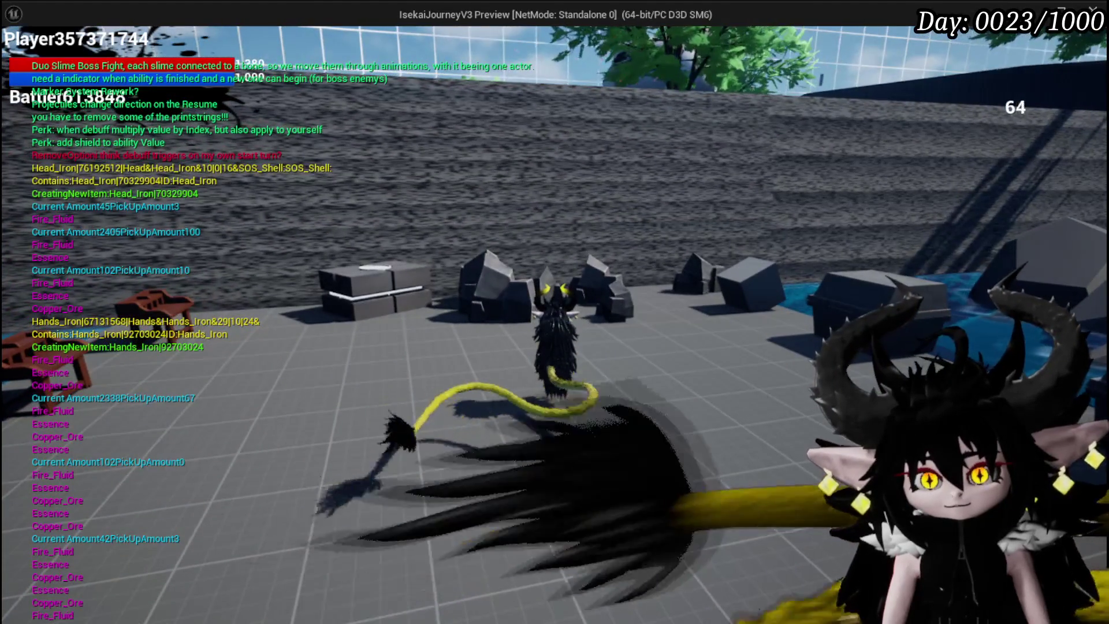
- Stop the play session, save the level, and open PlayerStatsHUD from the Systems > UI folder
{"action": "mouse_move", "coordinate": [554, 311]}
{"action": "key", "text": "Escape"}
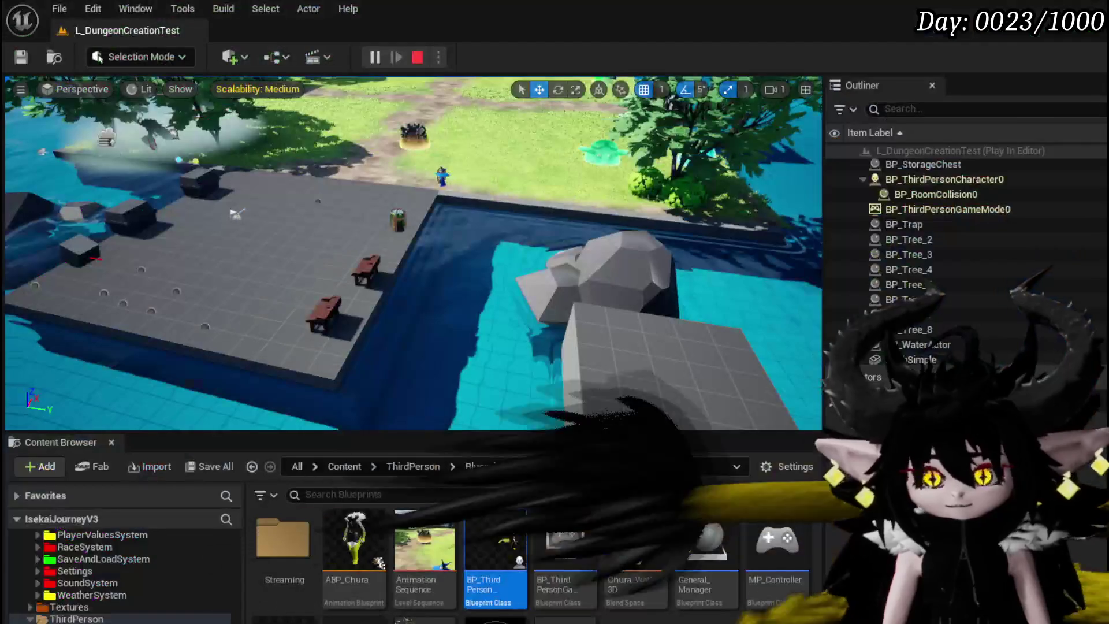
{"action": "left_click", "coordinate": [31, 56]}
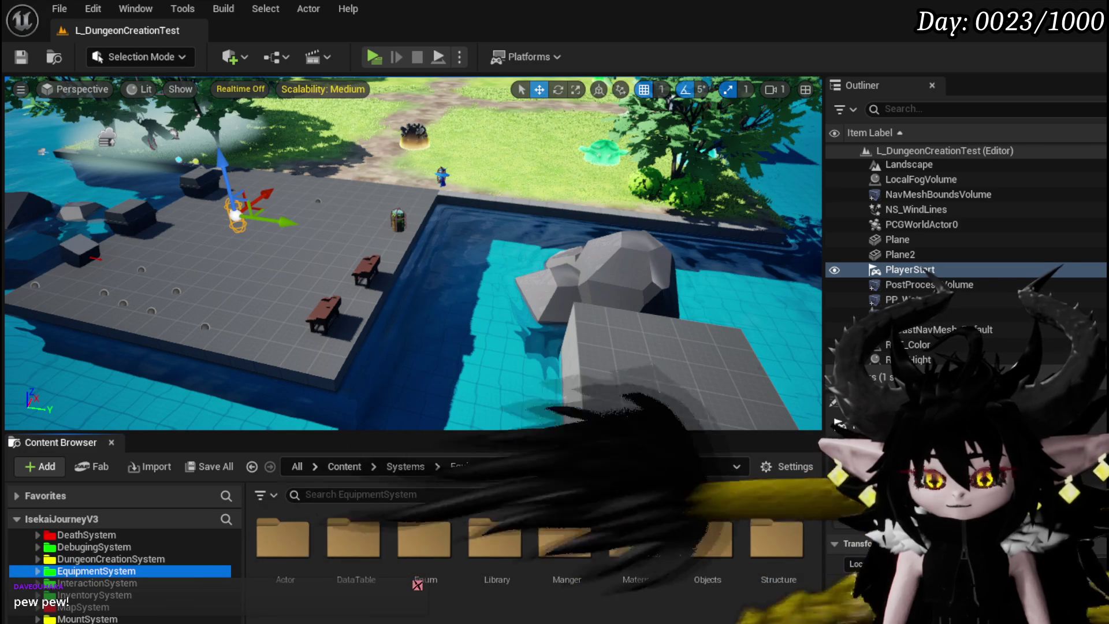
{"action": "double_click", "coordinate": [633, 540]}
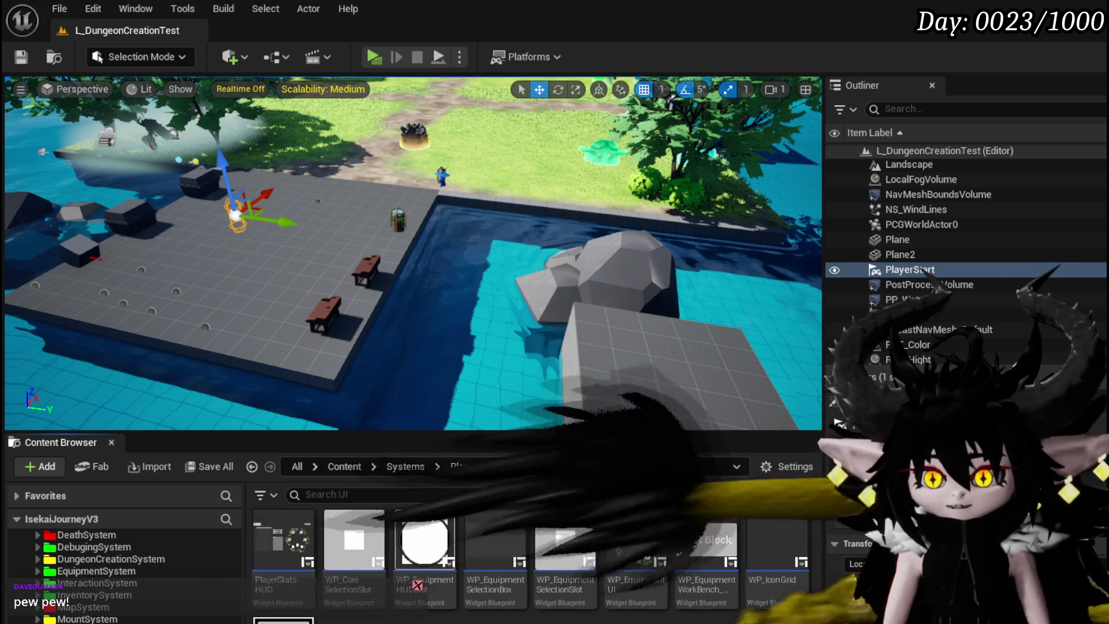
{"action": "double_click", "coordinate": [283, 540]}
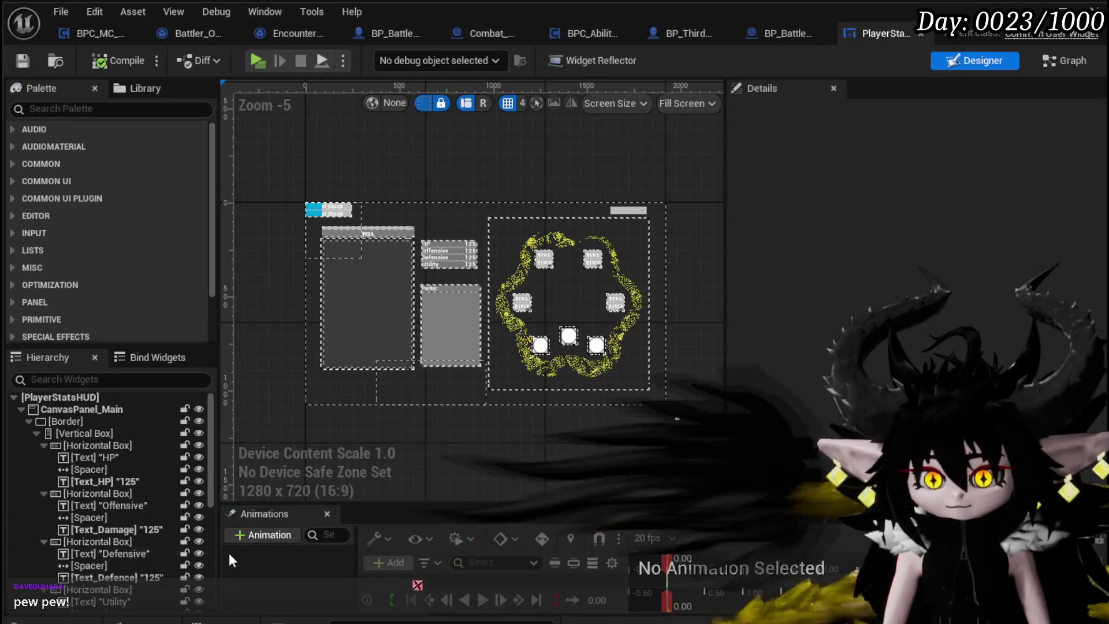
- Search the graph for Print String and remove GetEquipmentBySlot's, wiring SET straight into Fill Equipment Box
{"action": "left_click", "coordinate": [1066, 62]}
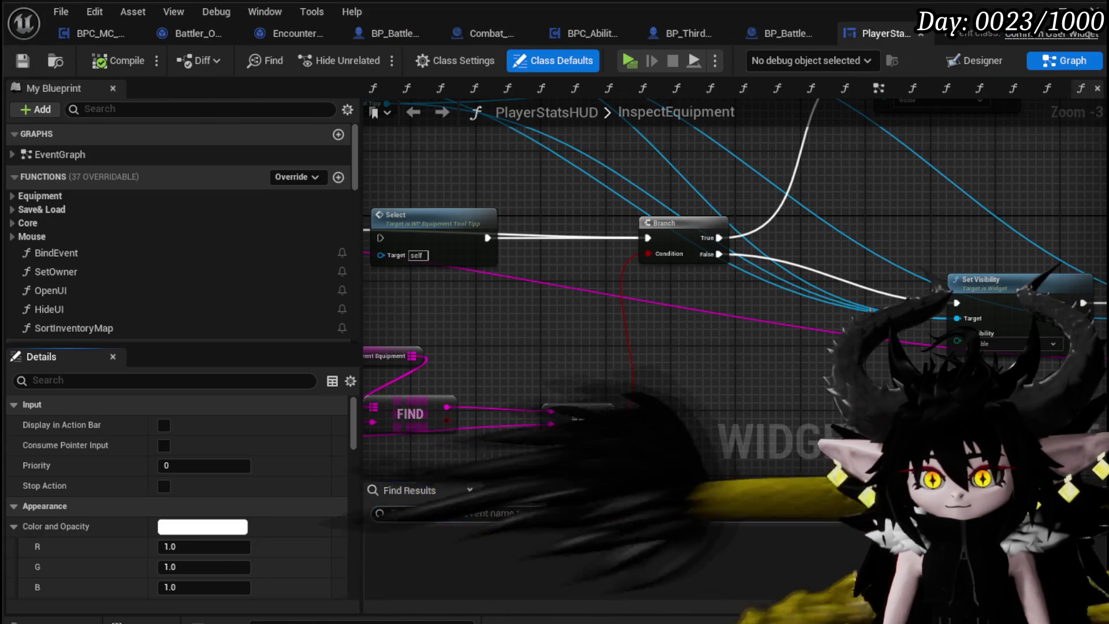
{"action": "type", "text": "Print String"}
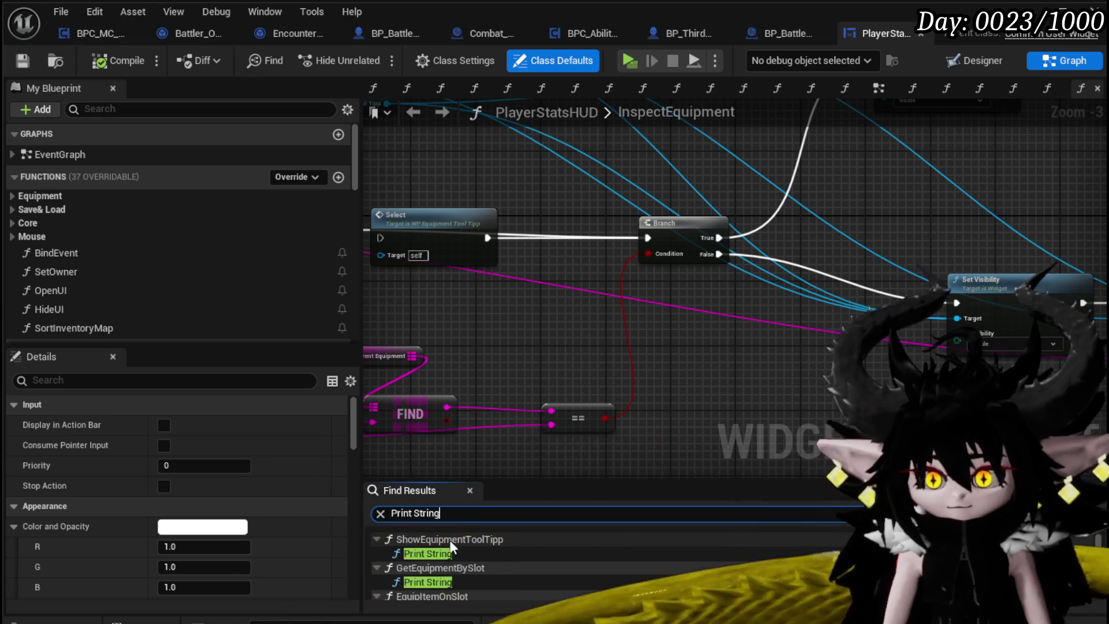
{"action": "double_click", "coordinate": [452, 553]}
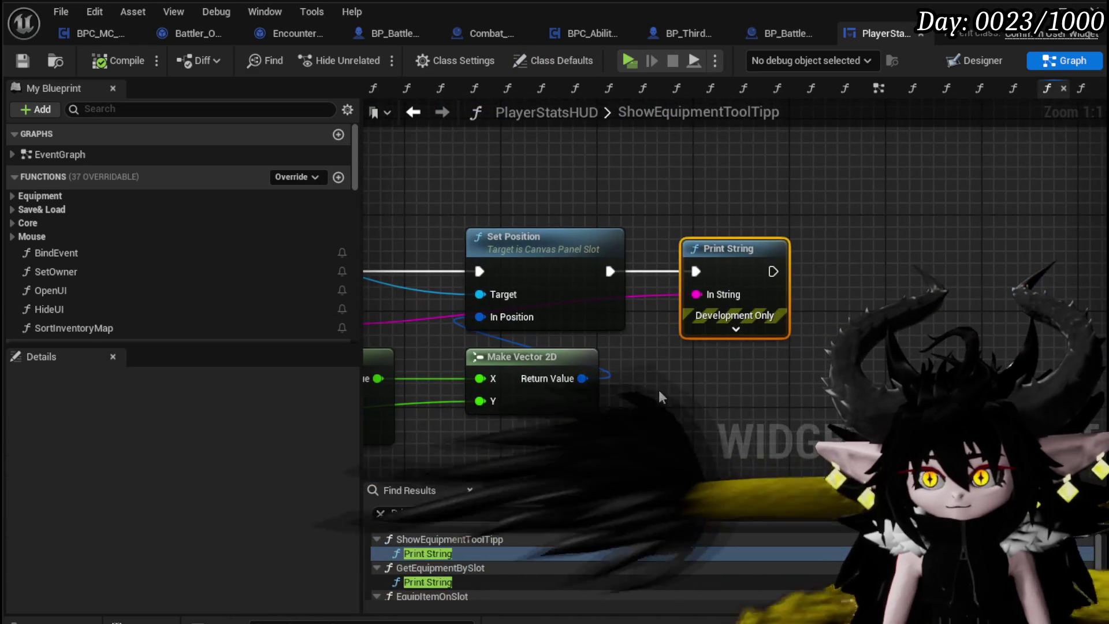
{"action": "double_click", "coordinate": [443, 582]}
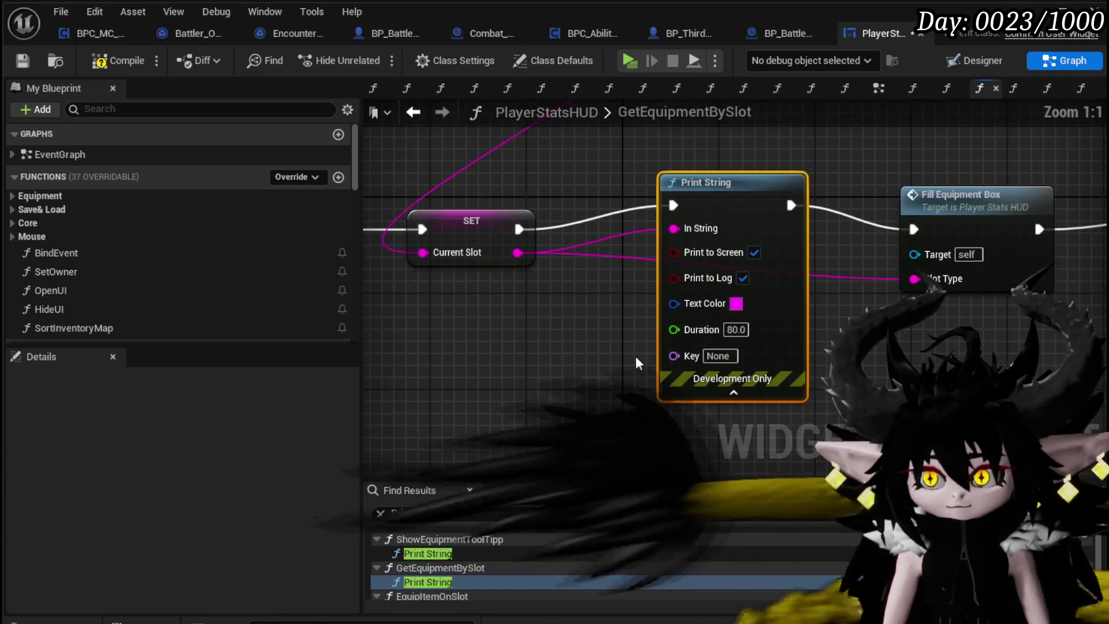
{"action": "left_click", "coordinate": [530, 231]}
{"action": "left_click_drag", "start_coordinate": [885, 218], "coordinate": [917, 230]}
{"action": "left_click", "coordinate": [746, 227]}
{"action": "key", "text": "Delete"}
- Delete the Print String node in EquipItemOnSlot, then compile and save PlayerStatsHUD
{"action": "scroll", "coordinate": [435, 563], "scroll_direction": "down", "scroll_amount": 1}
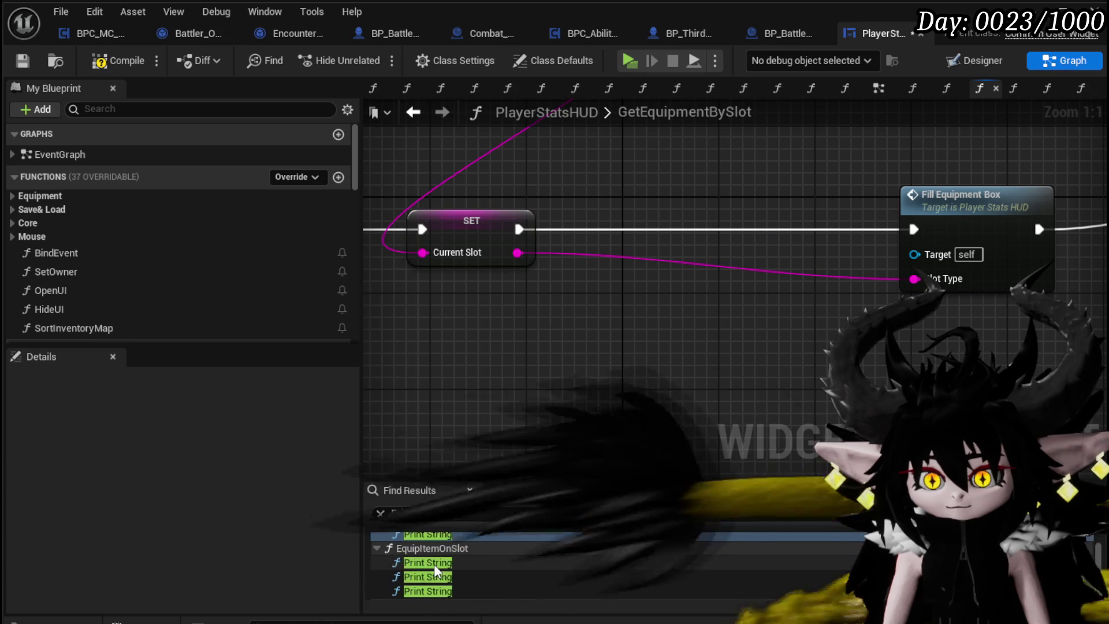
{"action": "double_click", "coordinate": [434, 563]}
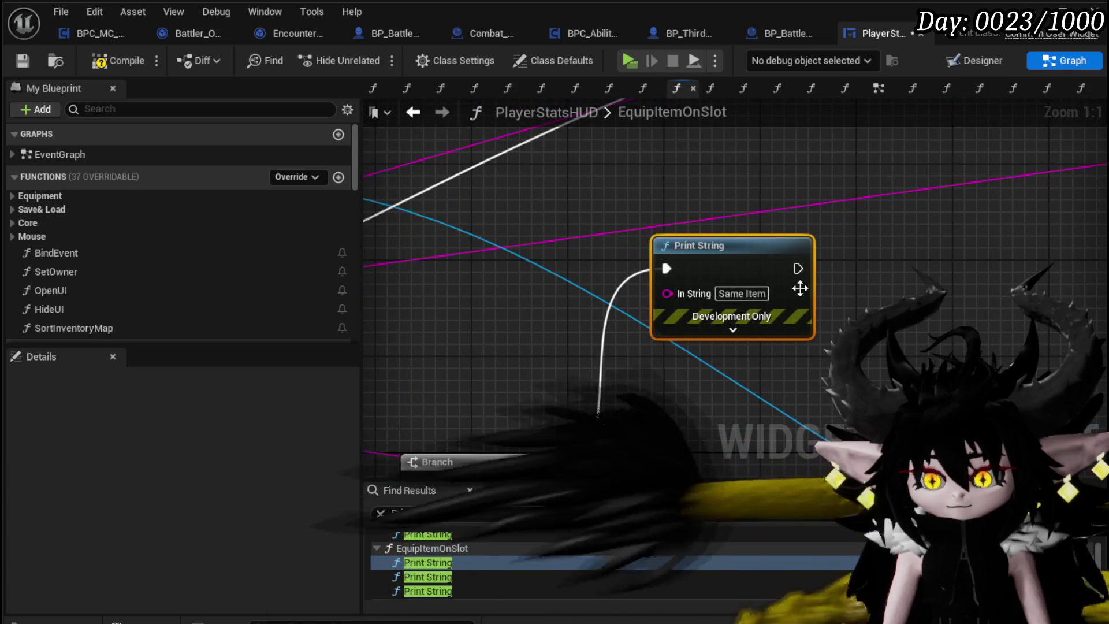
{"action": "scroll", "coordinate": [601, 381], "scroll_direction": "down", "scroll_amount": 5}
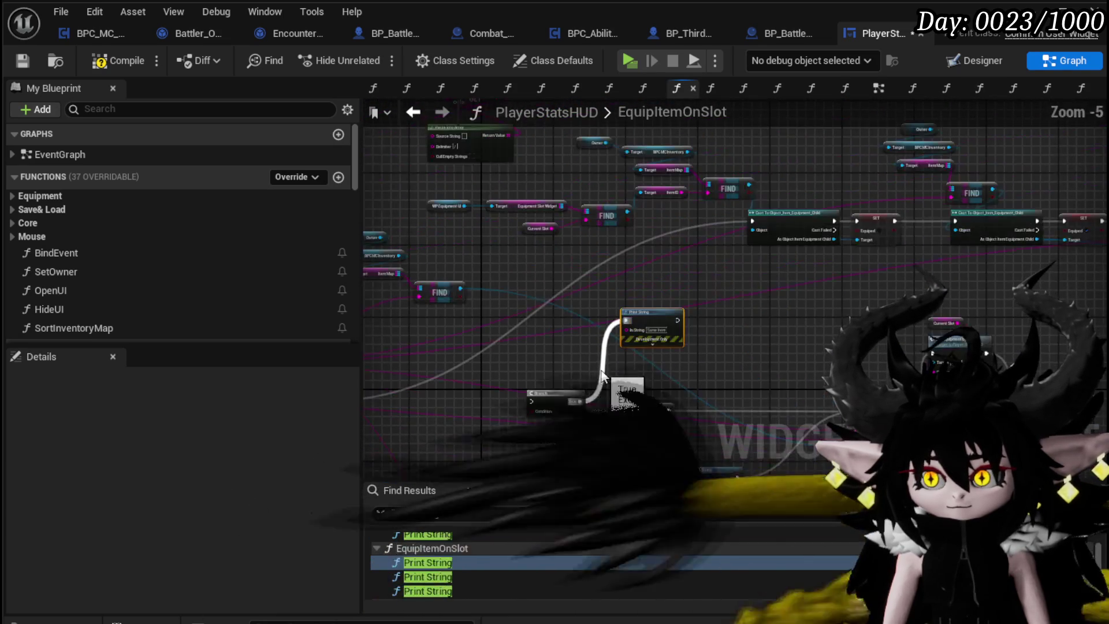
{"action": "left_click_drag", "start_coordinate": [687, 263], "coordinate": [695, 265]}
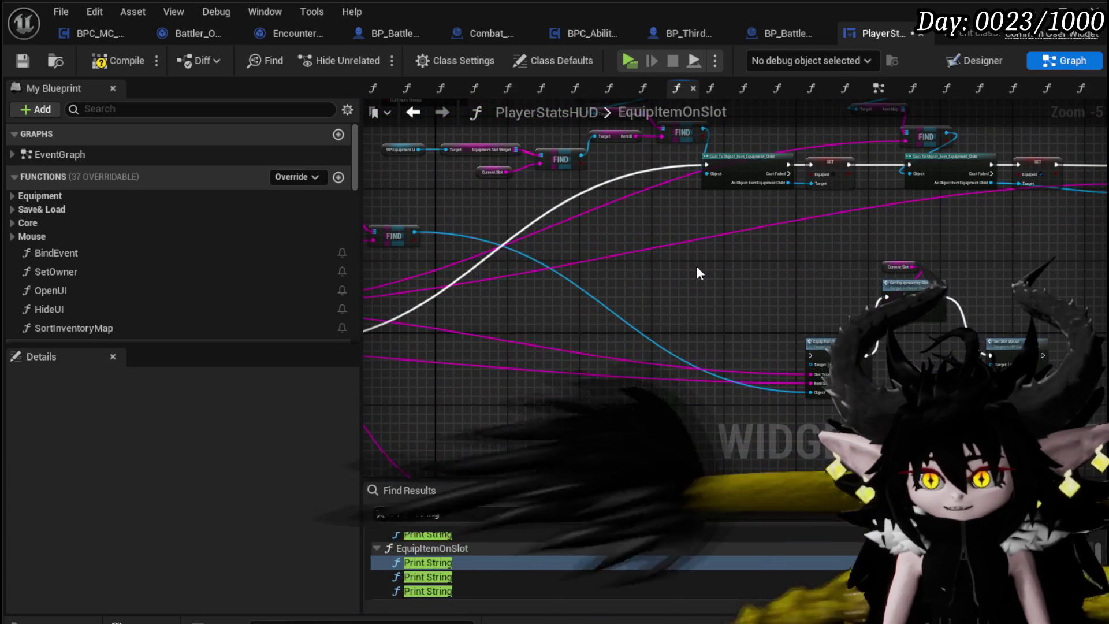
{"action": "left_click_drag", "start_coordinate": [565, 421], "coordinate": [854, 255]}
{"action": "key", "text": "Delete"}
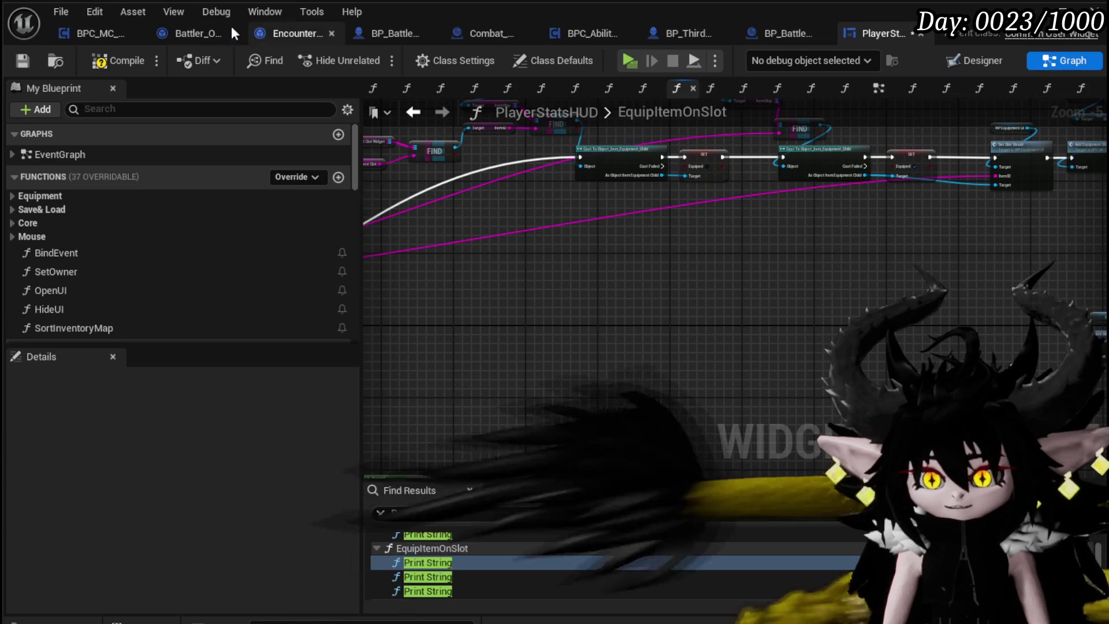
{"action": "left_click", "coordinate": [21, 64]}
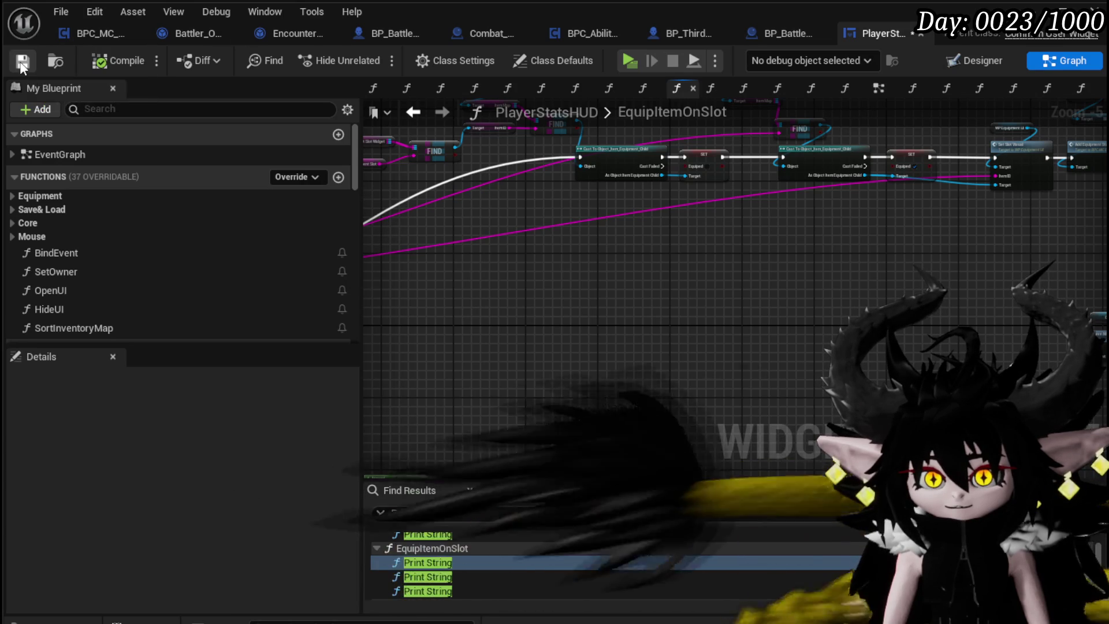
- Refresh the Print String results and rewire EquipItemOnSlot's execution to bypass its Print String
{"action": "key", "text": "Return"}
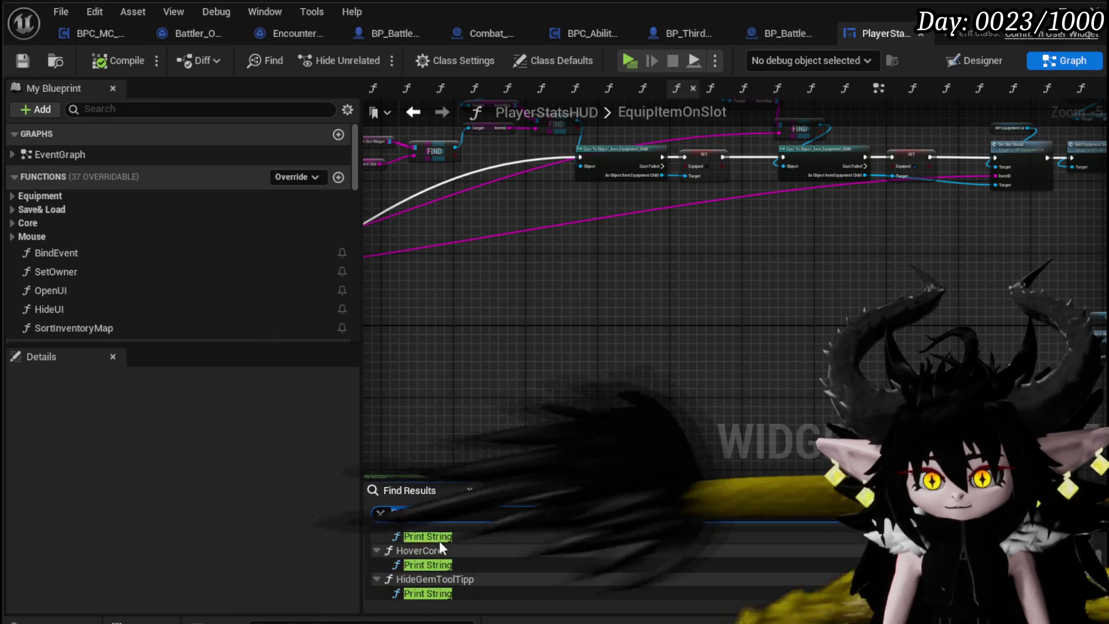
{"action": "left_click", "coordinate": [440, 554]}
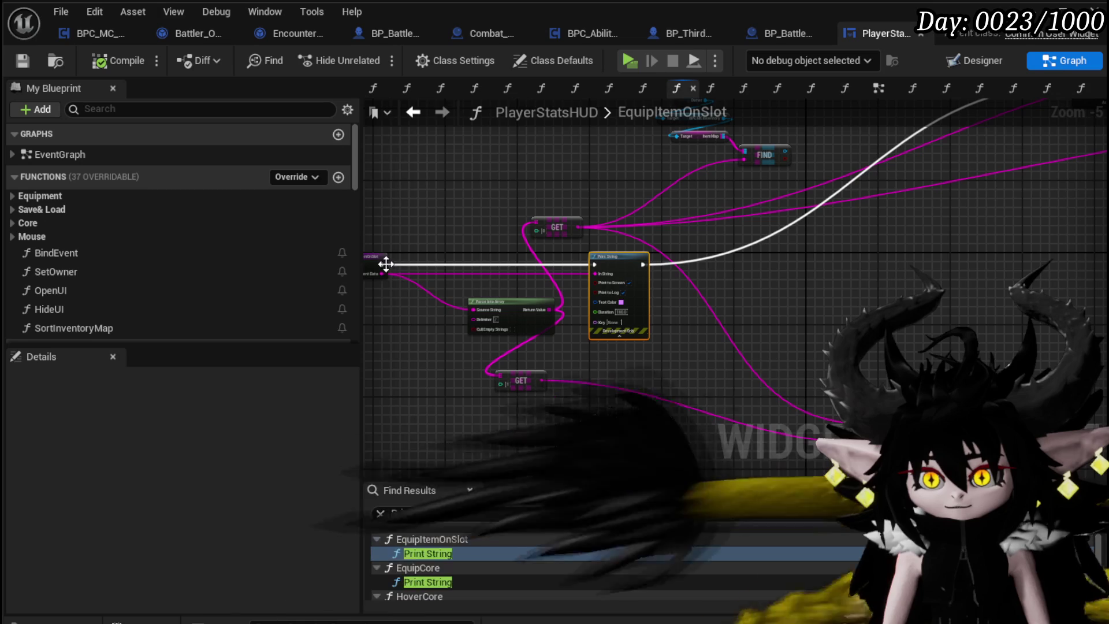
{"action": "mouse_move", "coordinate": [381, 264]}
{"action": "left_mouse_down"}
{"action": "mouse_move", "coordinate": [853, 140]}
{"action": "mouse_move", "coordinate": [795, 200]}
{"action": "mouse_move", "coordinate": [761, 194]}
{"action": "left_mouse_up"}
{"action": "scroll", "coordinate": [583, 335], "scroll_direction": "down", "scroll_amount": 4}
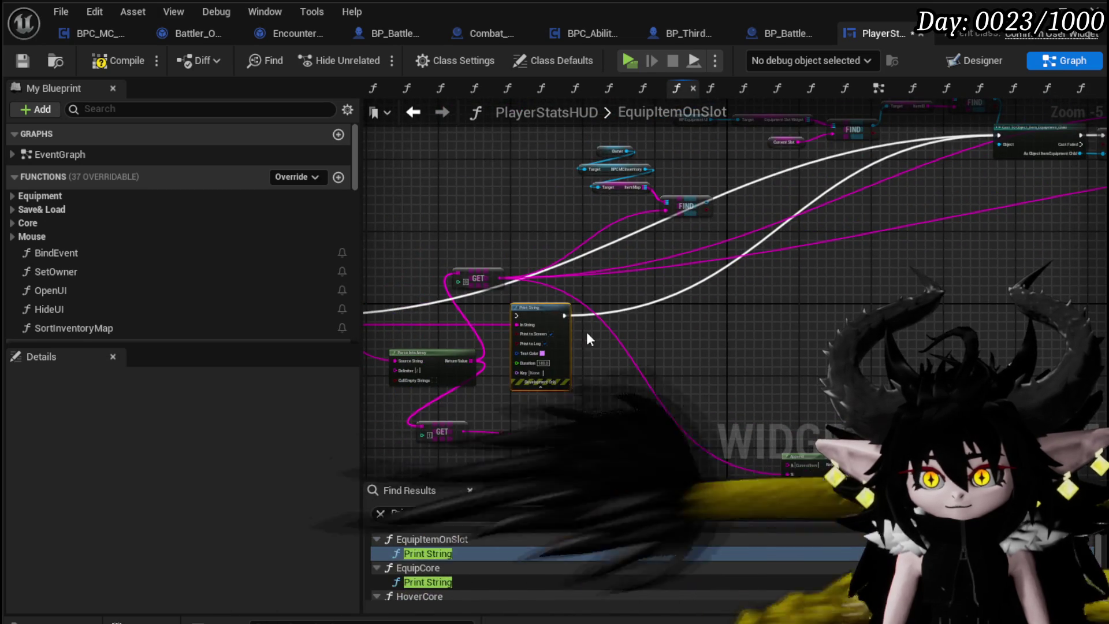
{"action": "scroll", "coordinate": [754, 344], "scroll_direction": "up", "scroll_amount": 3}
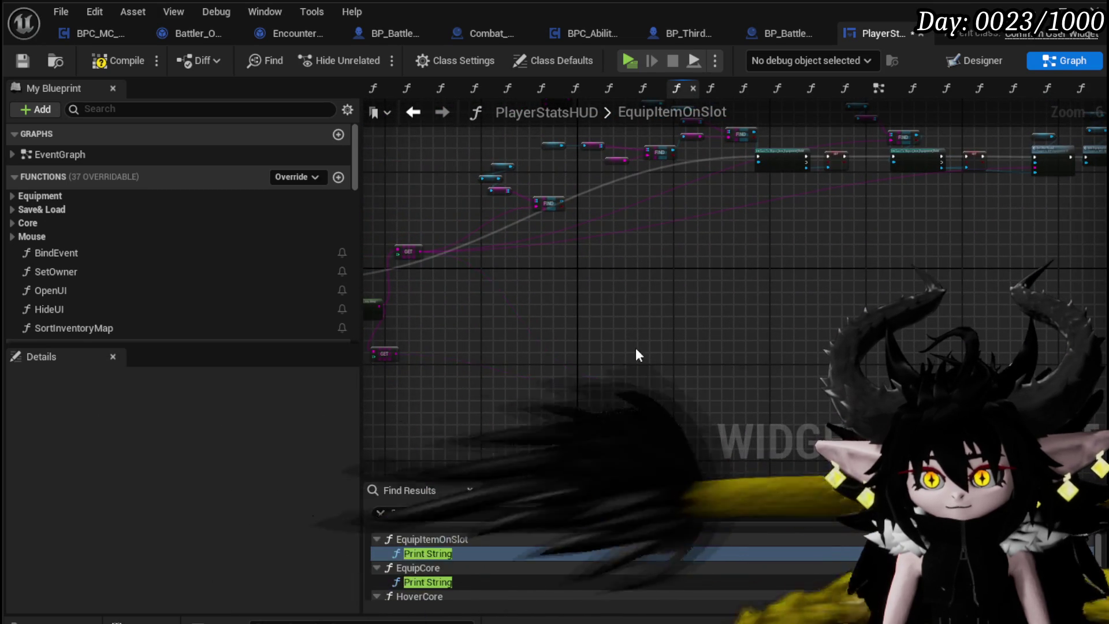
{"action": "scroll", "coordinate": [577, 356], "scroll_direction": "up", "scroll_amount": 3}
{"action": "scroll", "coordinate": [606, 381], "scroll_direction": "down", "scroll_amount": 4}
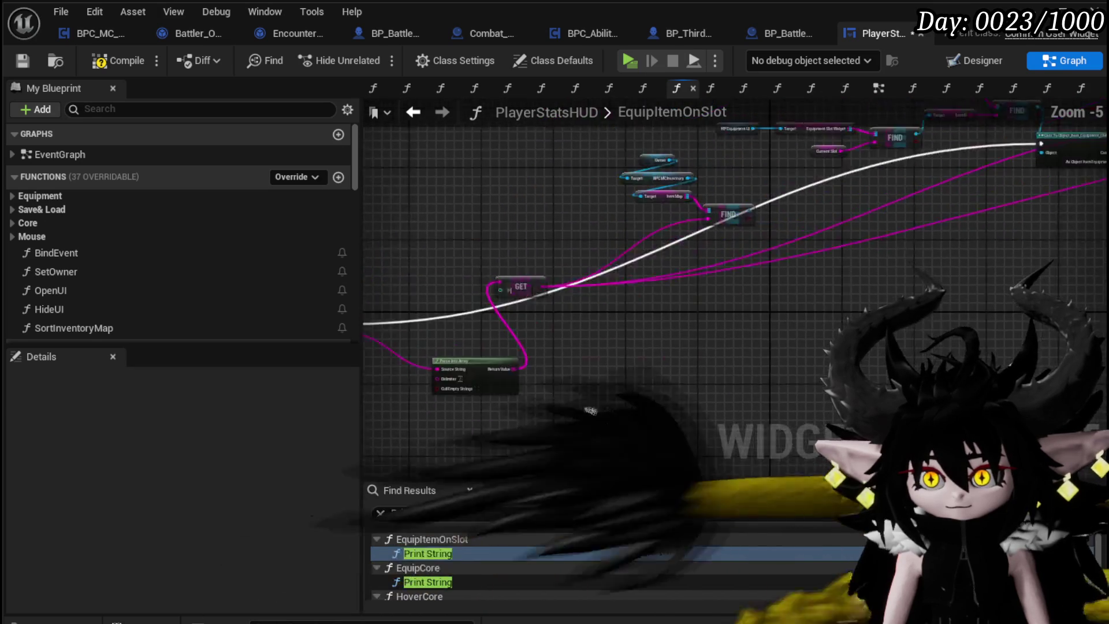
{"action": "scroll", "coordinate": [671, 303], "scroll_direction": "up", "scroll_amount": 4}
- Delete the FIND node on Item Map, tidy the EquipItemOnSlot nodes, and locate EquipCore's Print String
{"action": "left_click", "coordinate": [675, 276]}
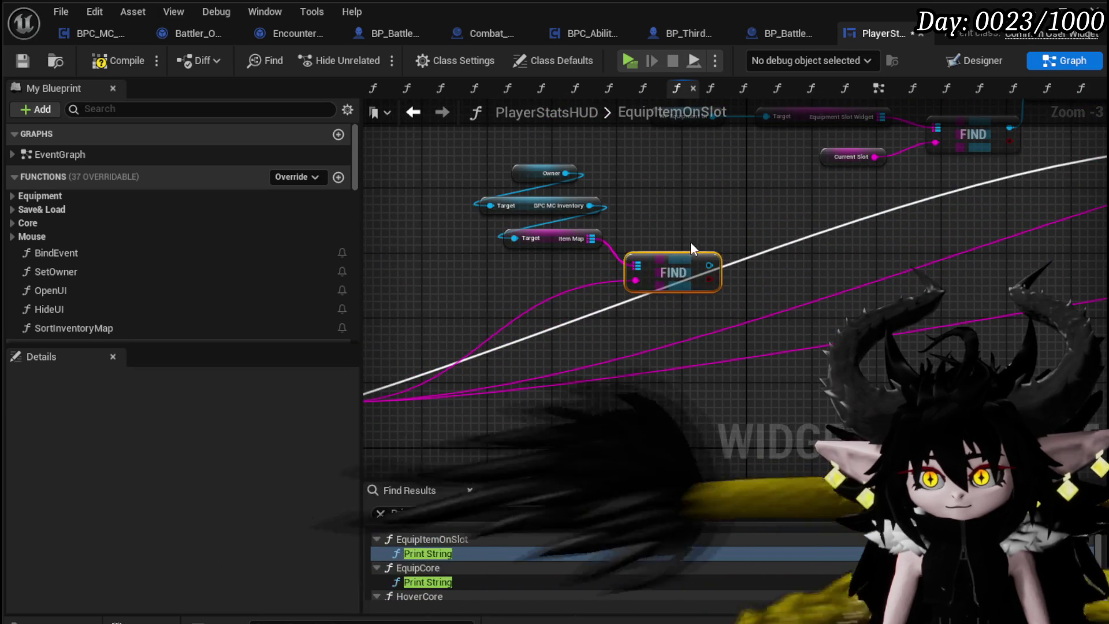
{"action": "key", "text": "Delete"}
{"action": "left_click", "coordinate": [531, 233]}
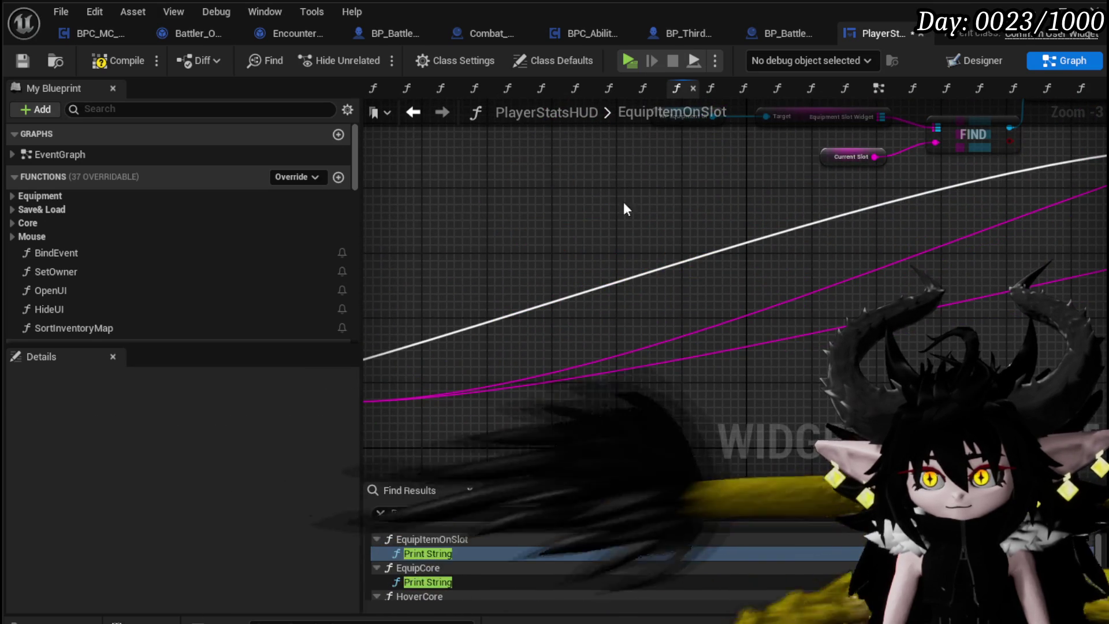
{"action": "scroll", "coordinate": [623, 203], "scroll_direction": "down", "scroll_amount": 5}
{"action": "scroll", "coordinate": [462, 326], "scroll_direction": "down", "scroll_amount": 3}
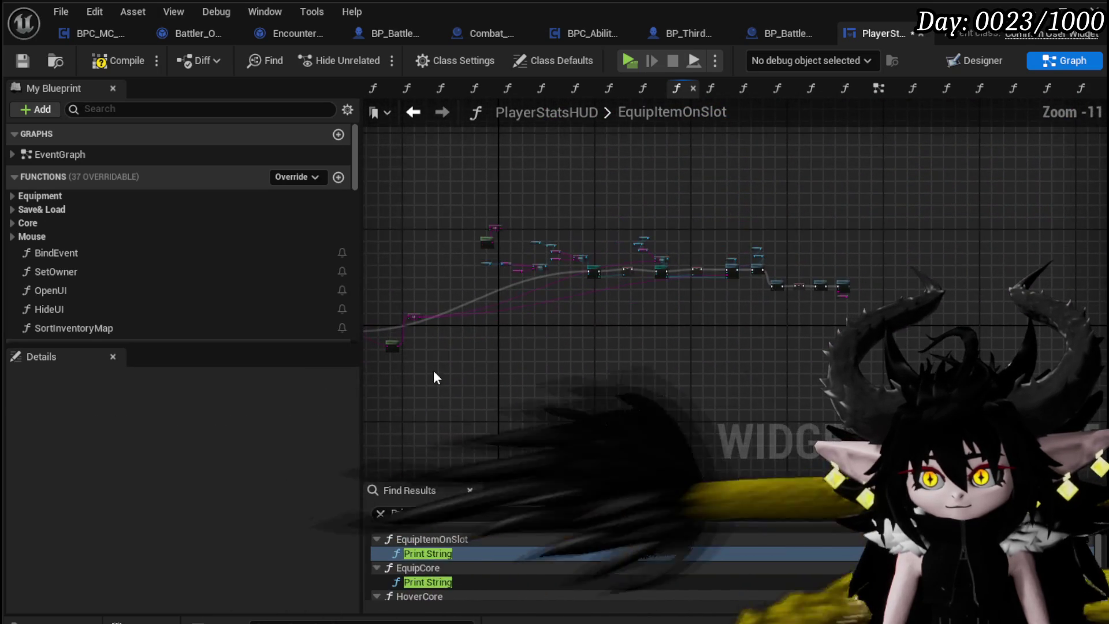
{"action": "left_click_drag", "start_coordinate": [435, 368], "coordinate": [925, 162]}
{"action": "left_click_drag", "start_coordinate": [595, 269], "coordinate": [437, 323]}
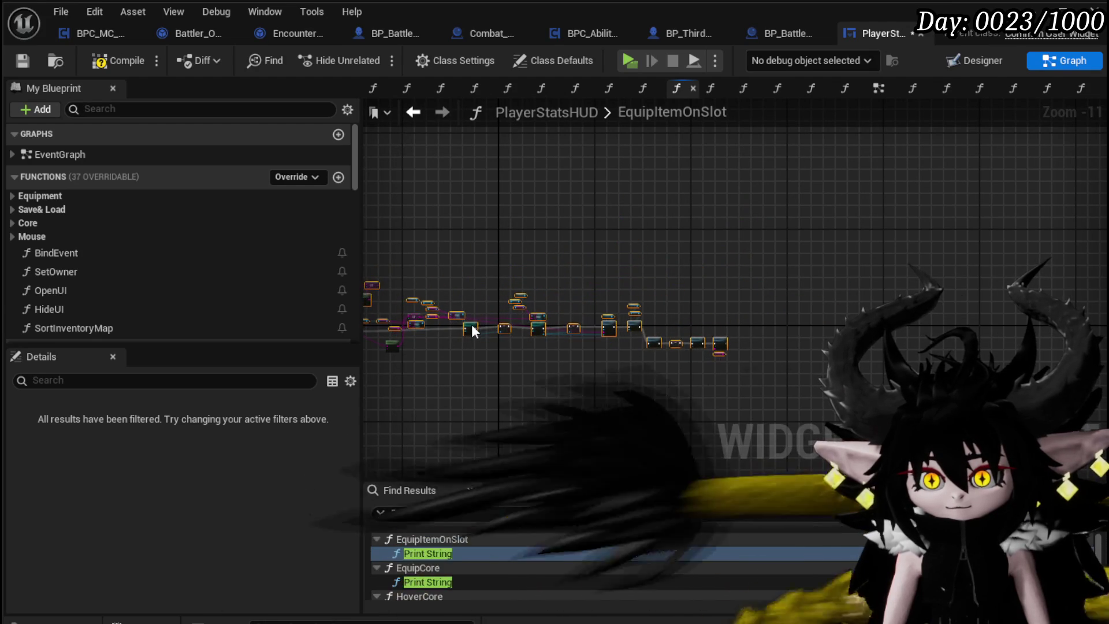
{"action": "scroll", "coordinate": [472, 326], "scroll_direction": "up", "scroll_amount": 8}
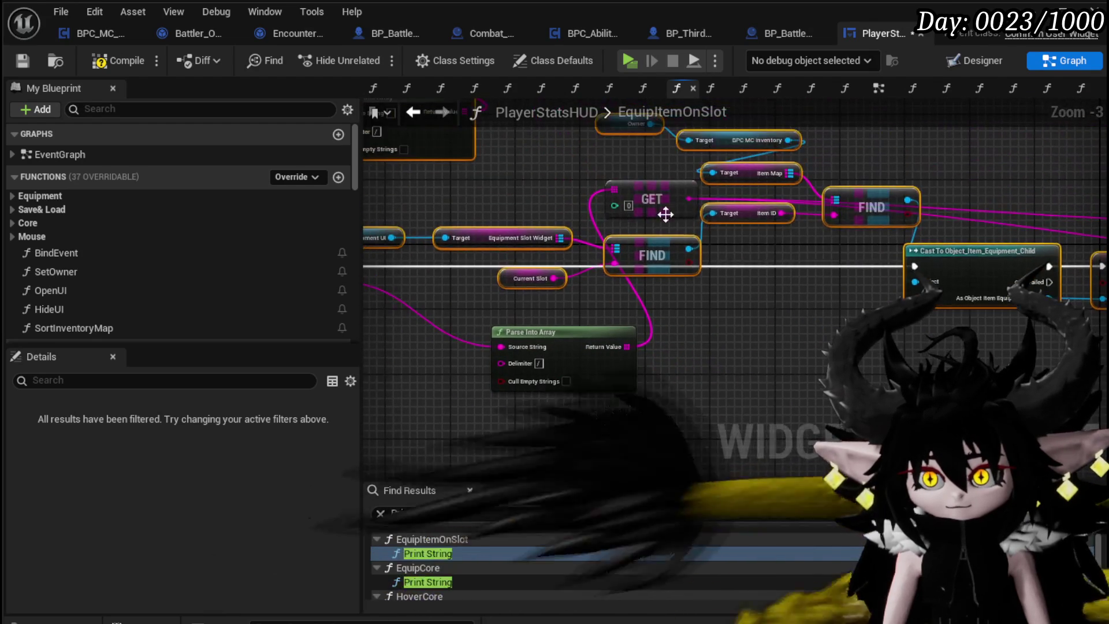
{"action": "left_click_drag", "start_coordinate": [658, 216], "coordinate": [692, 257]}
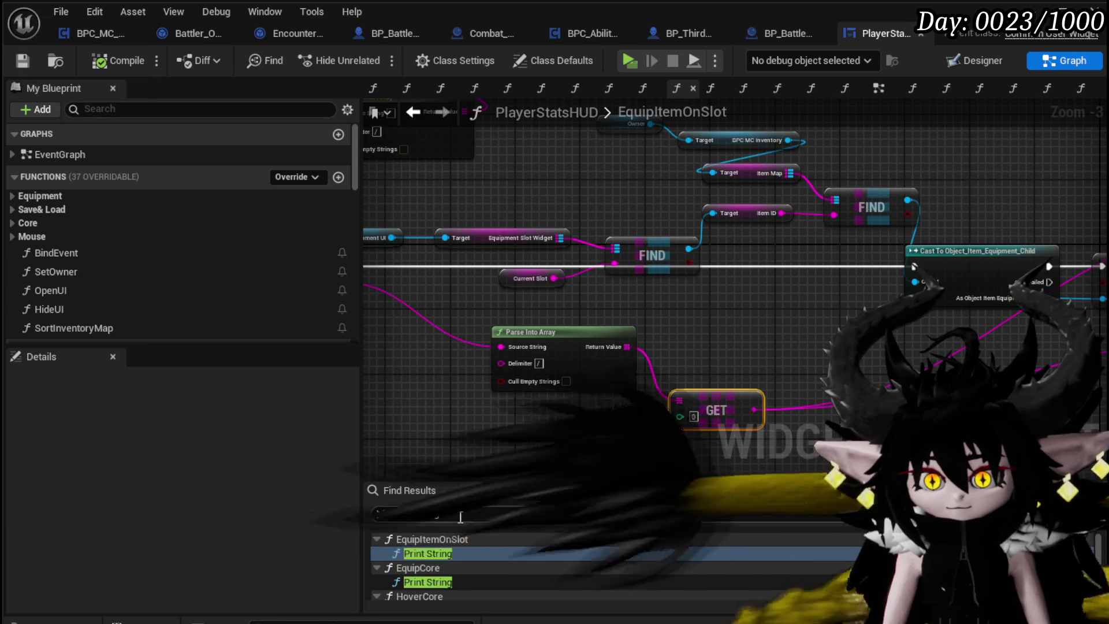
{"action": "key", "text": "ctrl+f"}
{"action": "left_click", "coordinate": [453, 554]}
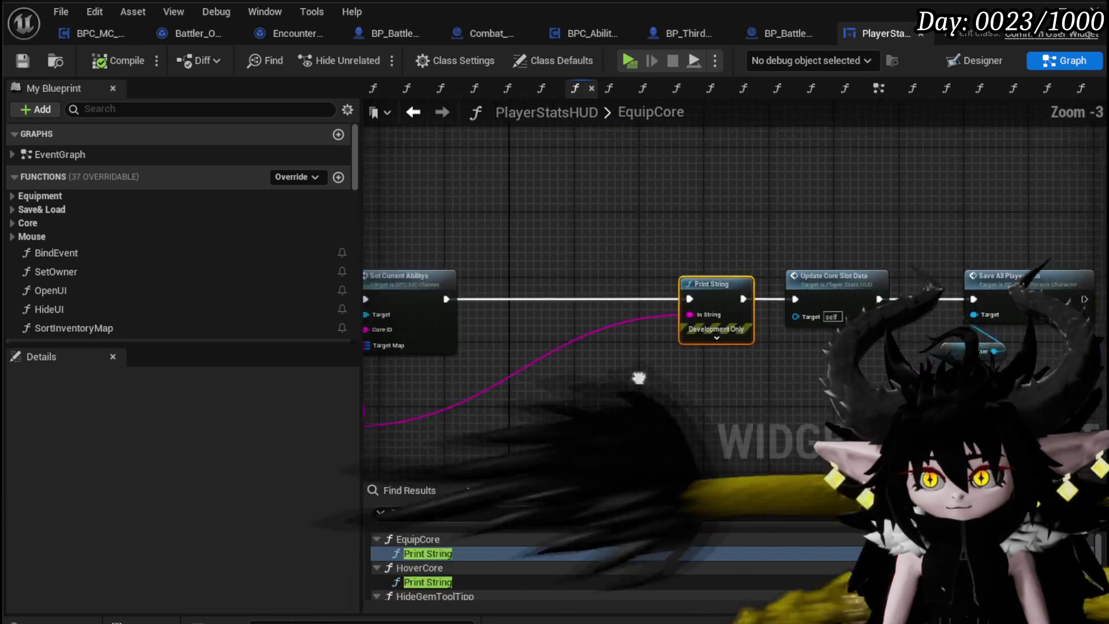
- Rewire EquipCore and HoverCore around their Print String nodes and delete them
{"action": "mouse_move", "coordinate": [574, 304]}
{"action": "left_mouse_down"}
{"action": "mouse_move", "coordinate": [979, 304]}
{"action": "mouse_move", "coordinate": [933, 312]}
{"action": "left_mouse_up"}
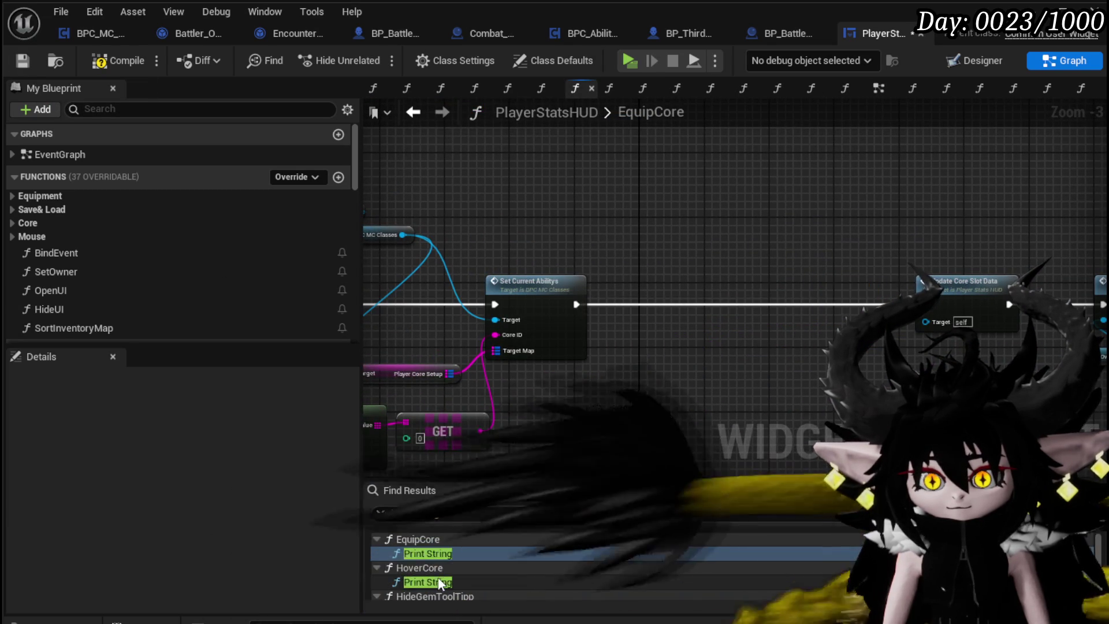
{"action": "left_click", "coordinate": [412, 581]}
{"action": "left_click_drag", "start_coordinate": [456, 286], "coordinate": [907, 285]}
{"action": "key", "text": "Delete"}
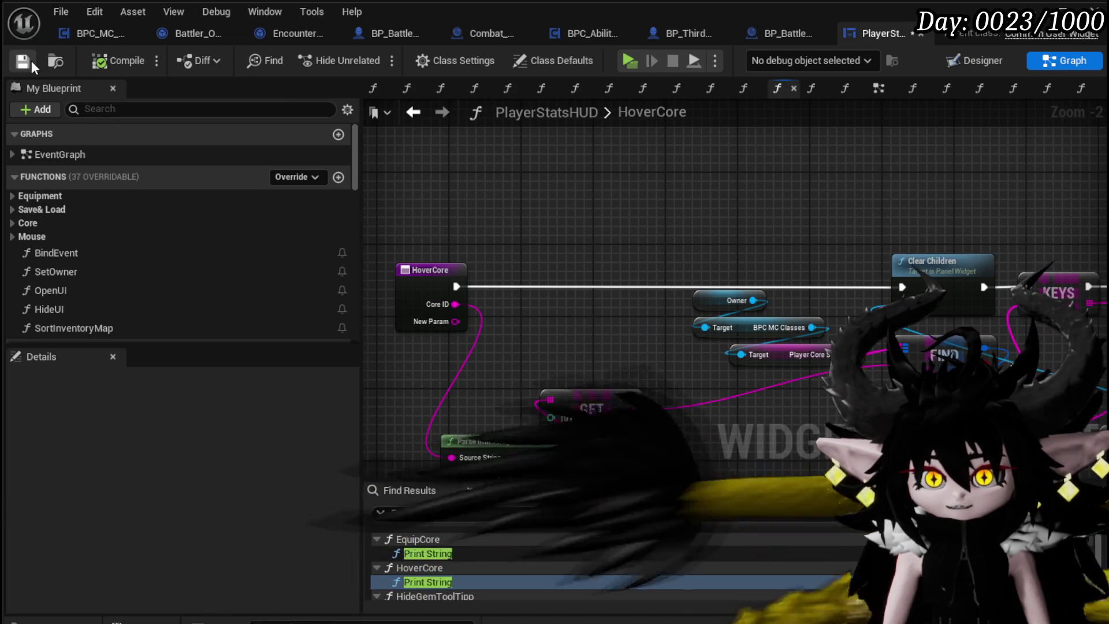
- Rerun the Print String search, check HideGemToolTipp, and close the PlayerStatsHUD editor
{"action": "left_click", "coordinate": [460, 521]}
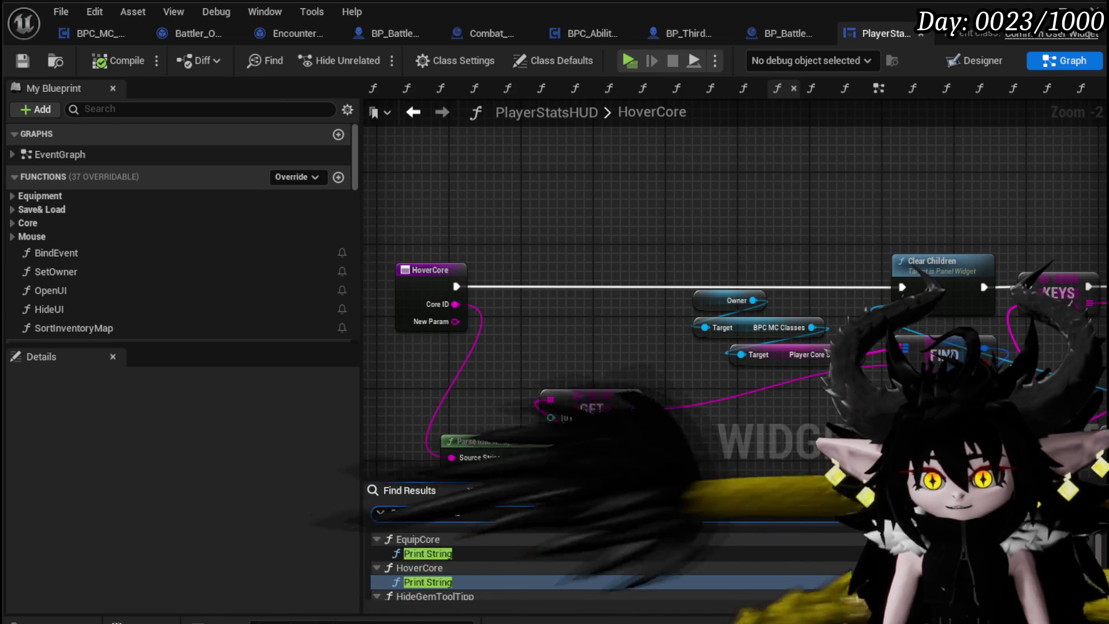
{"action": "key", "text": "Return"}
{"action": "double_click", "coordinate": [443, 554]}
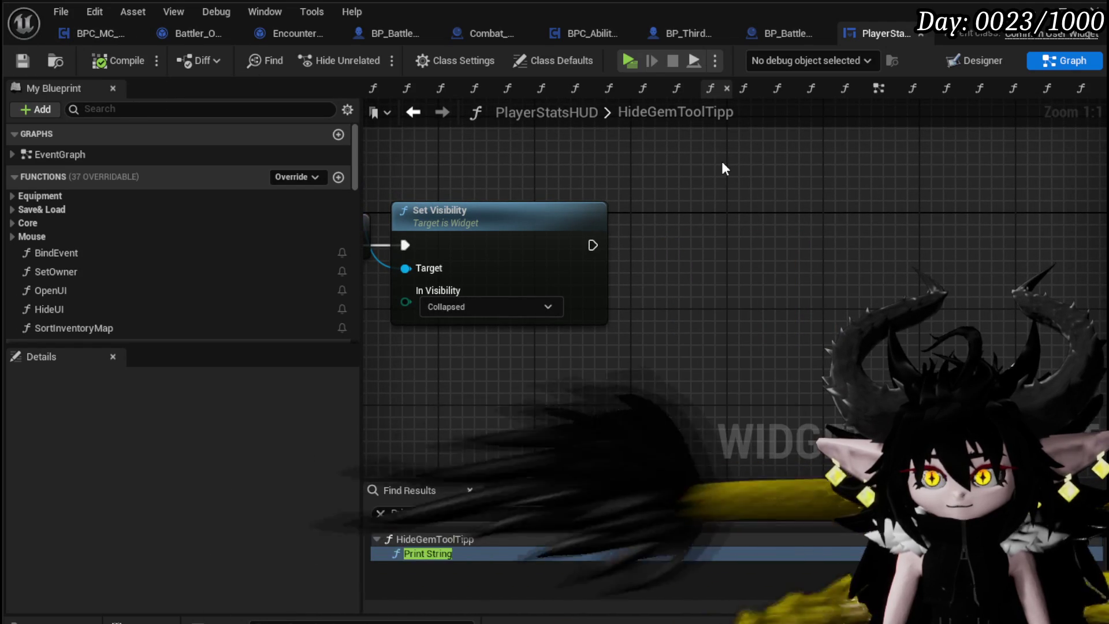
{"action": "left_click", "coordinate": [922, 34]}
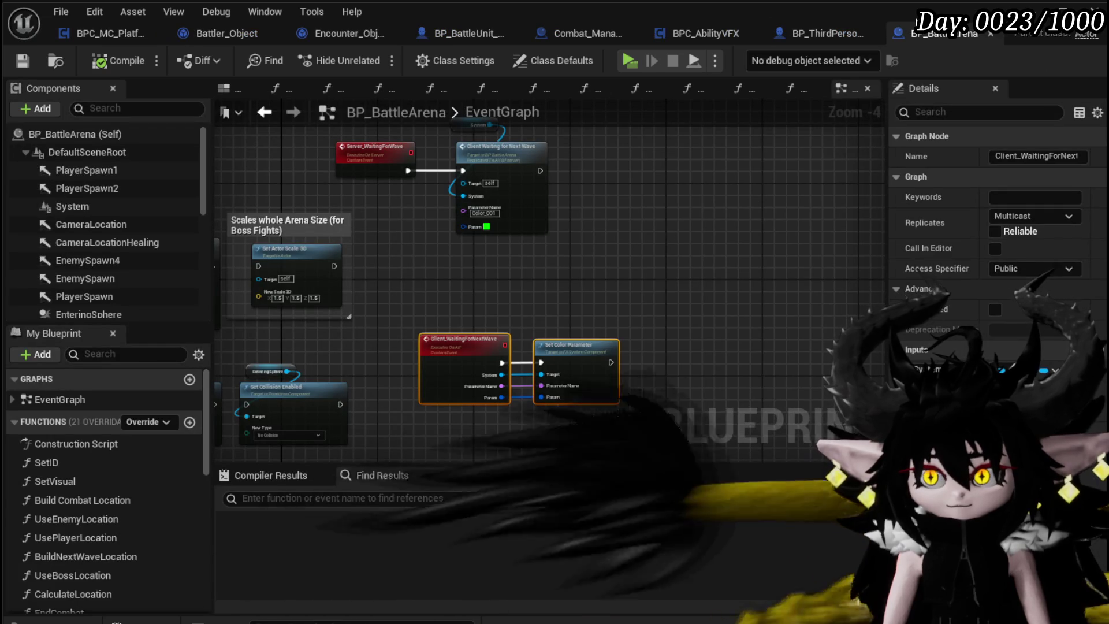
- Close the Blueprint editor and open the in-game equipment menu showing HP 1,380
{"action": "left_click", "coordinate": [994, 34]}
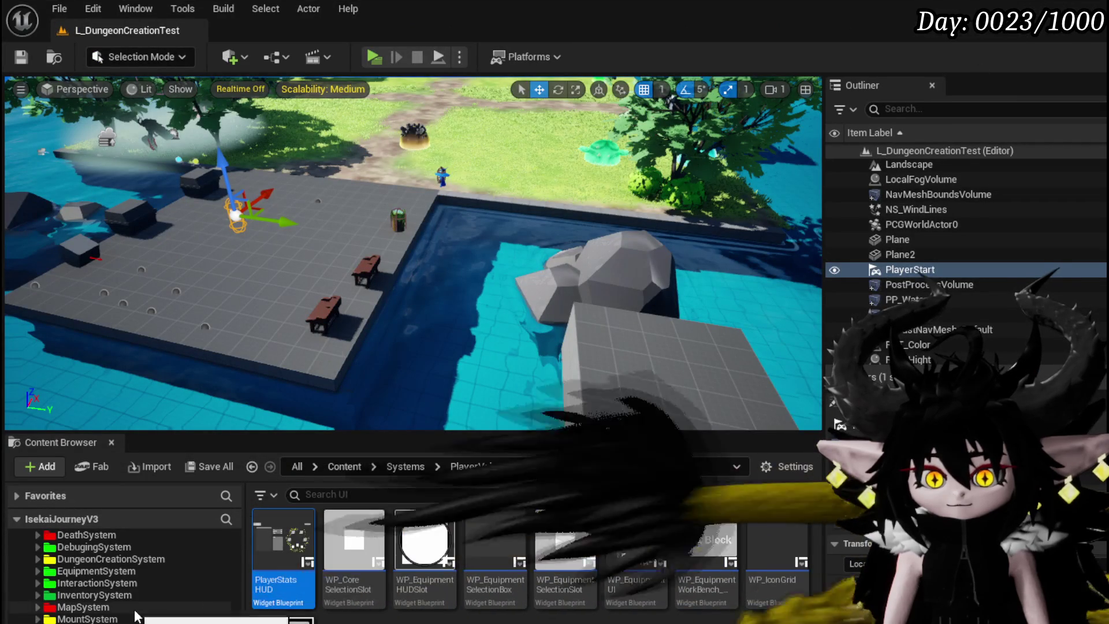
{"action": "key", "text": "alt+Left"}
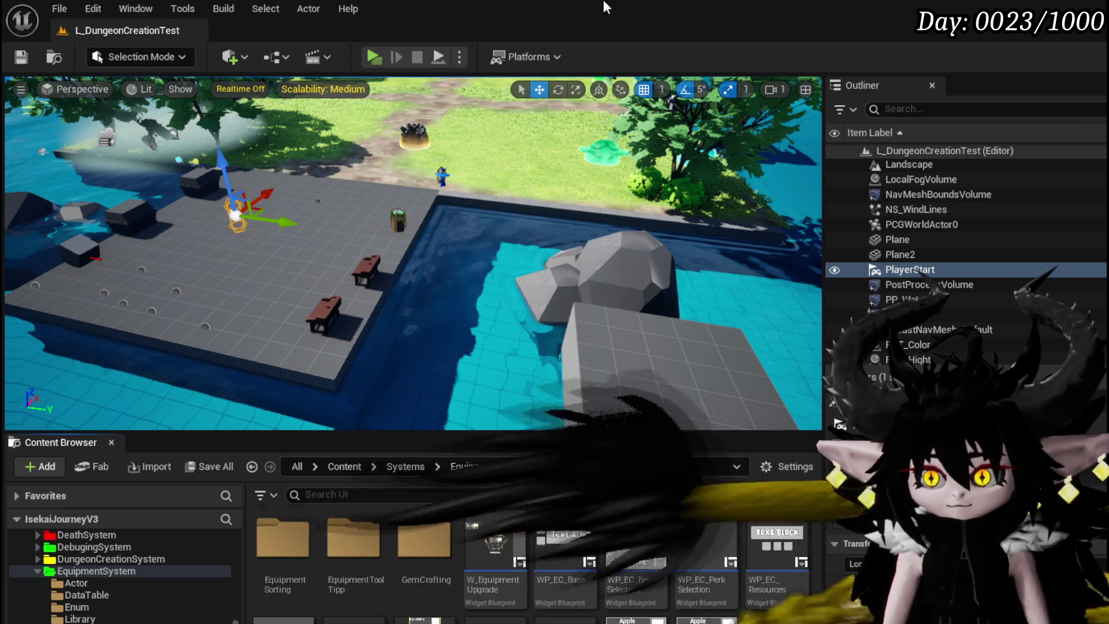
{"action": "key", "text": "Tab"}
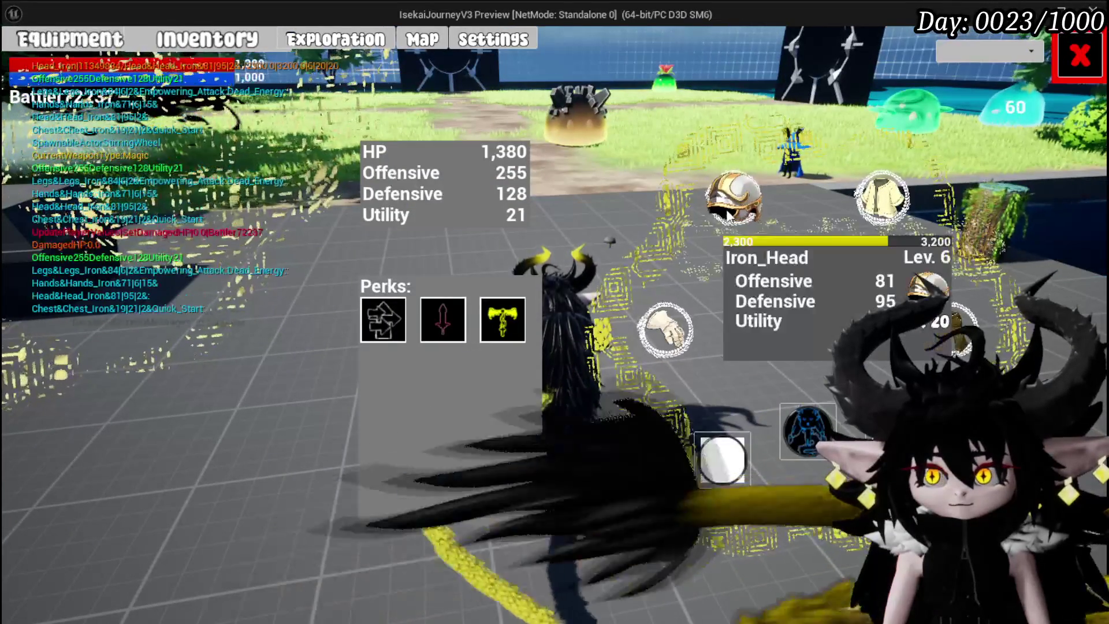
- Browse the helmets for the head slot, close the equipment screen, and walk to the right-hand bench
{"action": "left_click", "coordinate": [728, 215]}
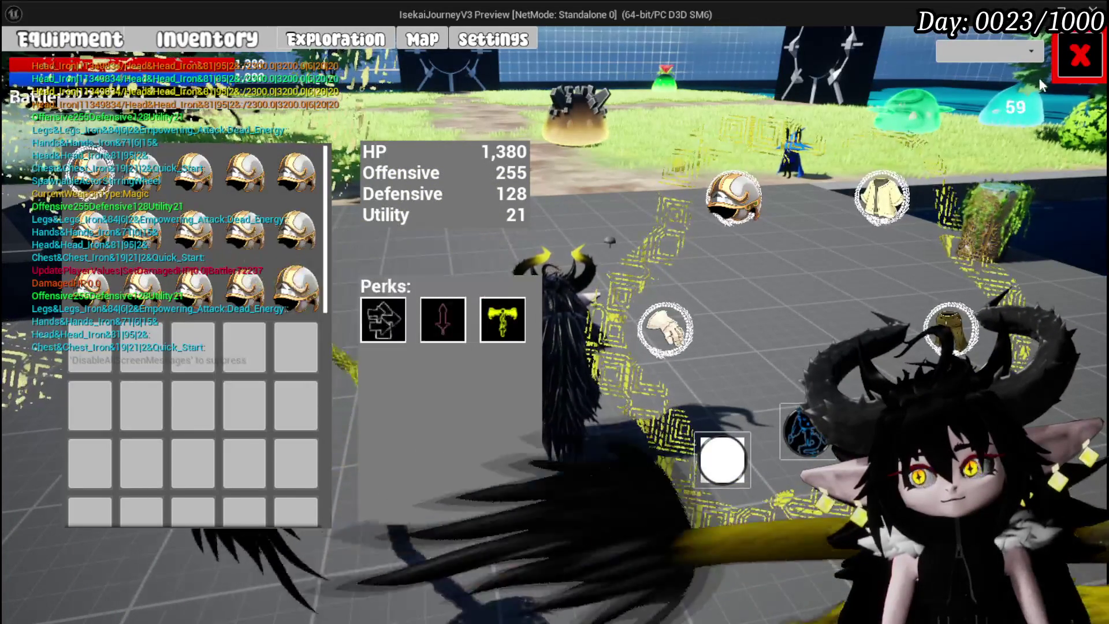
{"action": "left_click", "coordinate": [1078, 56]}
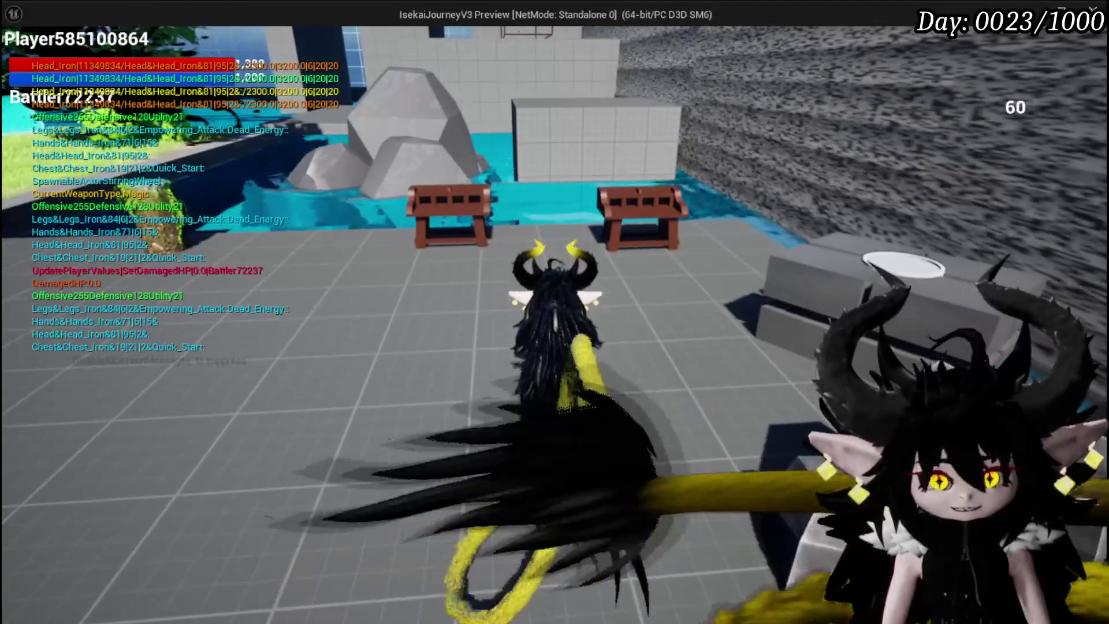
{"action": "key", "text": "w"}
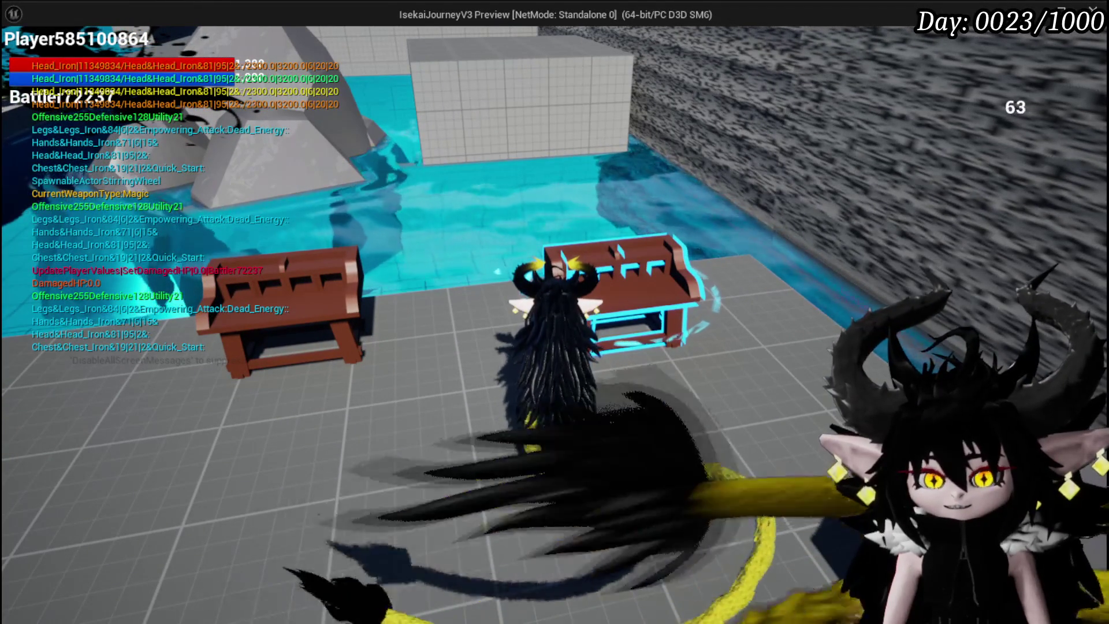
- At the bench, open and close the Void AOE card in Ability, then view the fanned card hand
{"action": "key", "text": "i"}
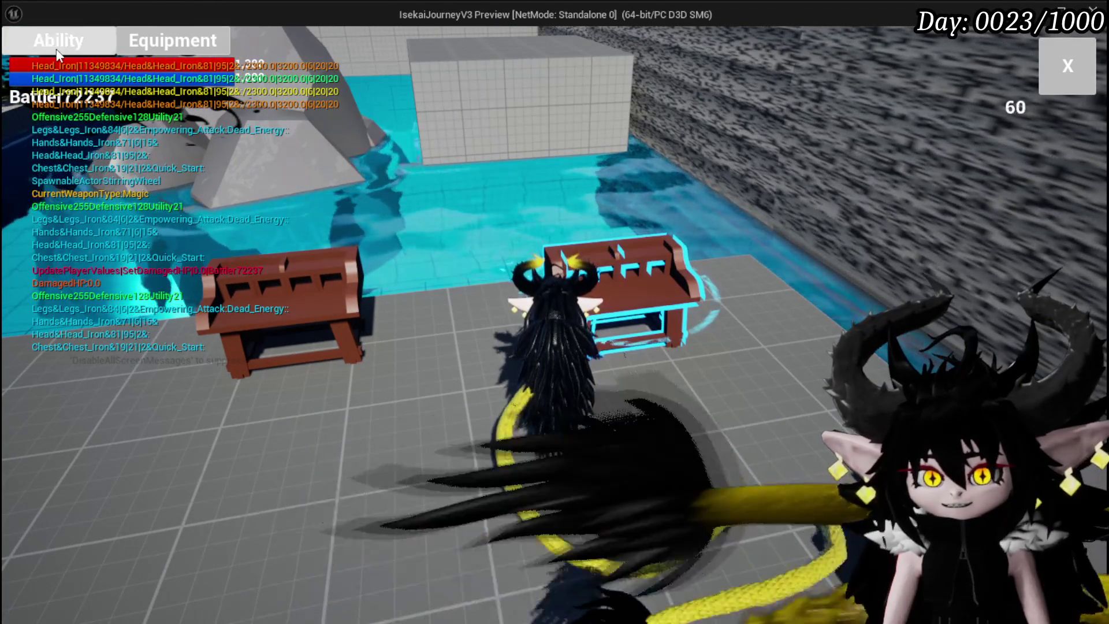
{"action": "left_click", "coordinate": [57, 40]}
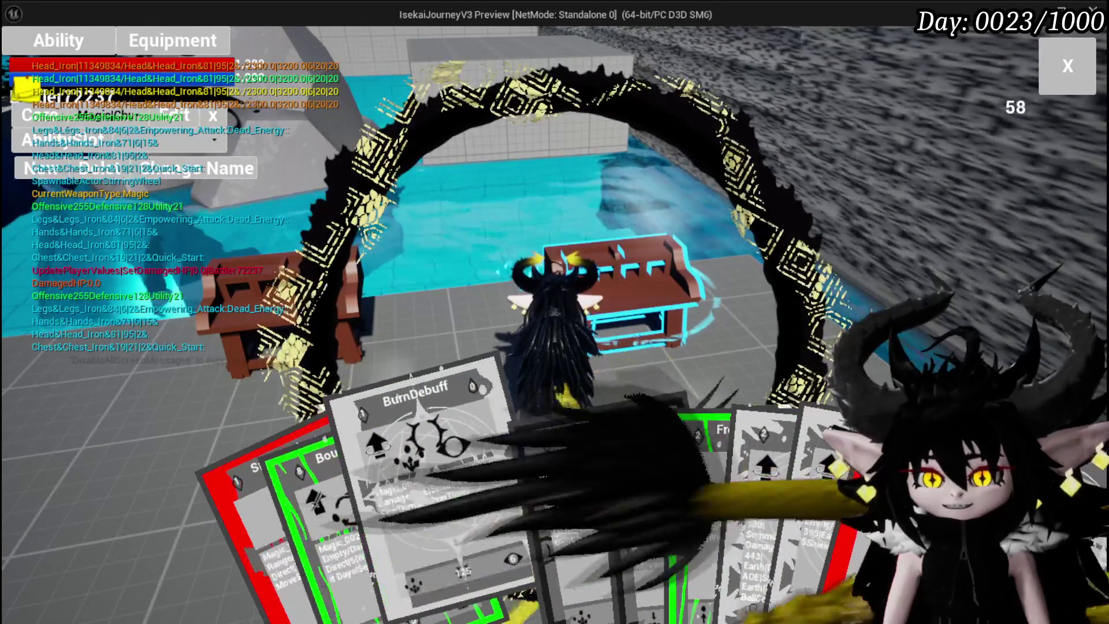
{"action": "left_click", "coordinate": [537, 467]}
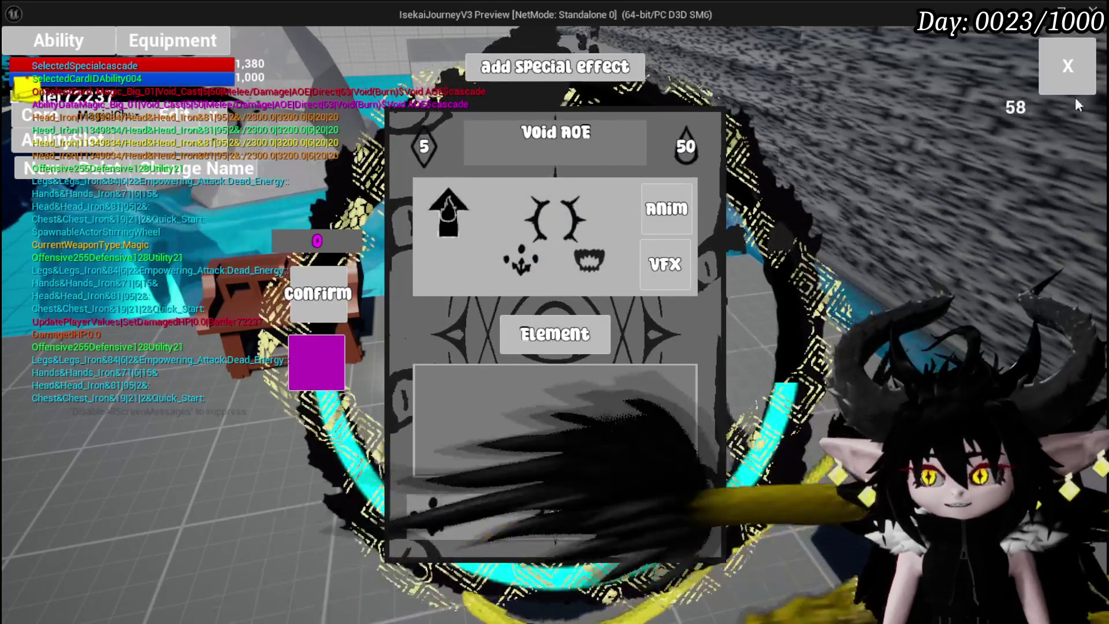
{"action": "left_click", "coordinate": [1044, 72]}
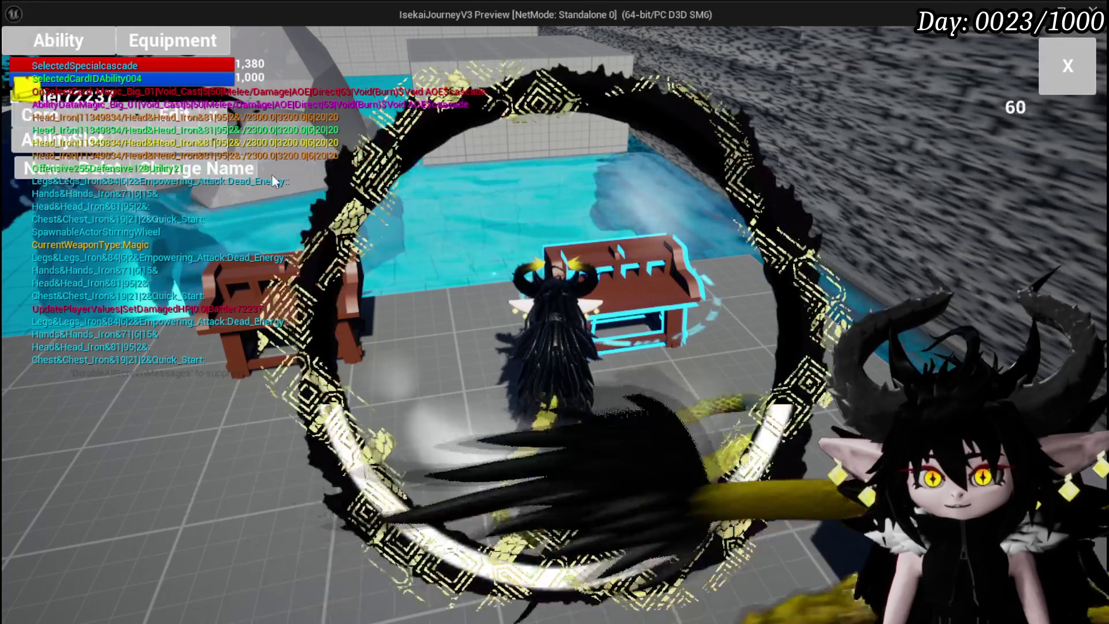
{"action": "left_click", "coordinate": [123, 142]}
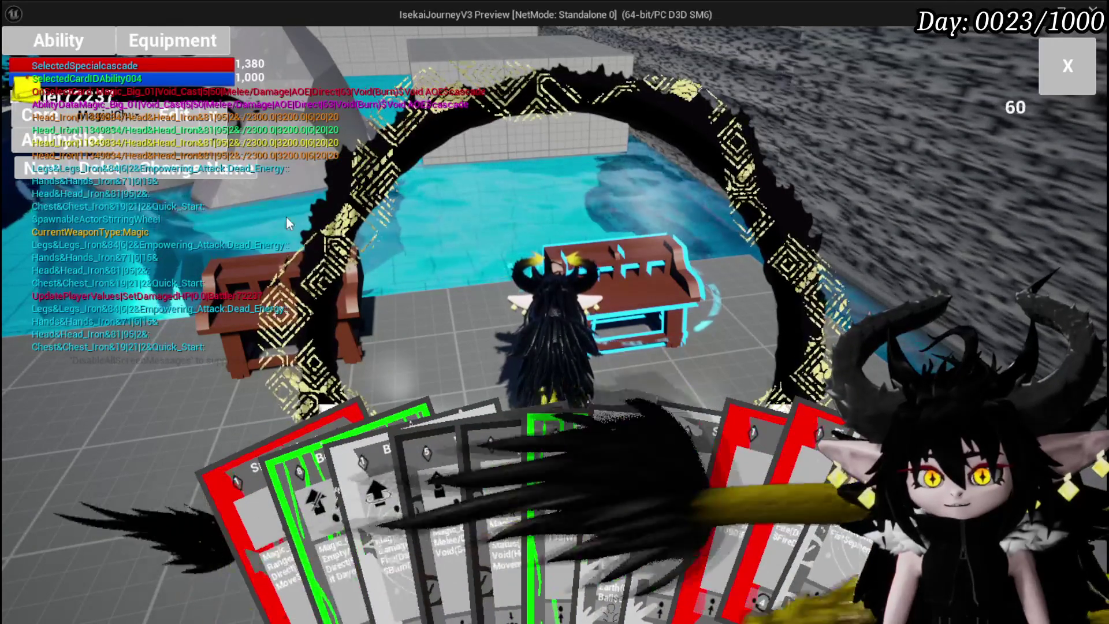
{"action": "mouse_move", "coordinate": [606, 480]}
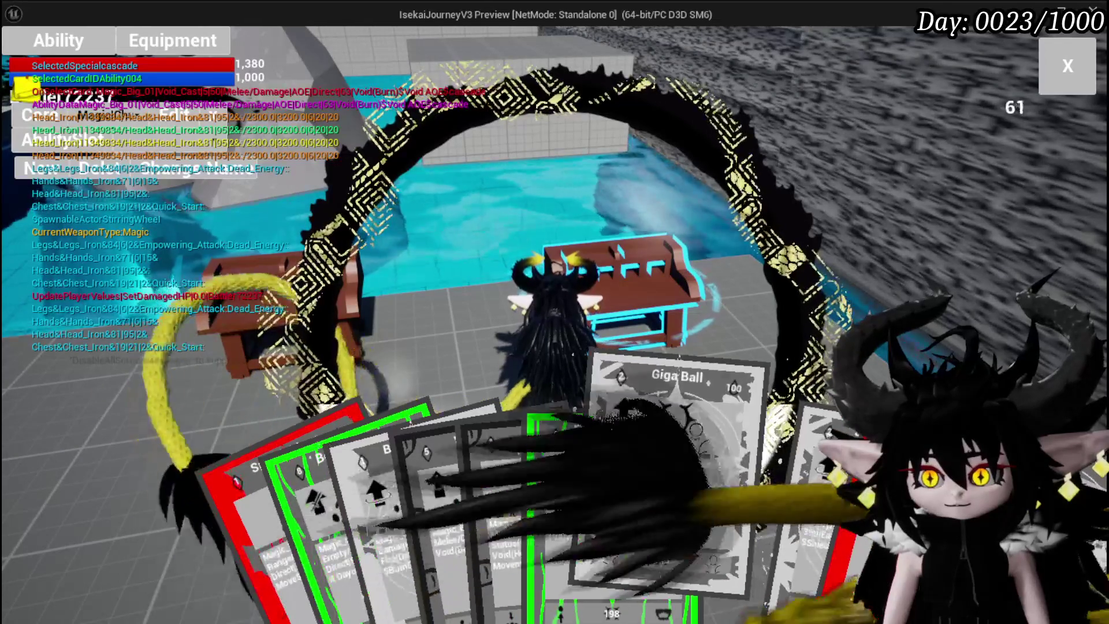
{"action": "mouse_move", "coordinate": [755, 480]}
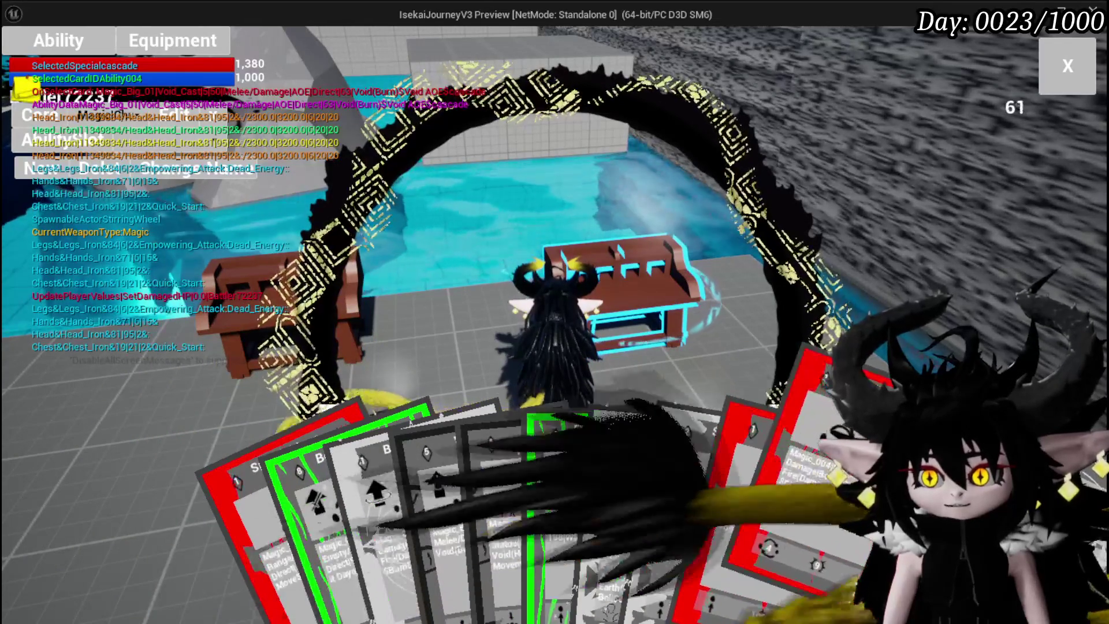
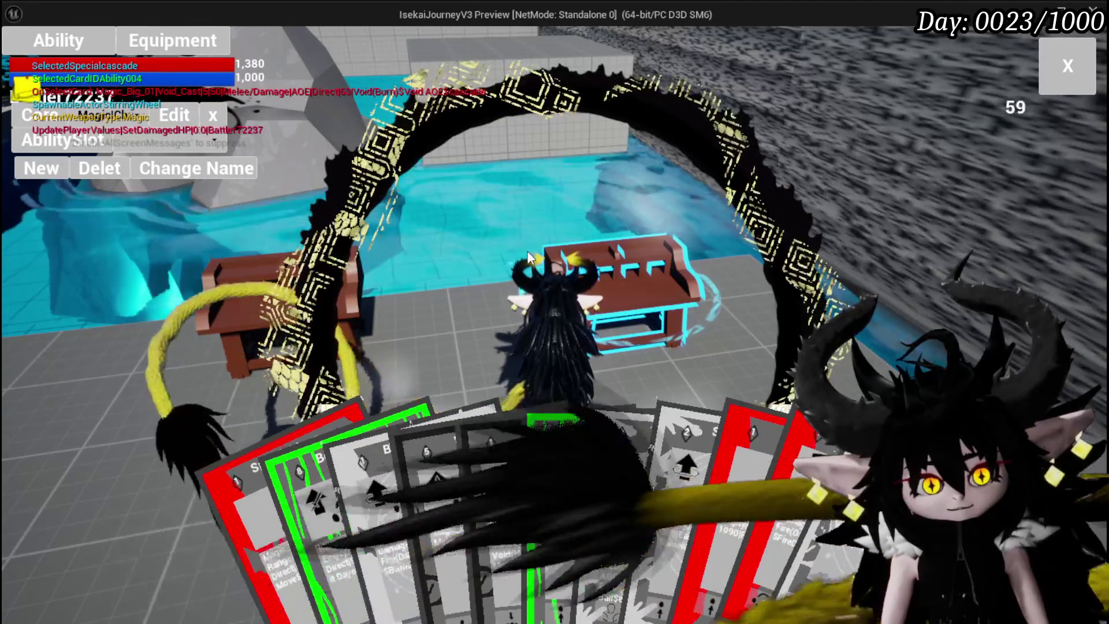
- Open the Free AIM Fire card from the hand of ability cards for editing
{"action": "mouse_move", "coordinate": [574, 459]}
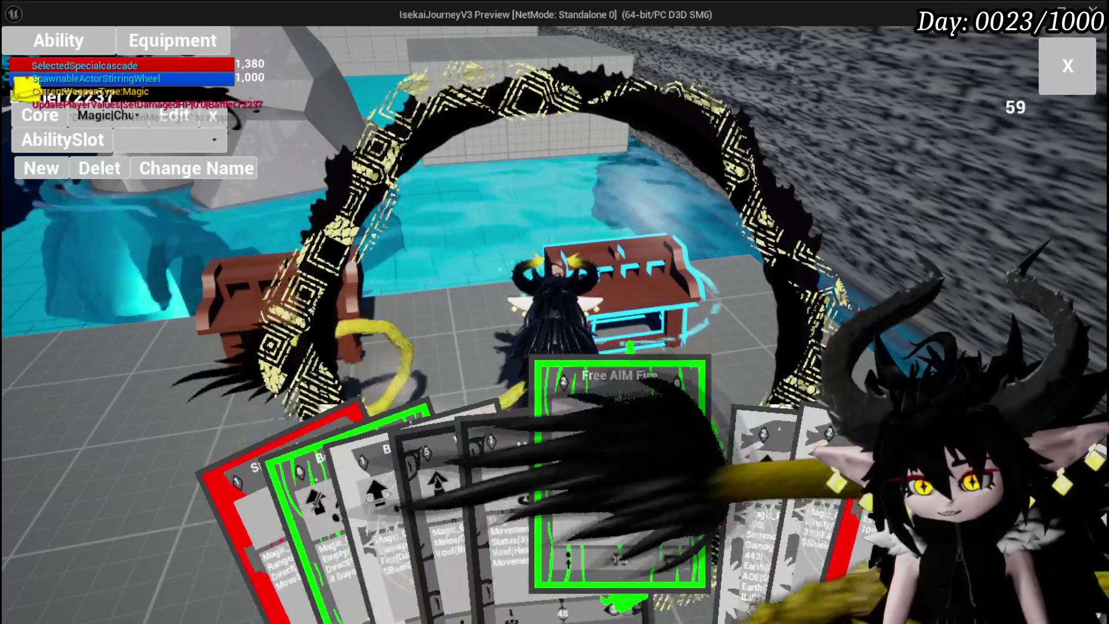
{"action": "mouse_move", "coordinate": [726, 455]}
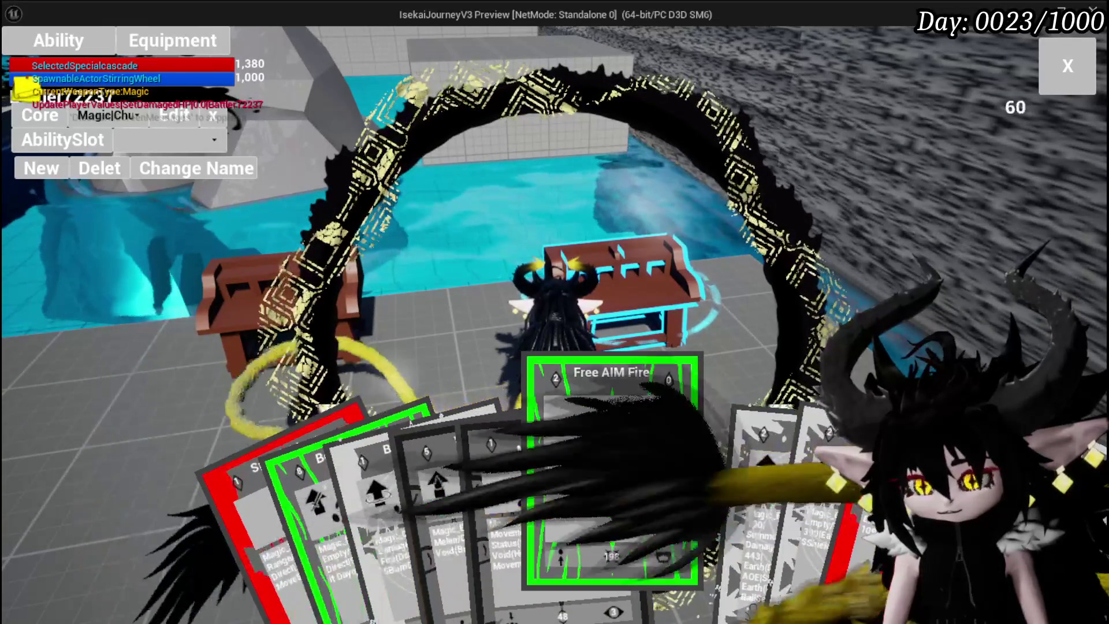
{"action": "left_click", "coordinate": [635, 453]}
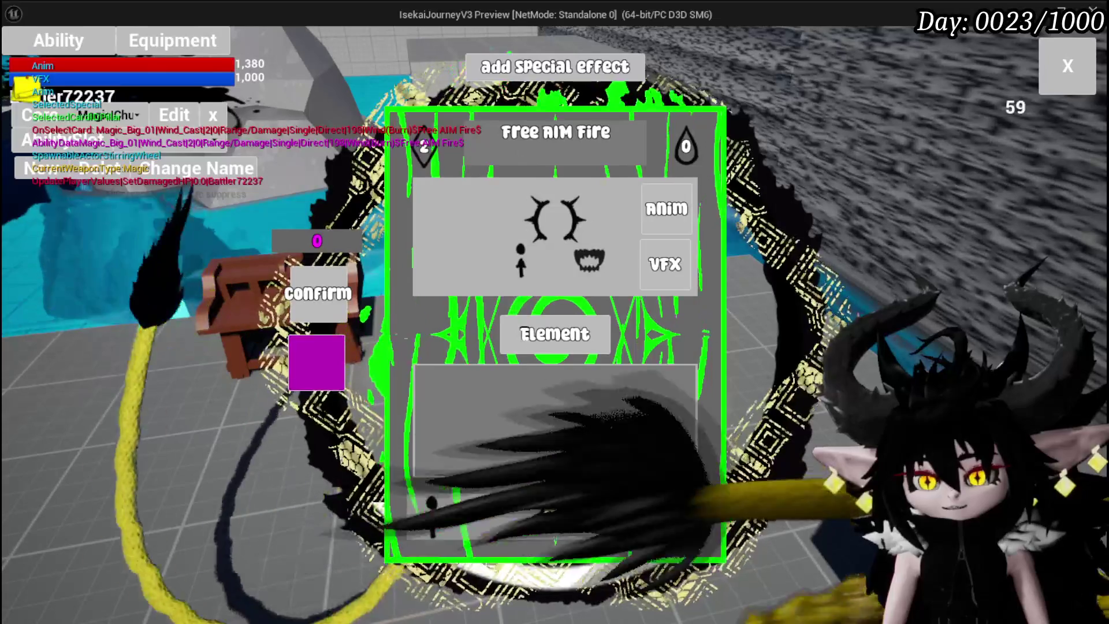
- Choose the Speed Up arrow icon as the Free AIM Fire card's status effect
{"action": "left_click", "coordinate": [547, 513]}
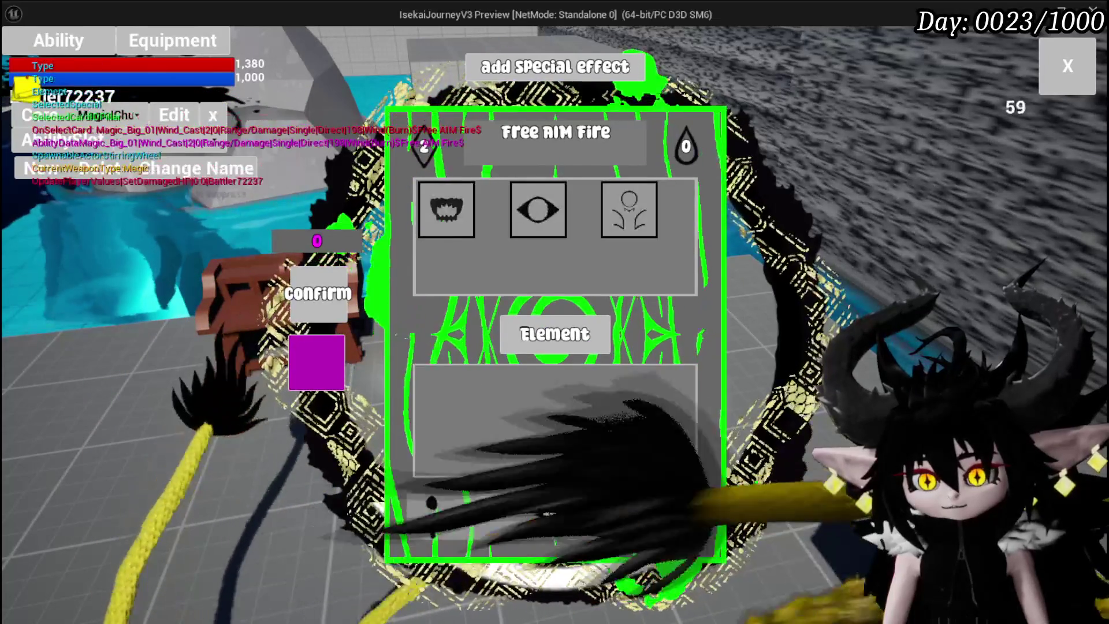
{"action": "left_click", "coordinate": [538, 210]}
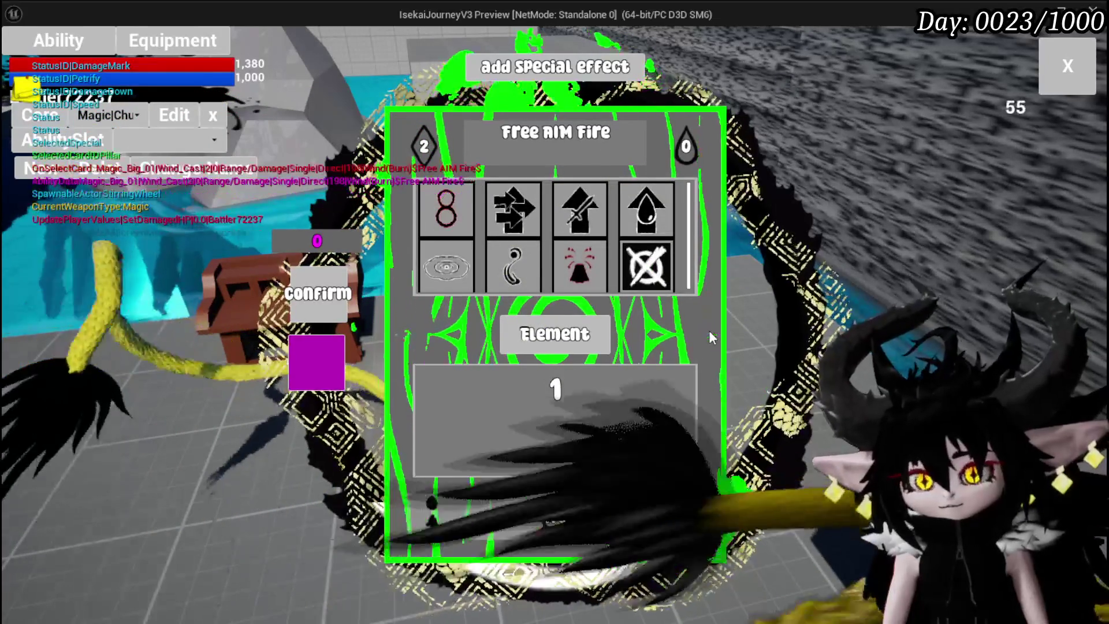
{"action": "mouse_move", "coordinate": [526, 203]}
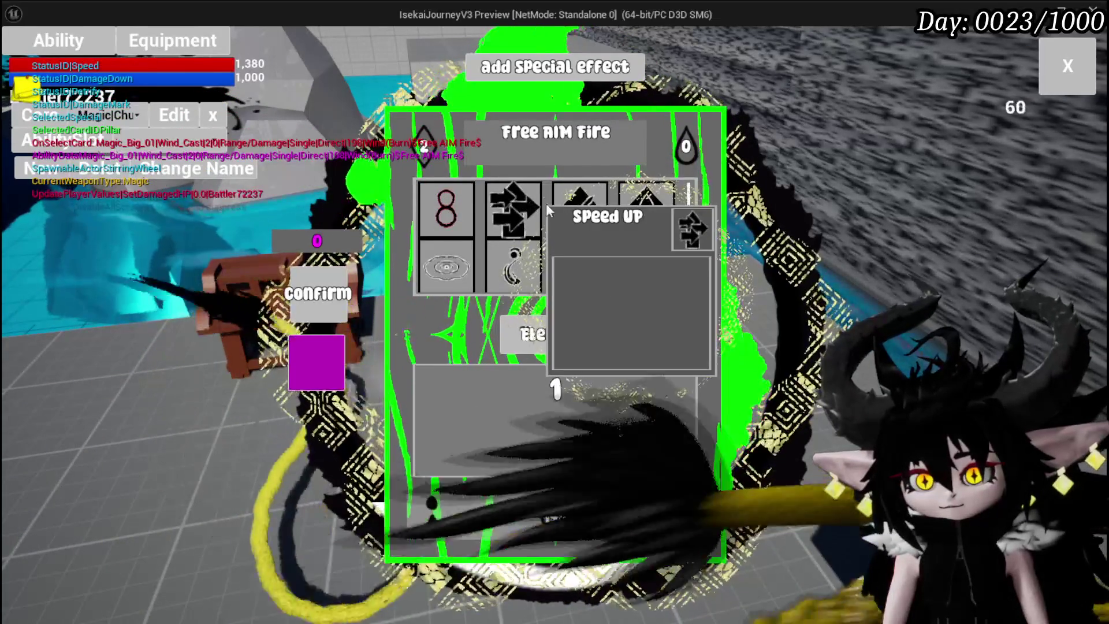
{"action": "mouse_move", "coordinate": [566, 213]}
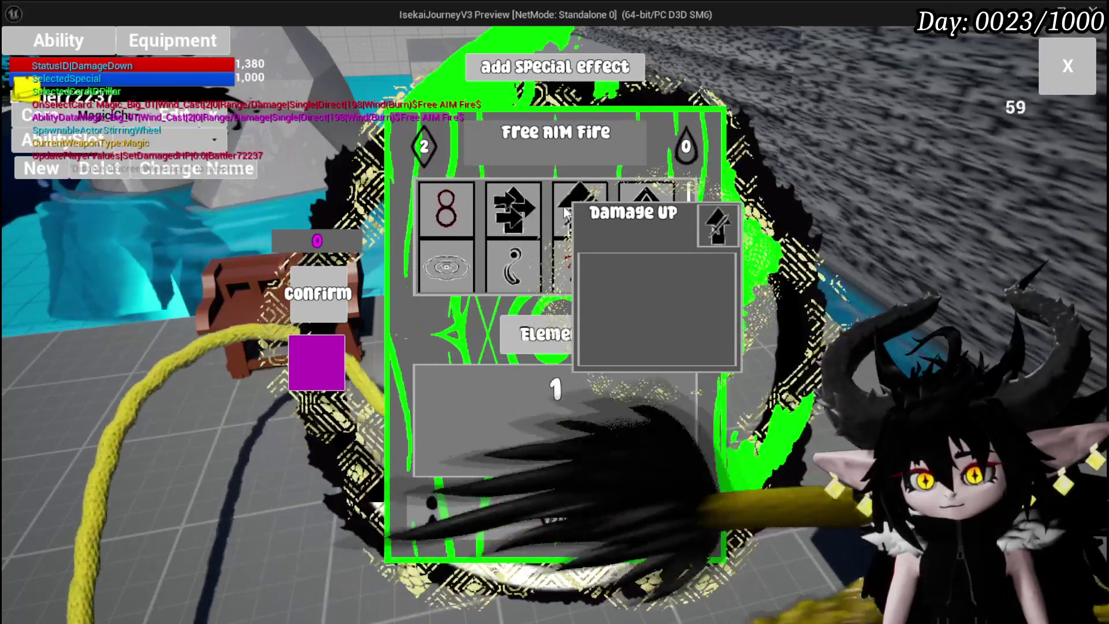
{"action": "left_click", "coordinate": [491, 209]}
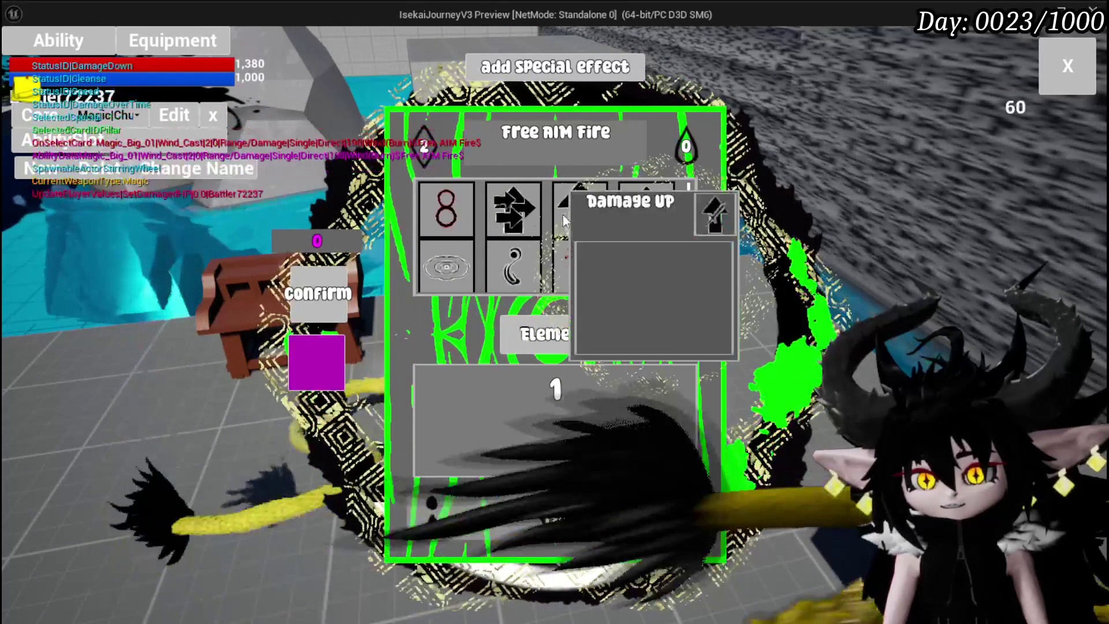
{"action": "mouse_move", "coordinate": [646, 211]}
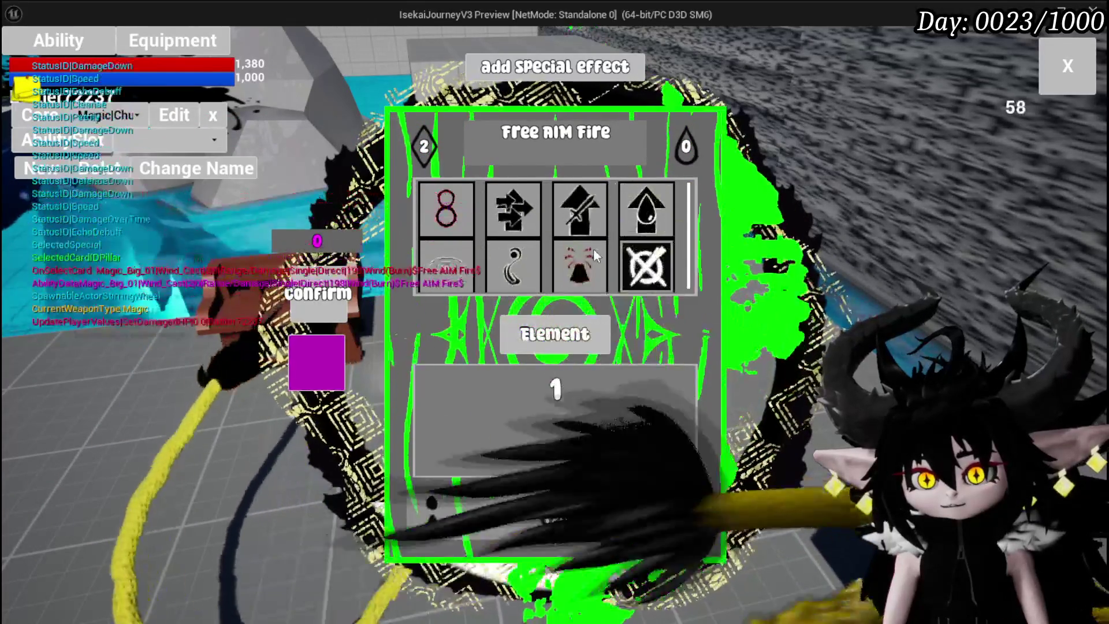
{"action": "mouse_move", "coordinate": [439, 208]}
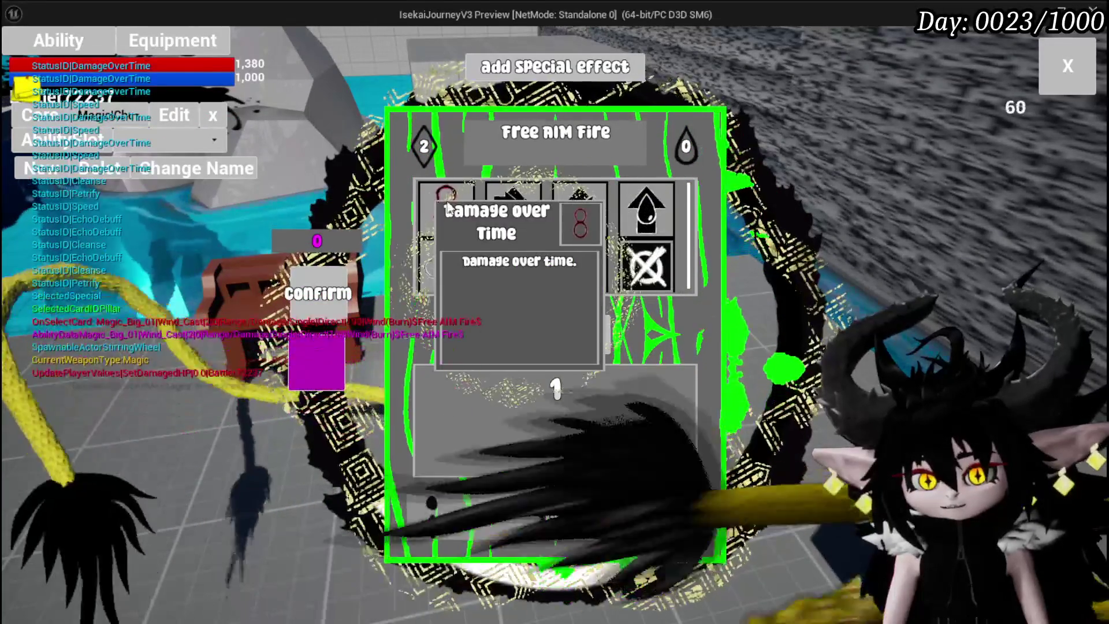
{"action": "mouse_move", "coordinate": [508, 203]}
{"action": "mouse_move", "coordinate": [573, 213]}
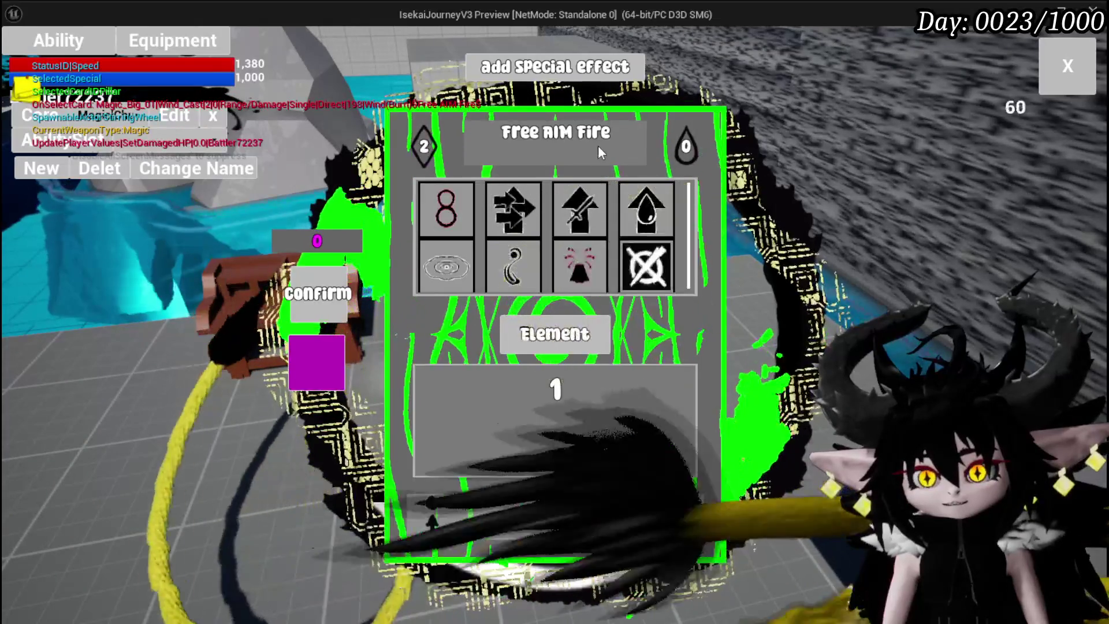
- Rename the card to 'SpeedUP'
{"action": "left_click", "coordinate": [599, 149]}
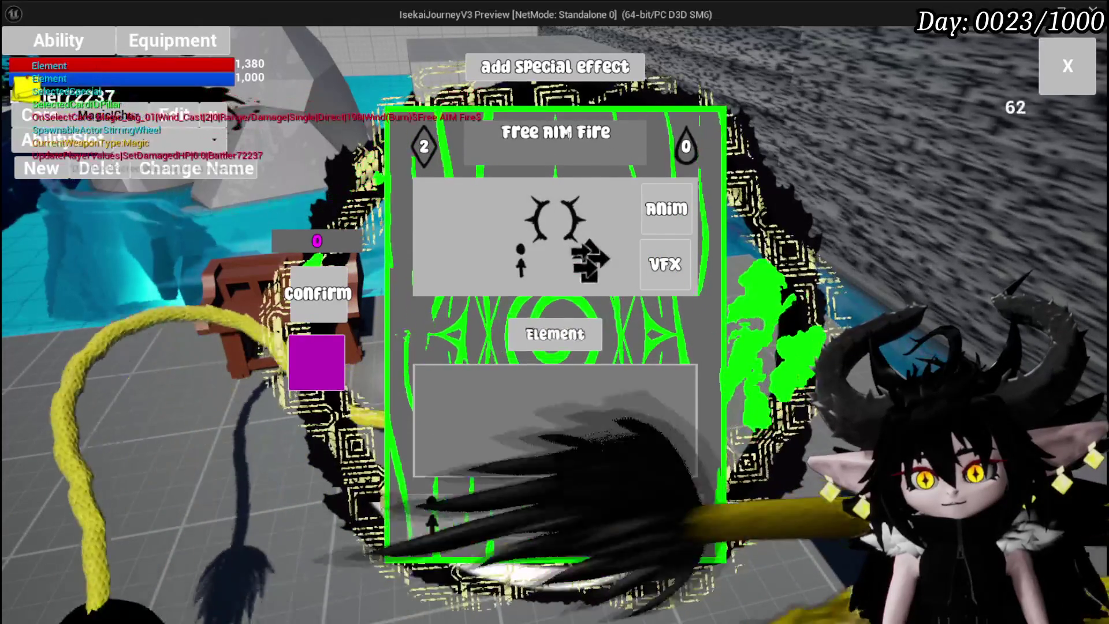
{"action": "left_click", "coordinate": [603, 156]}
{"action": "type", "text": "S"}
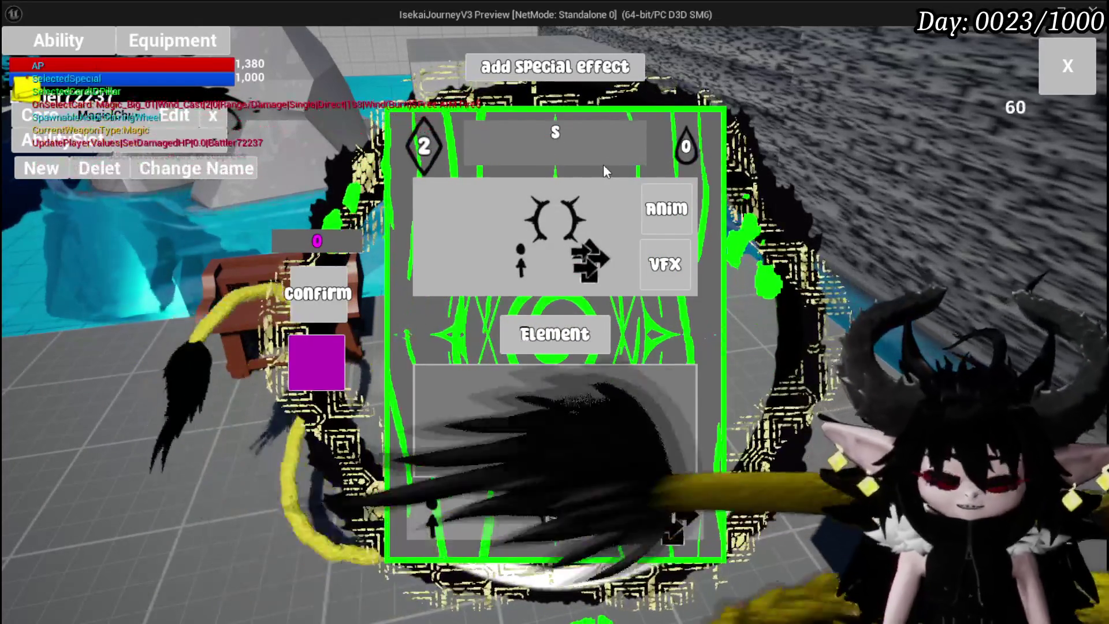
{"action": "type", "text": "peedUP"}
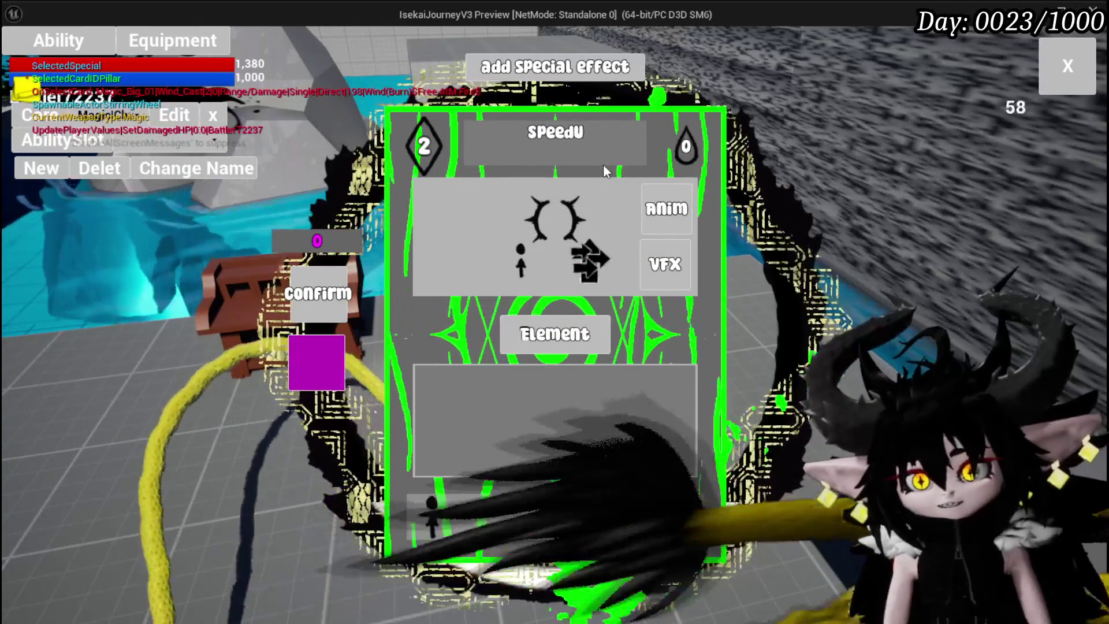
{"action": "key", "text": "Return"}
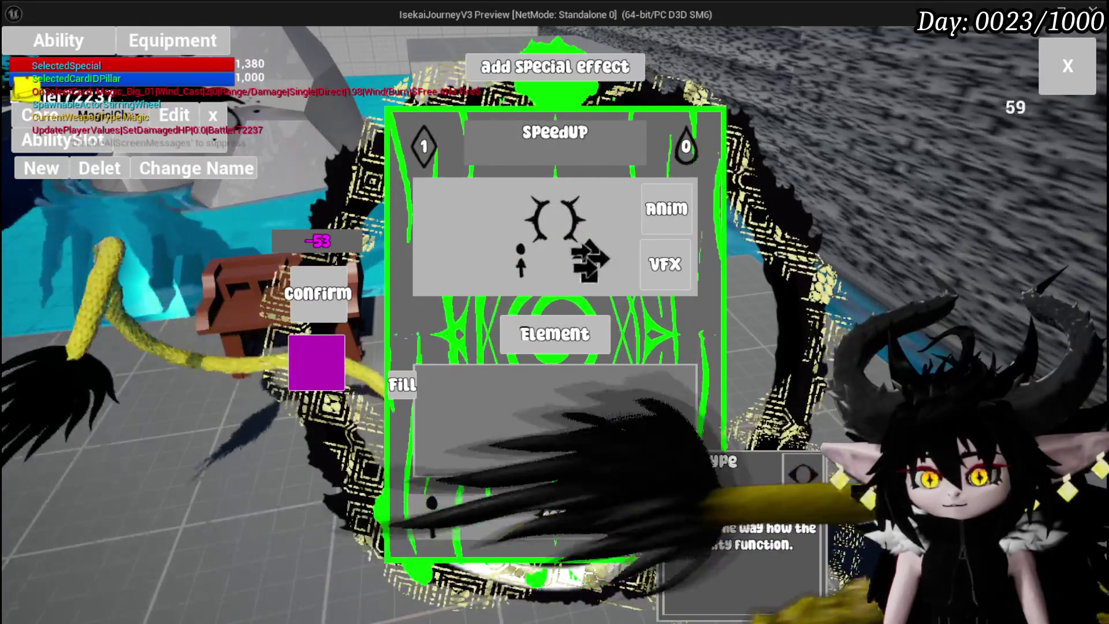
- Set the card to area-of-effect targeting and fill its value to 99
{"action": "left_click", "coordinate": [715, 482]}
{"action": "left_click", "coordinate": [433, 514]}
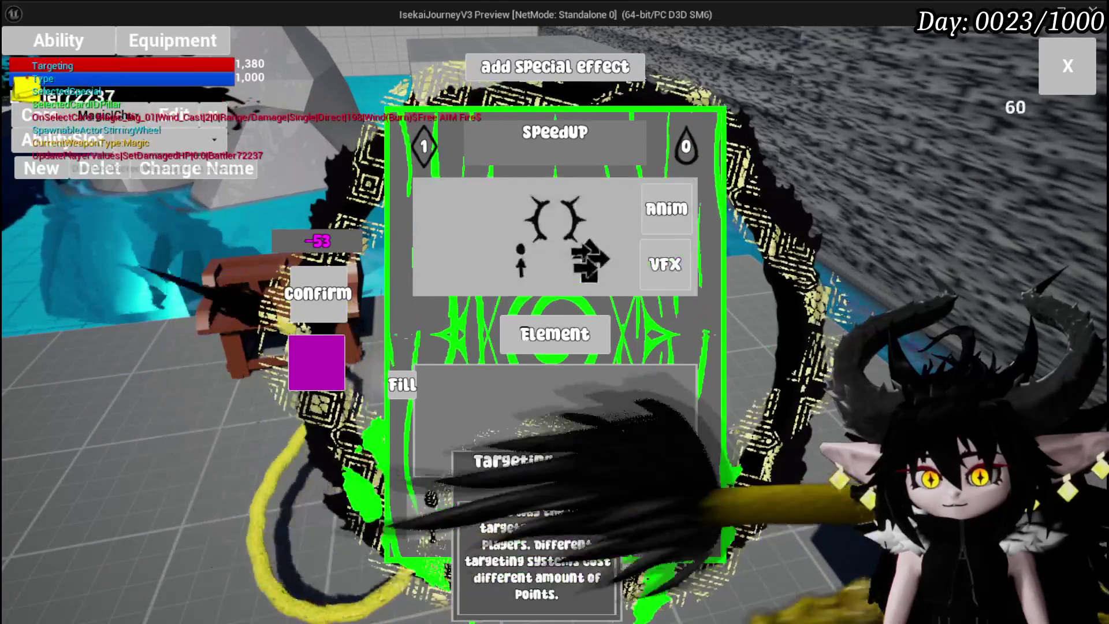
{"action": "left_click", "coordinate": [508, 217]}
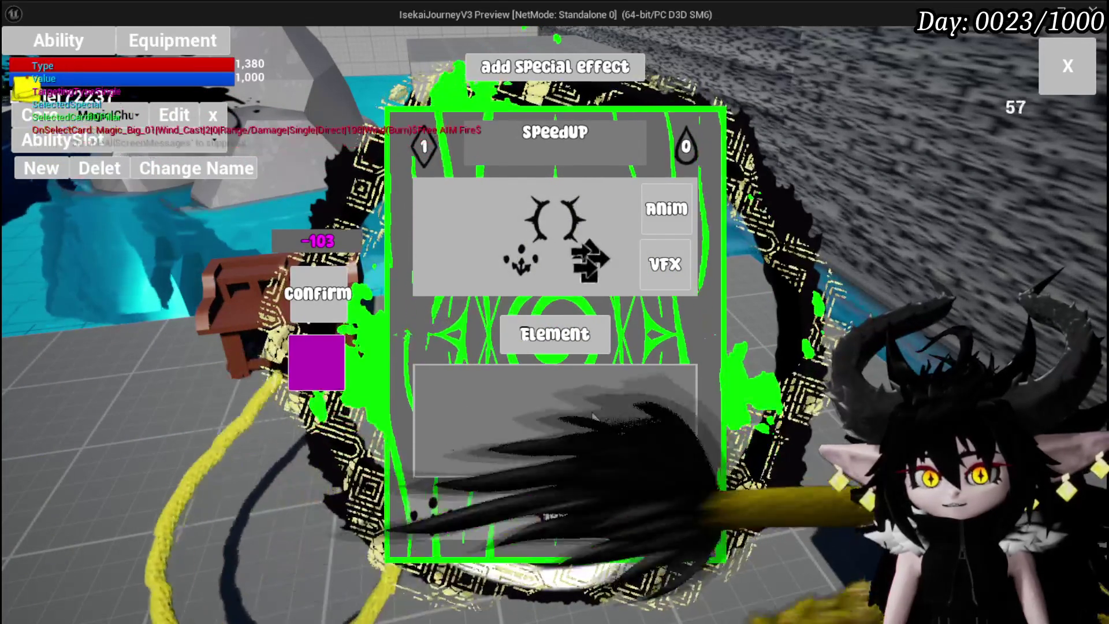
{"action": "mouse_move", "coordinate": [563, 504]}
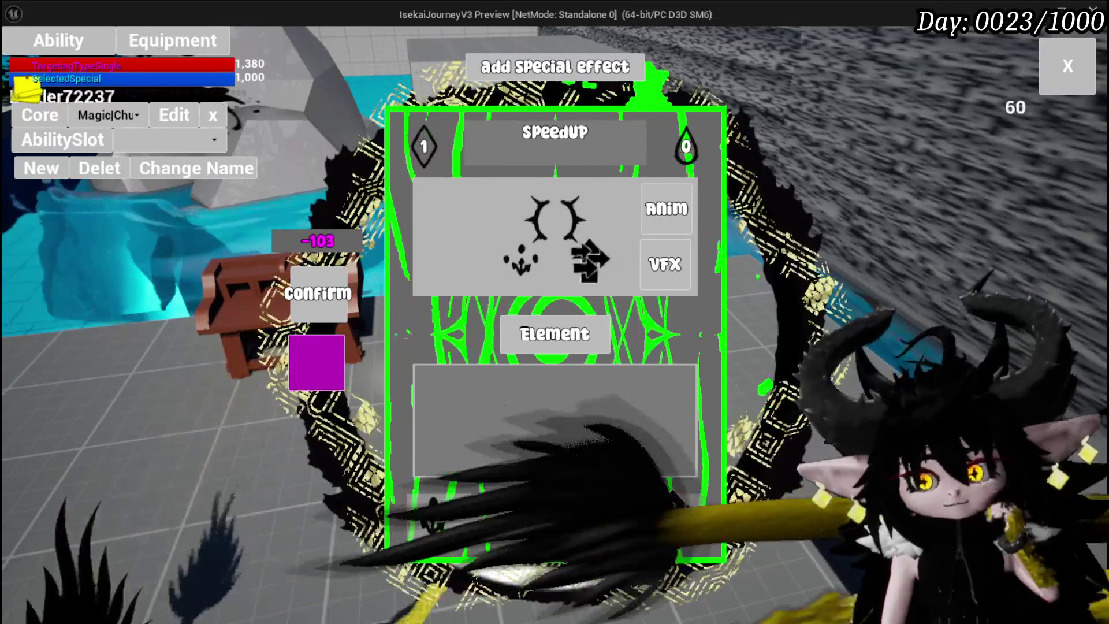
{"action": "left_click", "coordinate": [514, 346]}
{"action": "left_click", "coordinate": [401, 385]}
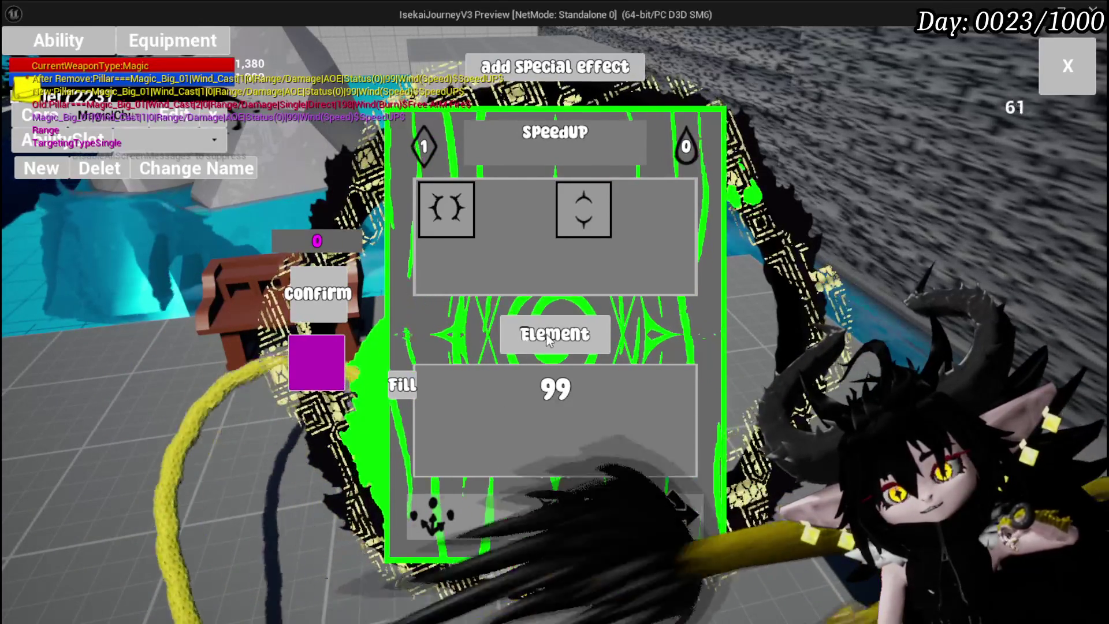
- Give the SpeedUP card the Water element and Water_Splash VFX, then save it
{"action": "left_click", "coordinate": [548, 340]}
{"action": "left_click", "coordinate": [498, 231]}
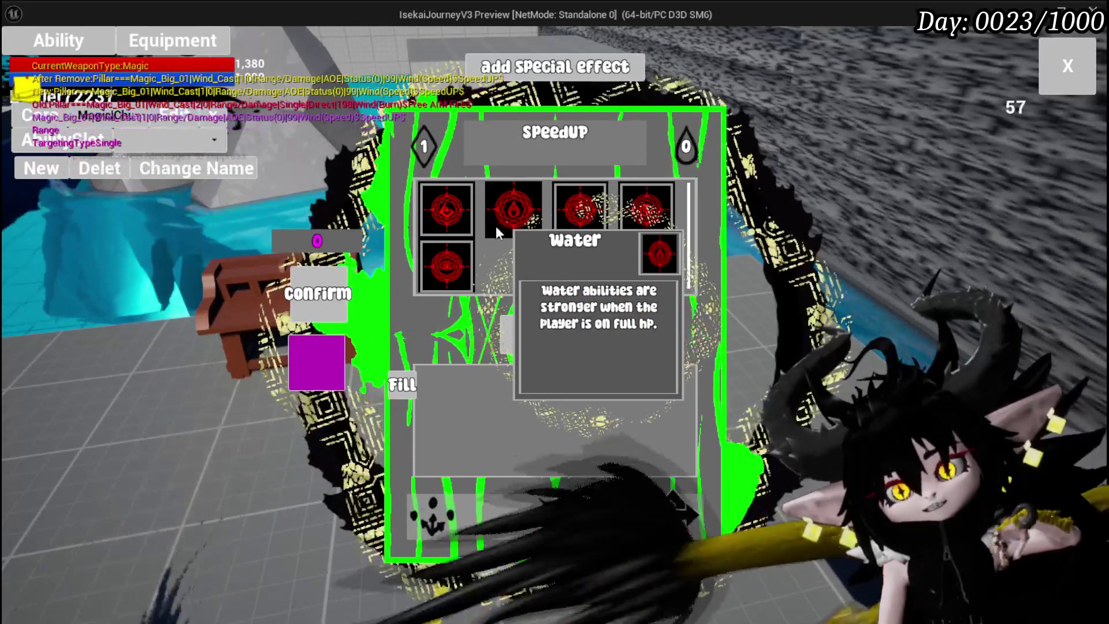
{"action": "left_click", "coordinate": [513, 212]}
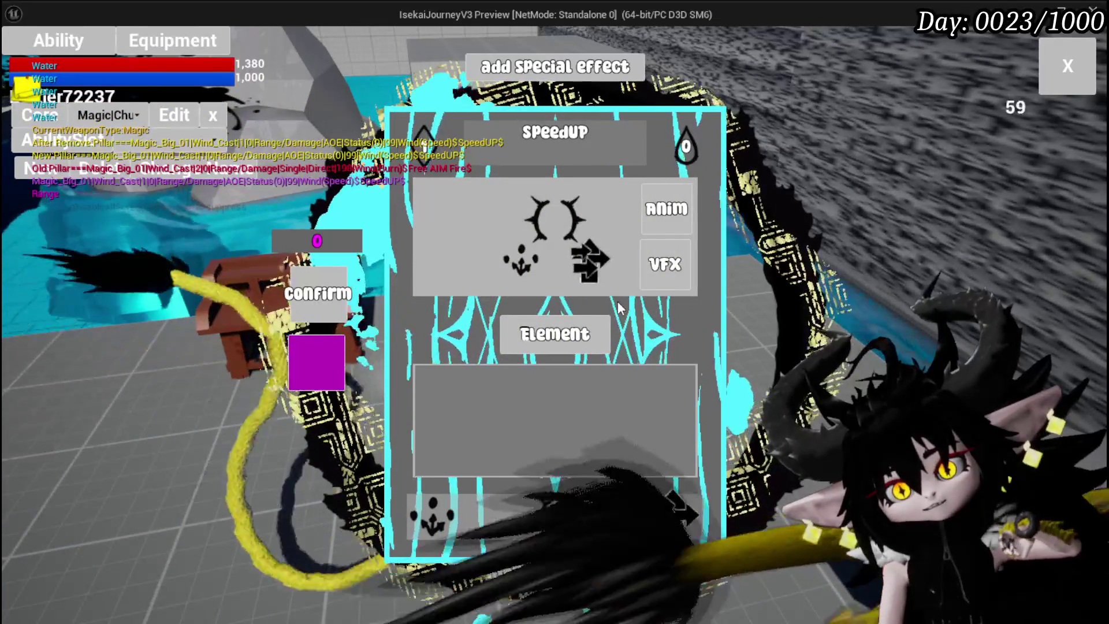
{"action": "left_click", "coordinate": [666, 264]}
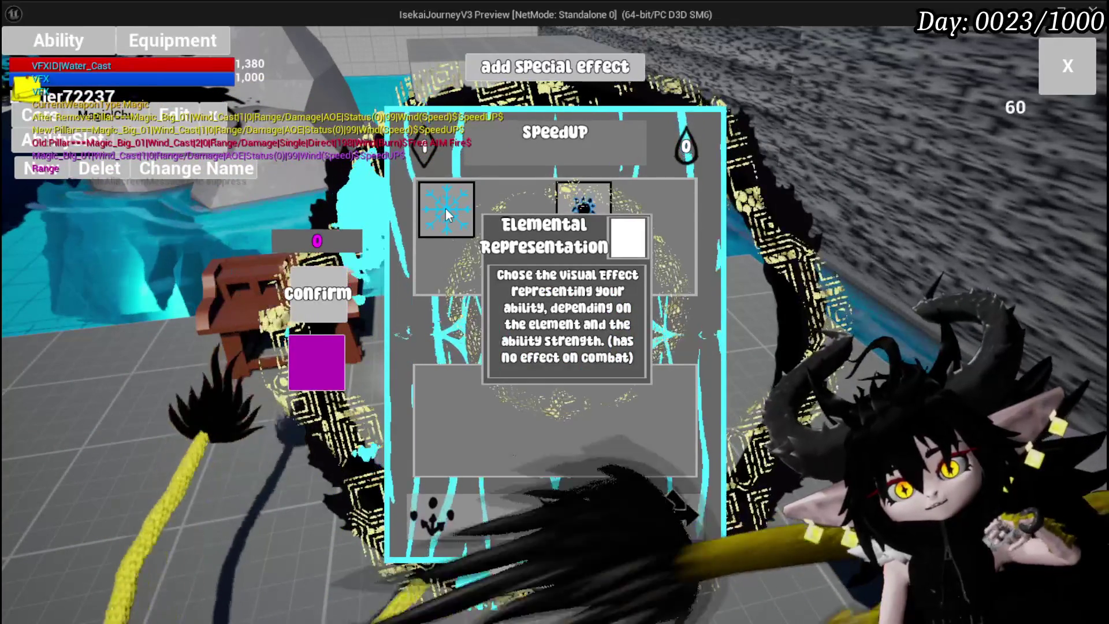
{"action": "left_click", "coordinate": [588, 213]}
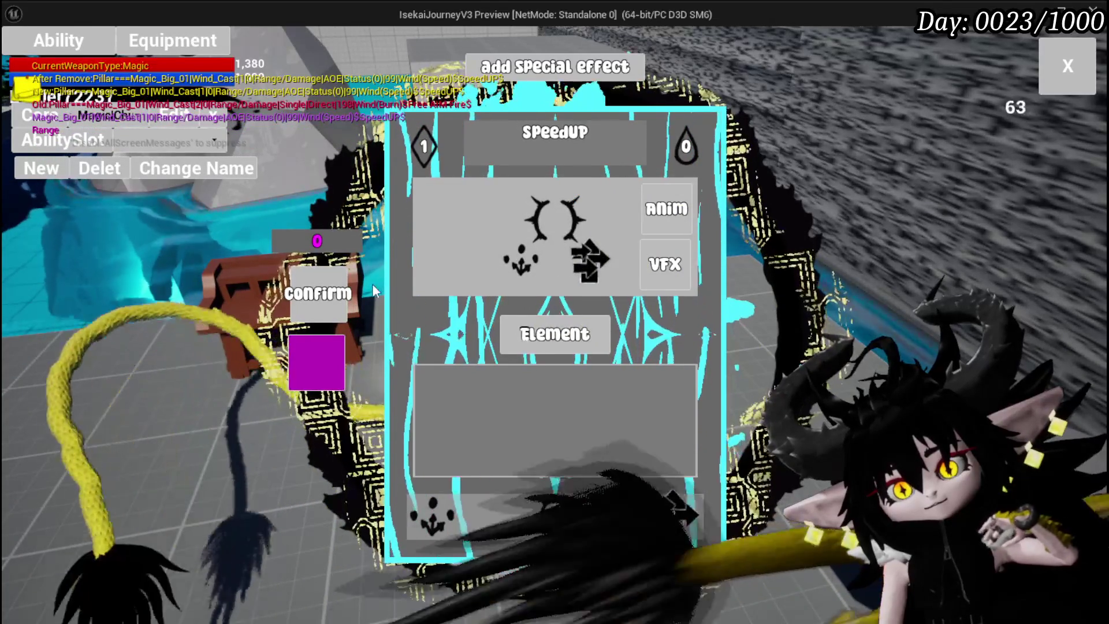
{"action": "left_click", "coordinate": [330, 303]}
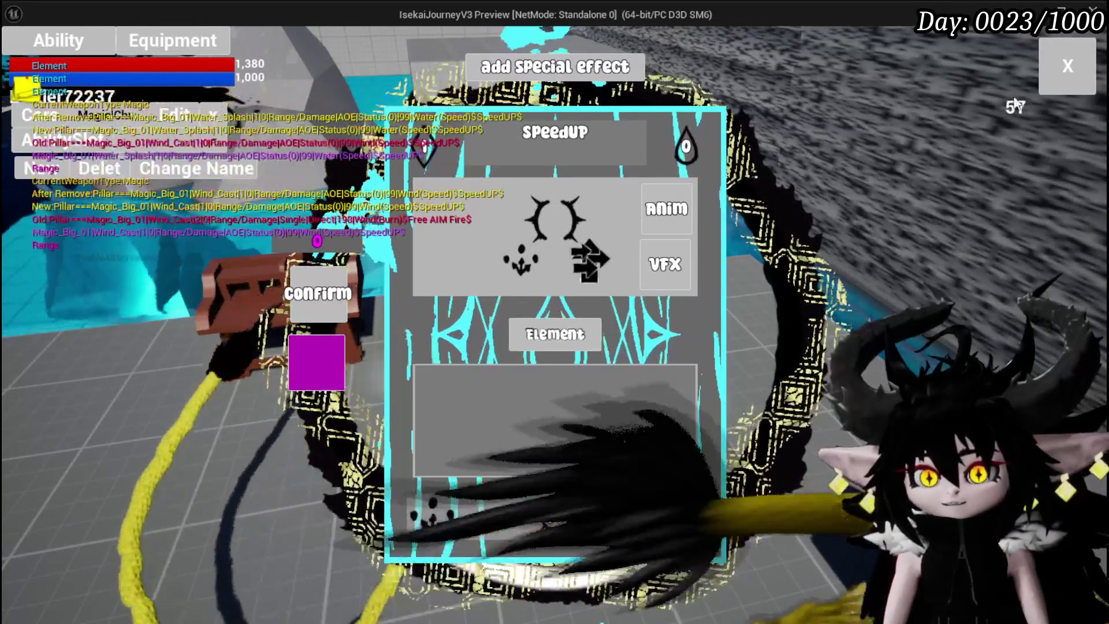
- Open the Giga Ball card and change its Fill value from 100 to 2
{"action": "left_click", "coordinate": [1081, 62]}
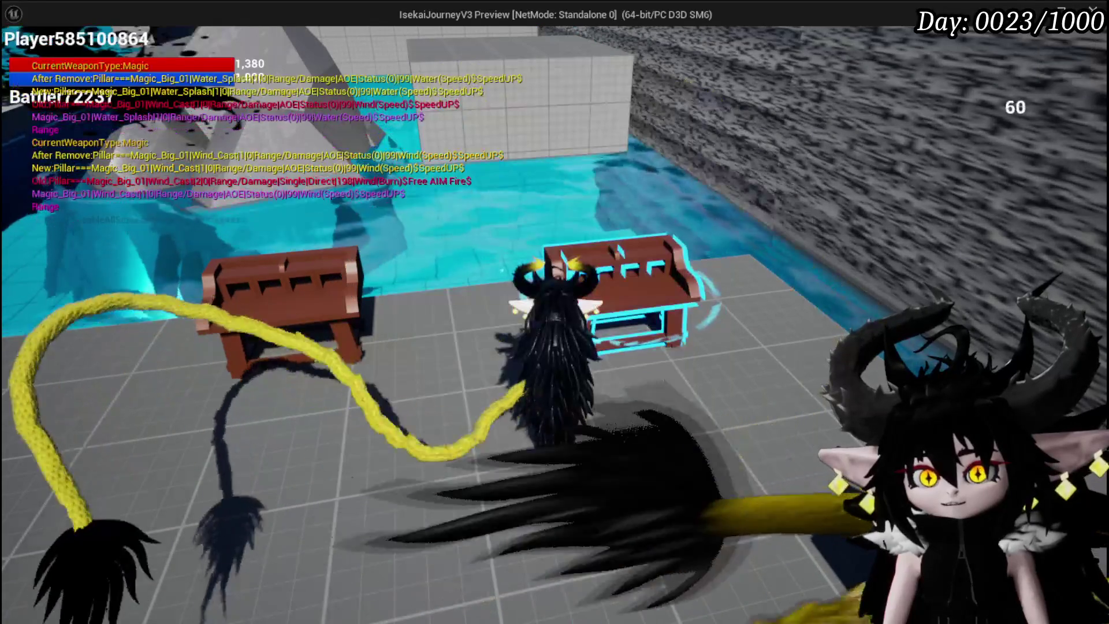
{"action": "left_click", "coordinate": [82, 40]}
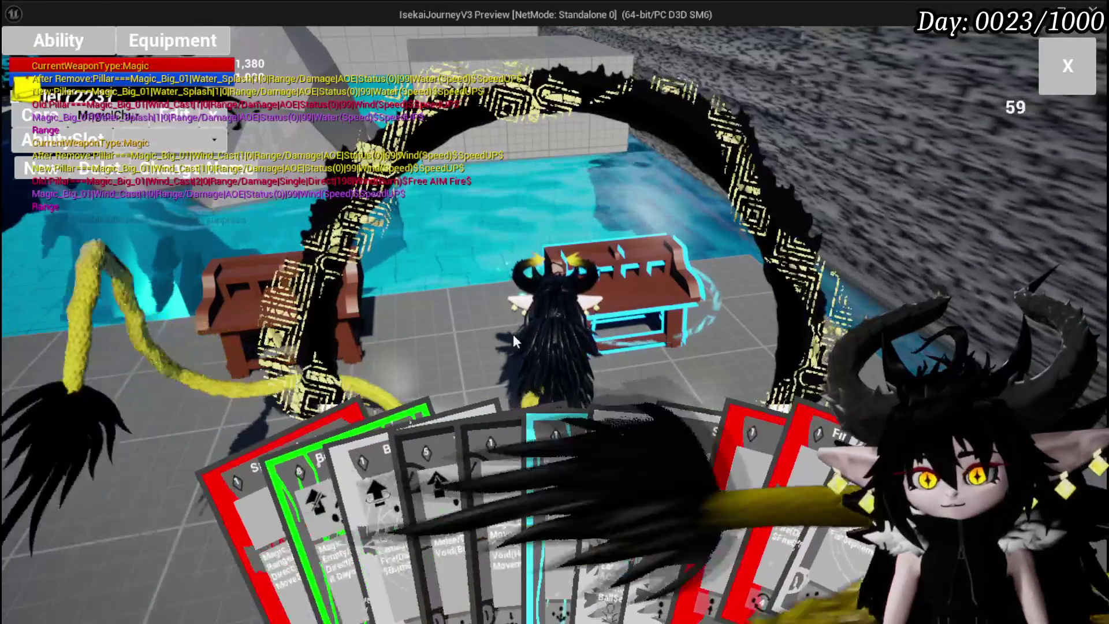
{"action": "left_click", "coordinate": [657, 431]}
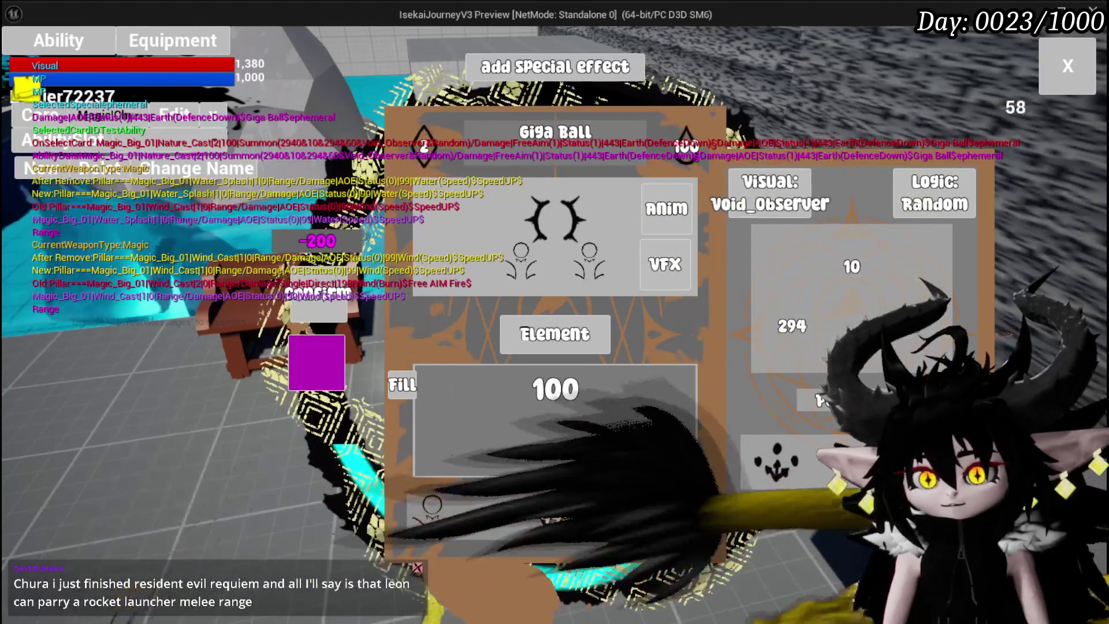
{"action": "left_click", "coordinate": [583, 375]}
{"action": "key", "text": "BackSpace"}
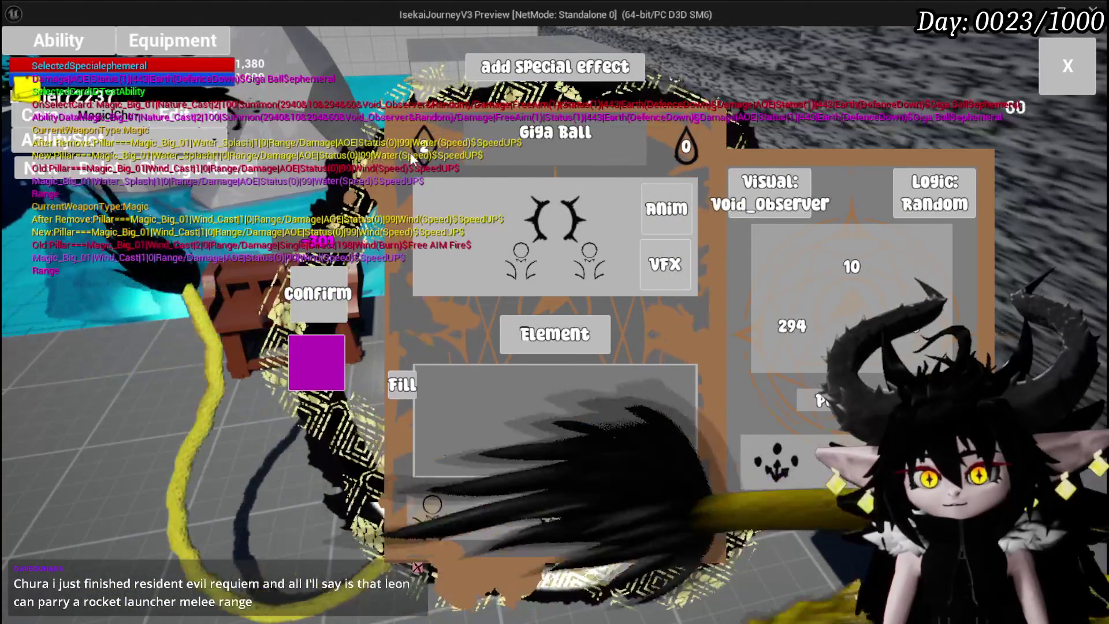
{"action": "type", "text": "2"}
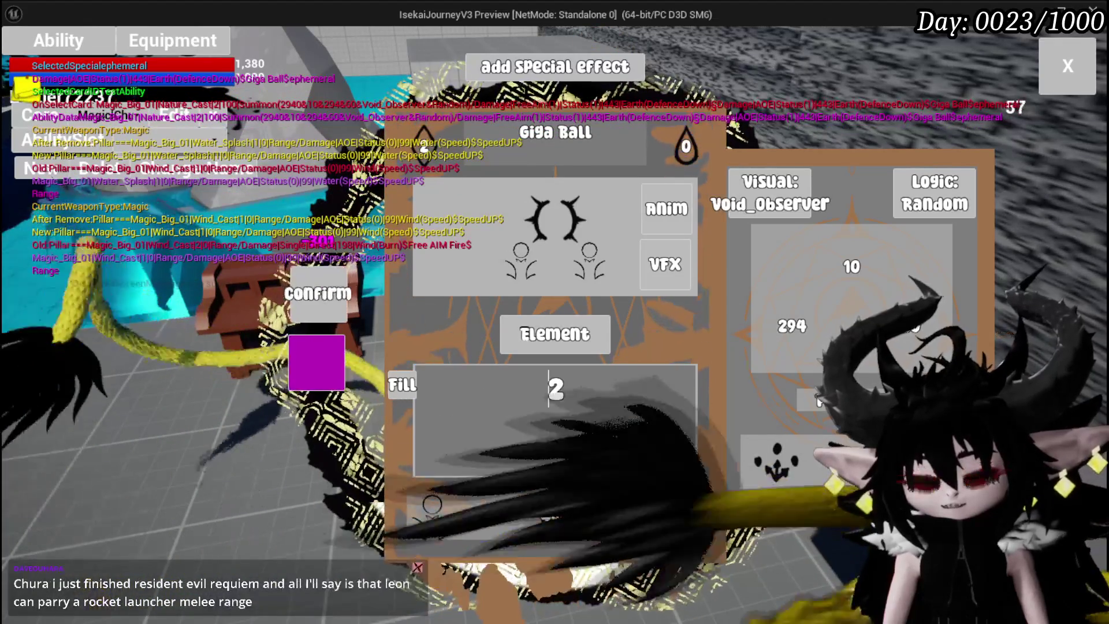
- Choose Damage Down as the Giga Ball card's status effect and add it
{"action": "left_click", "coordinate": [638, 518]}
{"action": "left_click", "coordinate": [548, 218]}
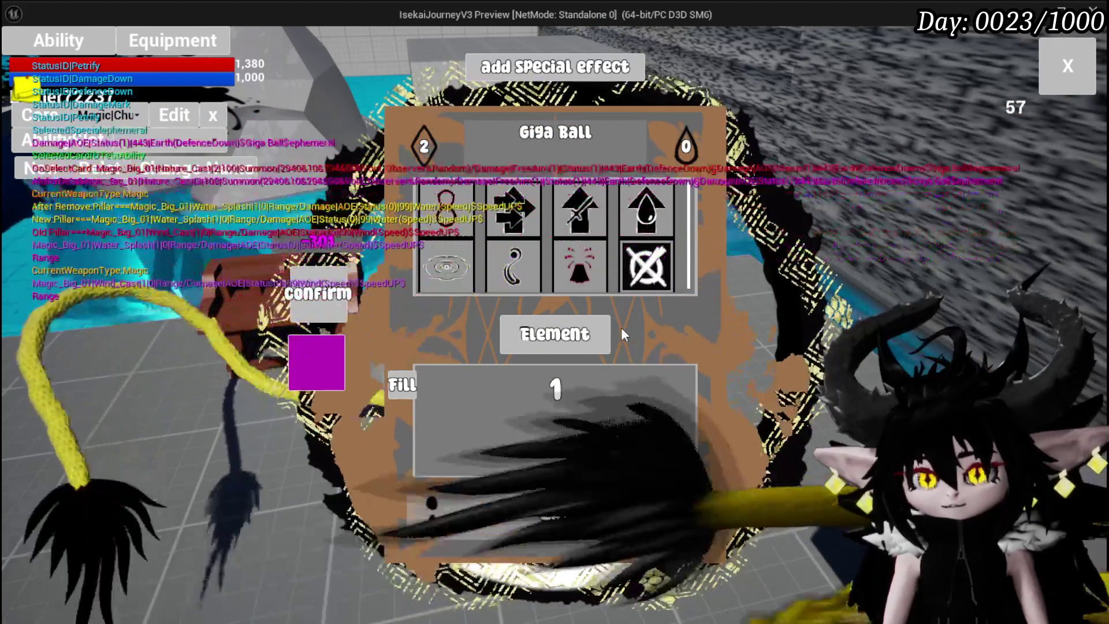
{"action": "mouse_move", "coordinate": [569, 190]}
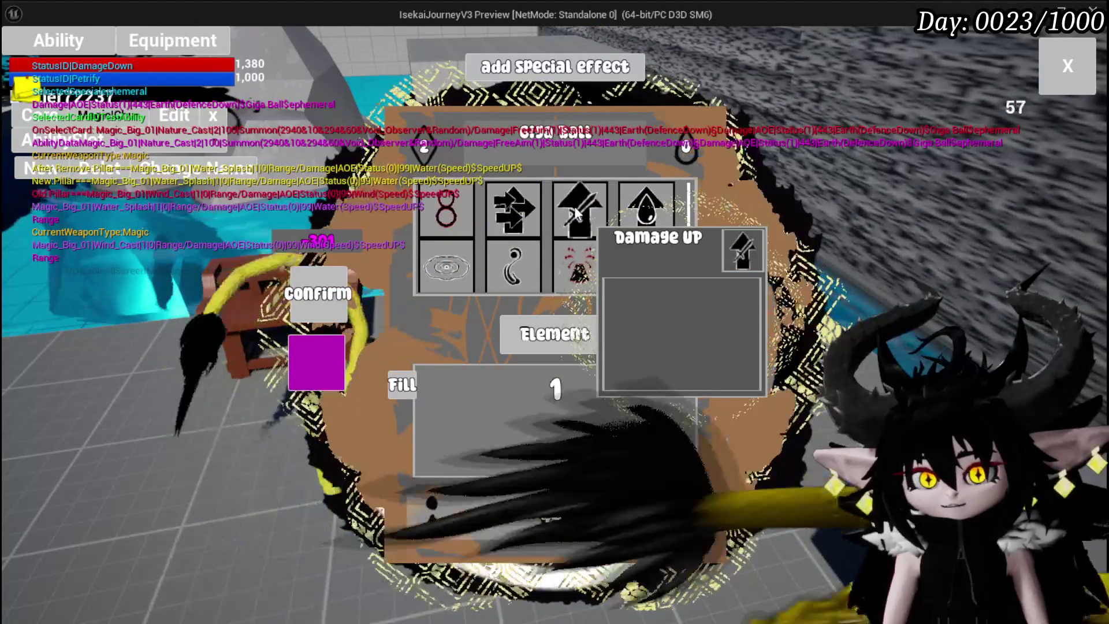
{"action": "left_click", "coordinate": [574, 207]}
{"action": "type", "text": "4"}
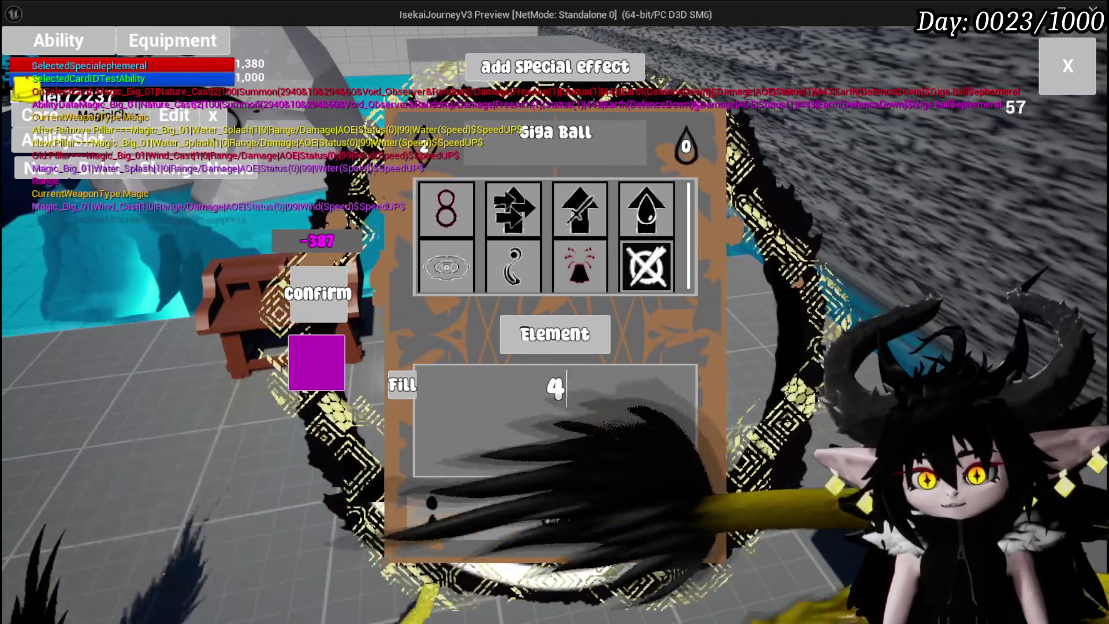
{"action": "left_click", "coordinate": [555, 515]}
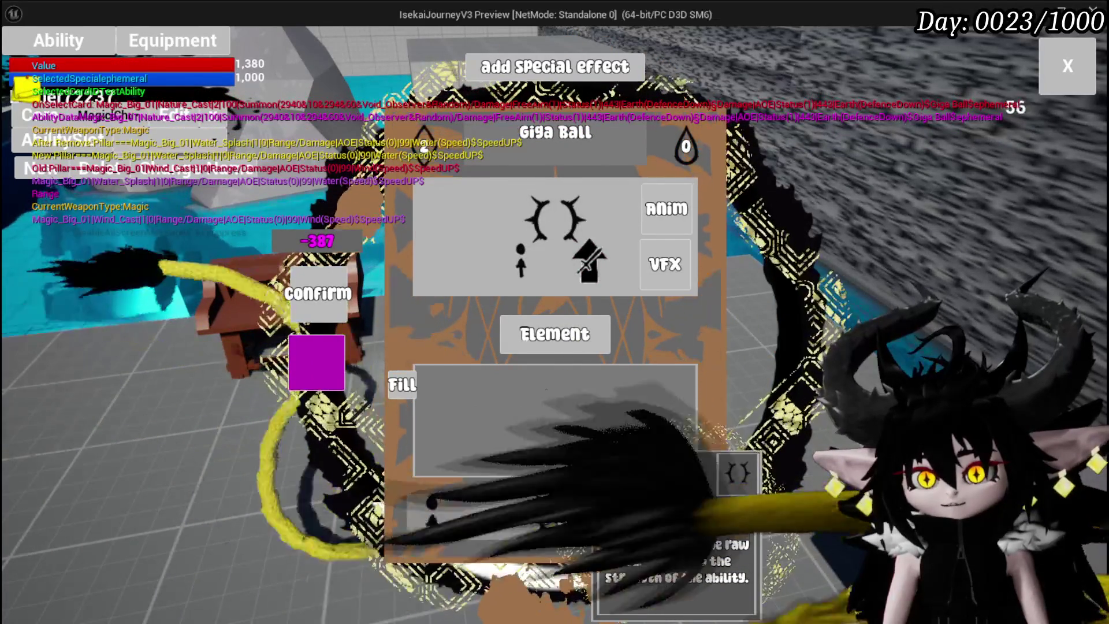
{"action": "left_click", "coordinate": [402, 385]}
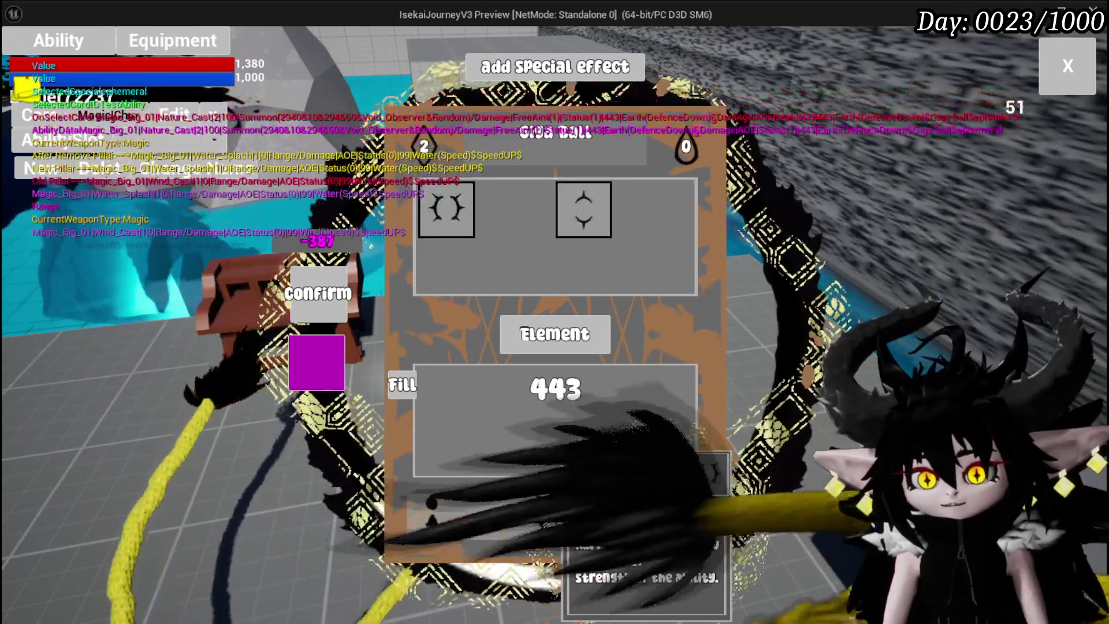
{"action": "left_click", "coordinate": [400, 387]}
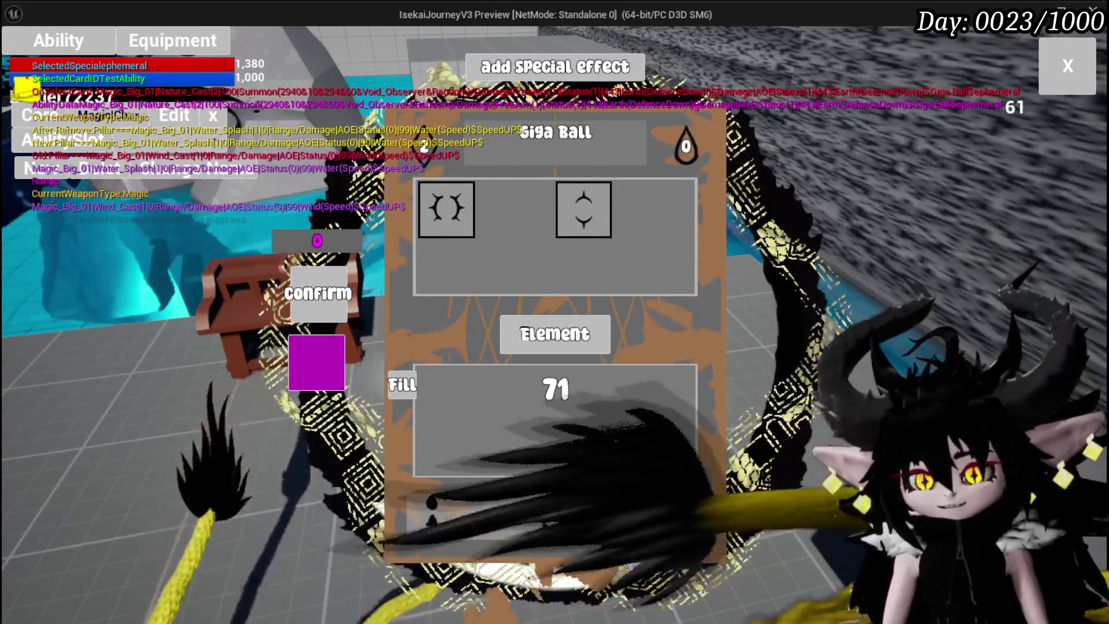
{"action": "left_click", "coordinate": [704, 511]}
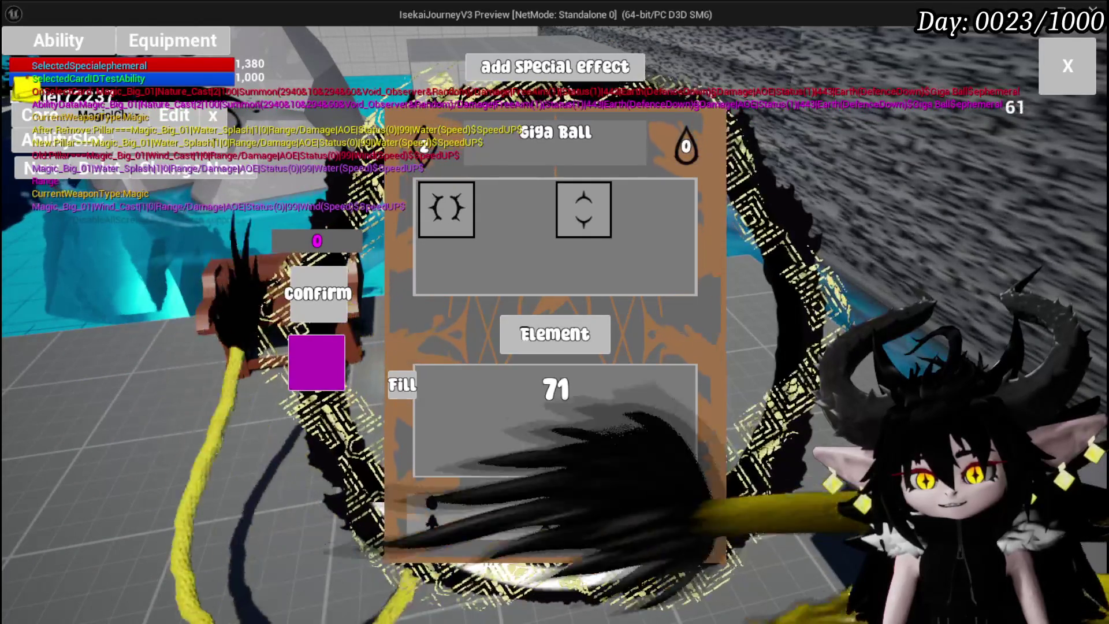
- Set the effect value from 71 to 100, keep the count at 2, and clear the Fill box
{"action": "left_click", "coordinate": [682, 445]}
{"action": "type", "text": "100"}
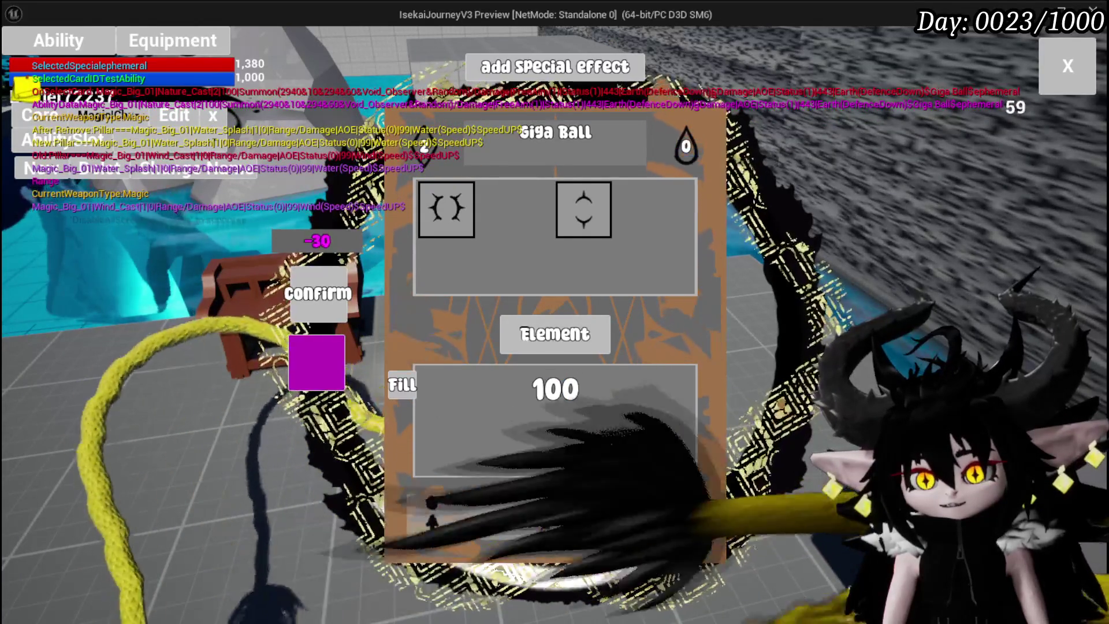
{"action": "key", "text": "Return"}
{"action": "type", "text": "4"}
{"action": "key", "text": "BackSpace"}
{"action": "type", "text": "2"}
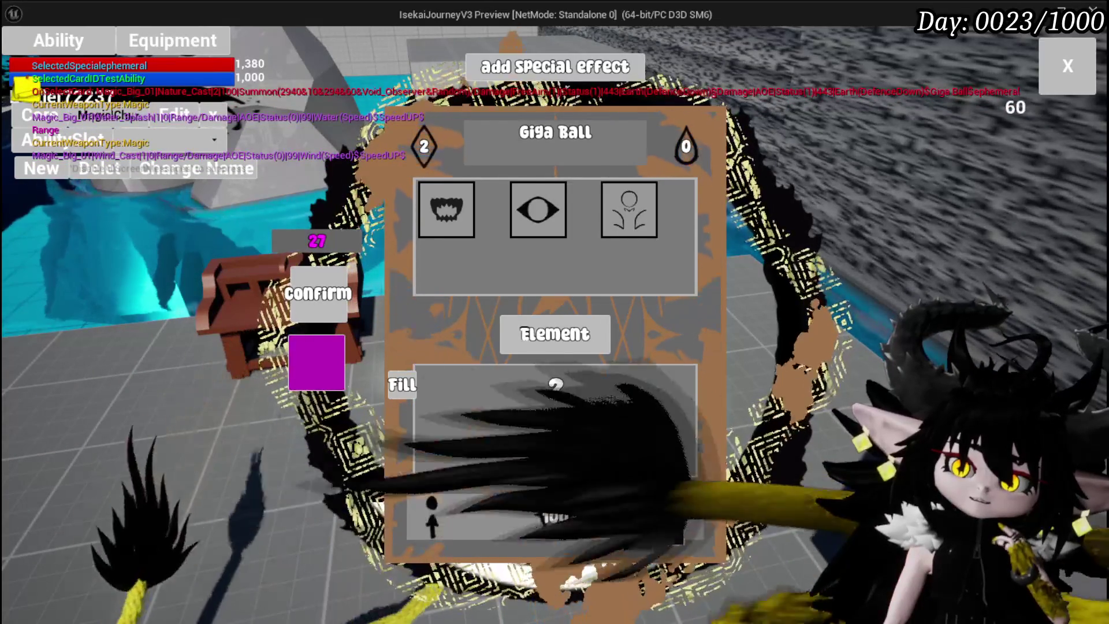
{"action": "left_click", "coordinate": [427, 150]}
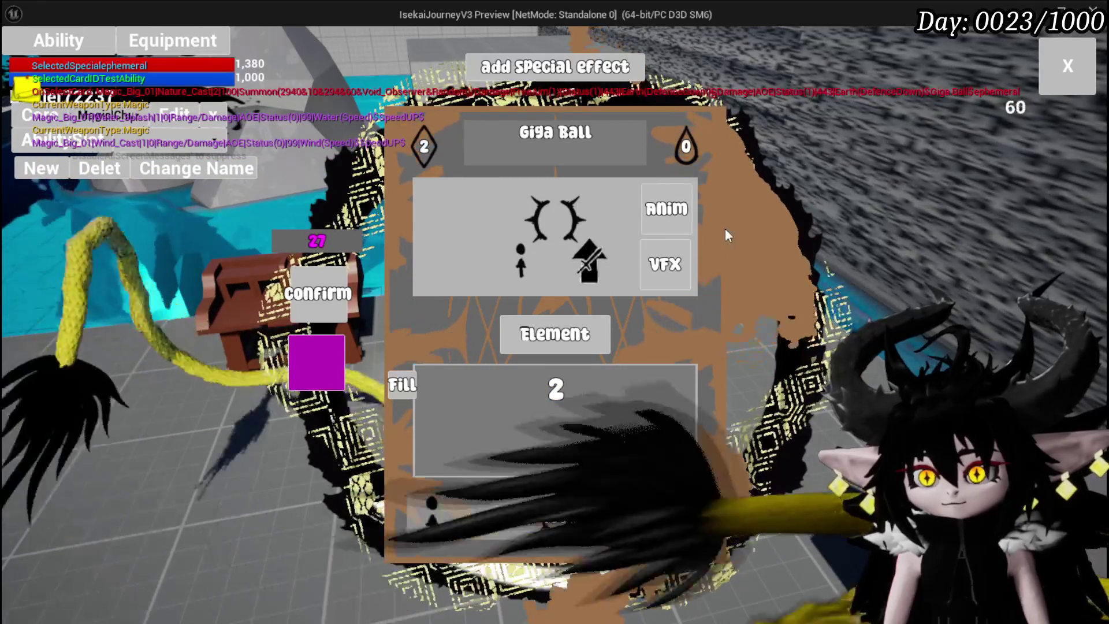
{"action": "key", "text": "BackSpace"}
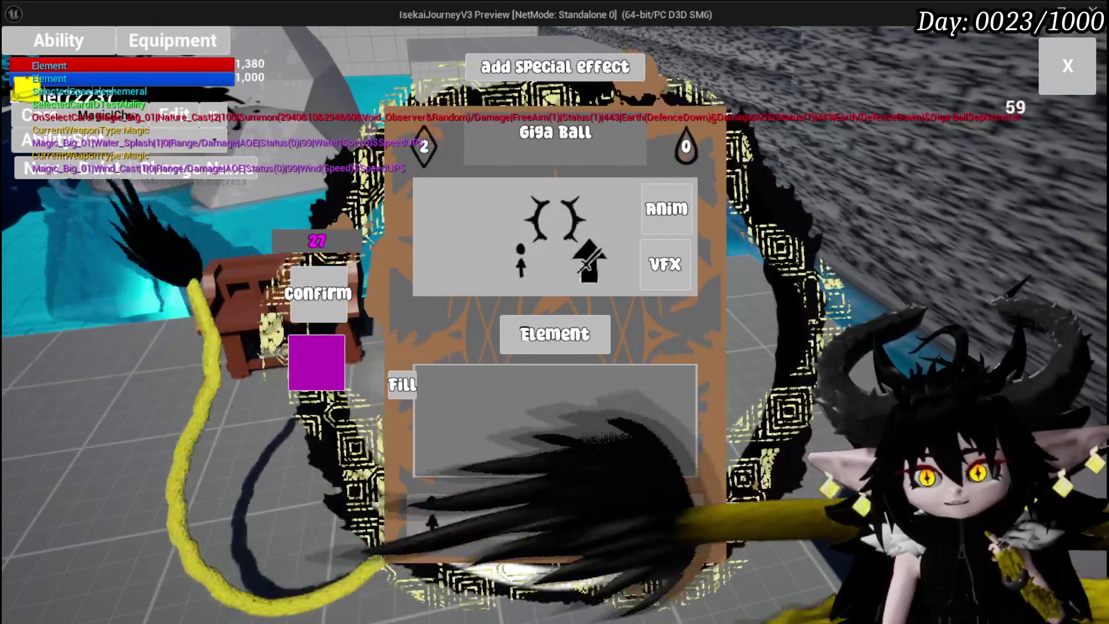
- Rename Giga Ball to 'Damage Down', save the card, and close the editor
{"action": "left_click", "coordinate": [555, 133]}
{"action": "type", "text": "D"}
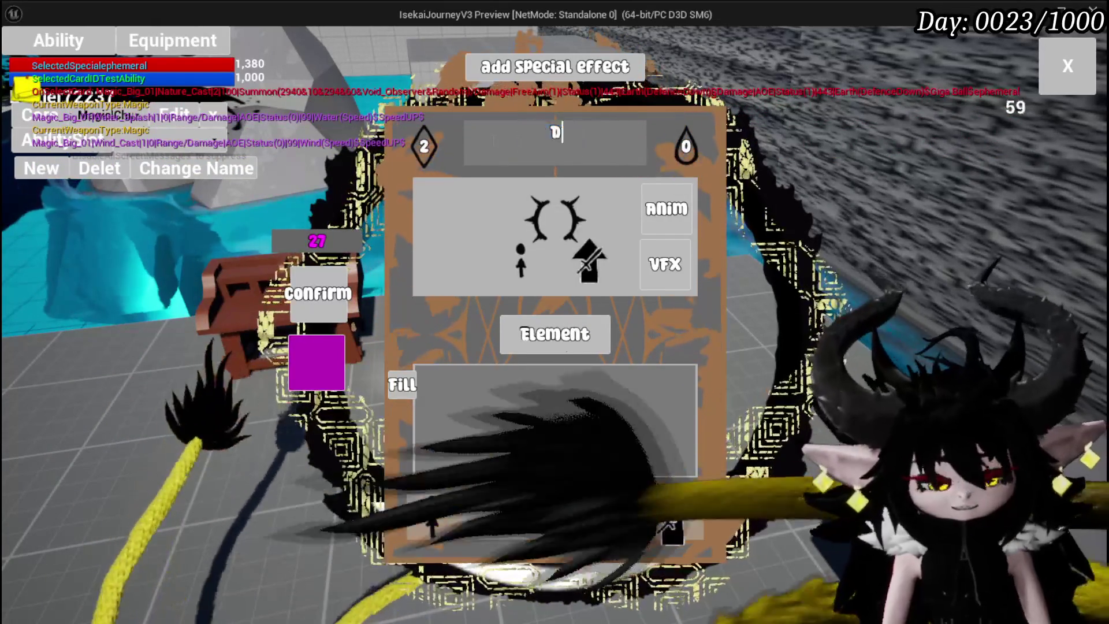
{"action": "type", "text": "amageDown"}
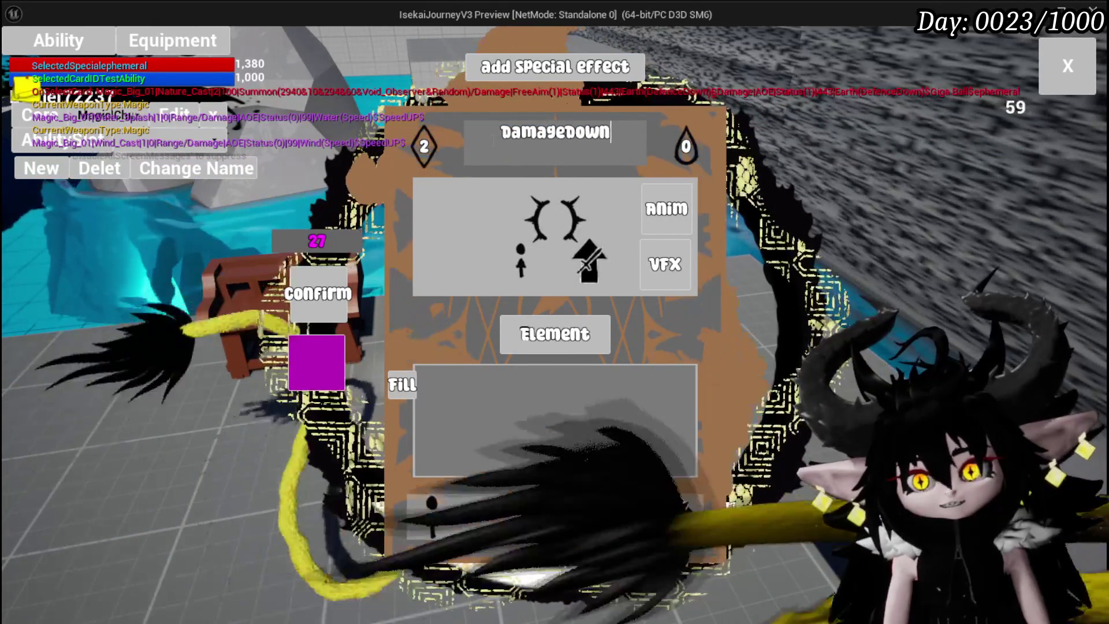
{"action": "key", "text": "Return"}
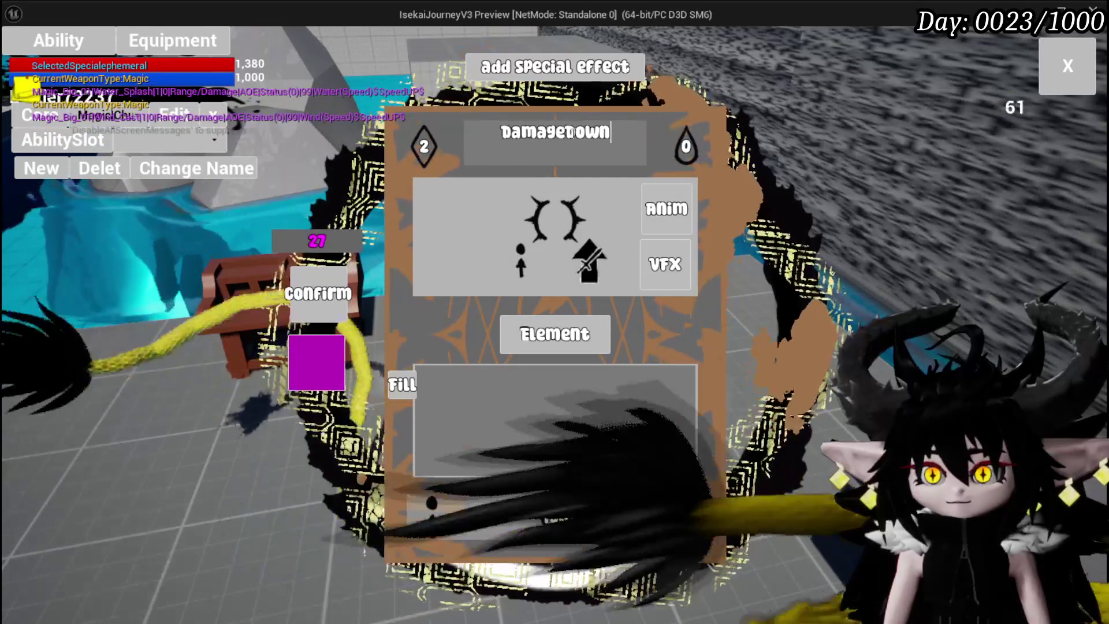
{"action": "left_click", "coordinate": [567, 132]}
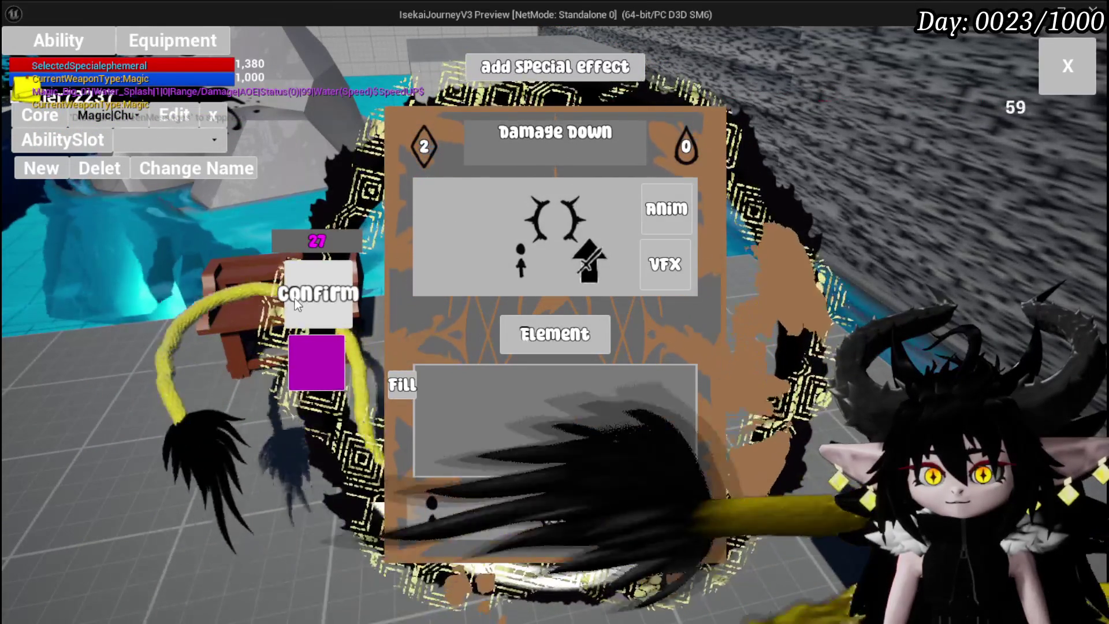
{"action": "left_click", "coordinate": [297, 302]}
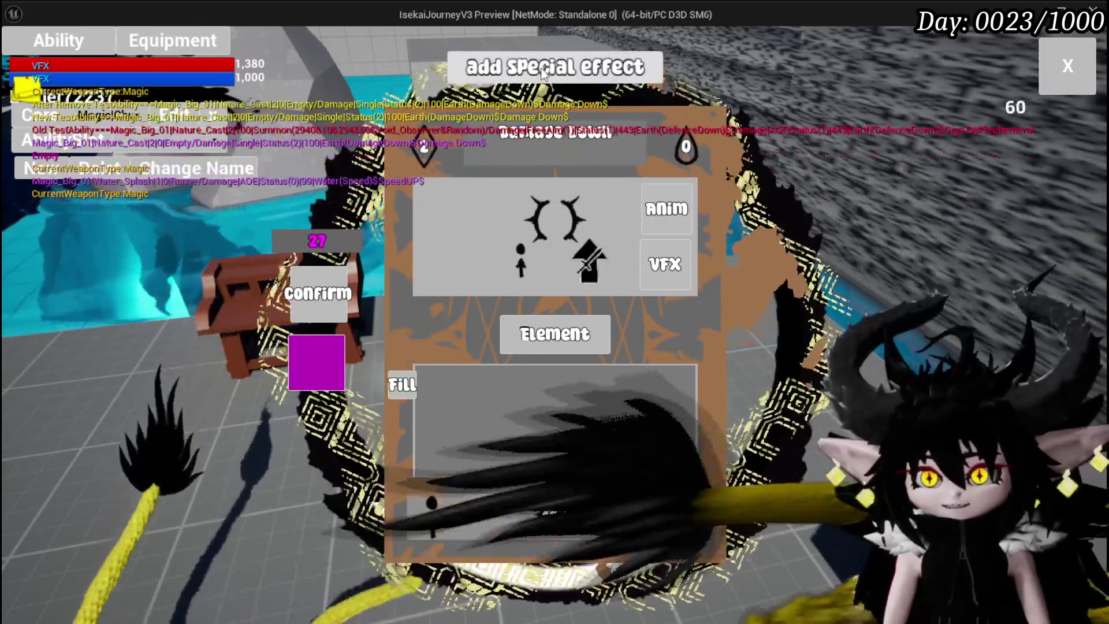
{"action": "mouse_move", "coordinate": [514, 327]}
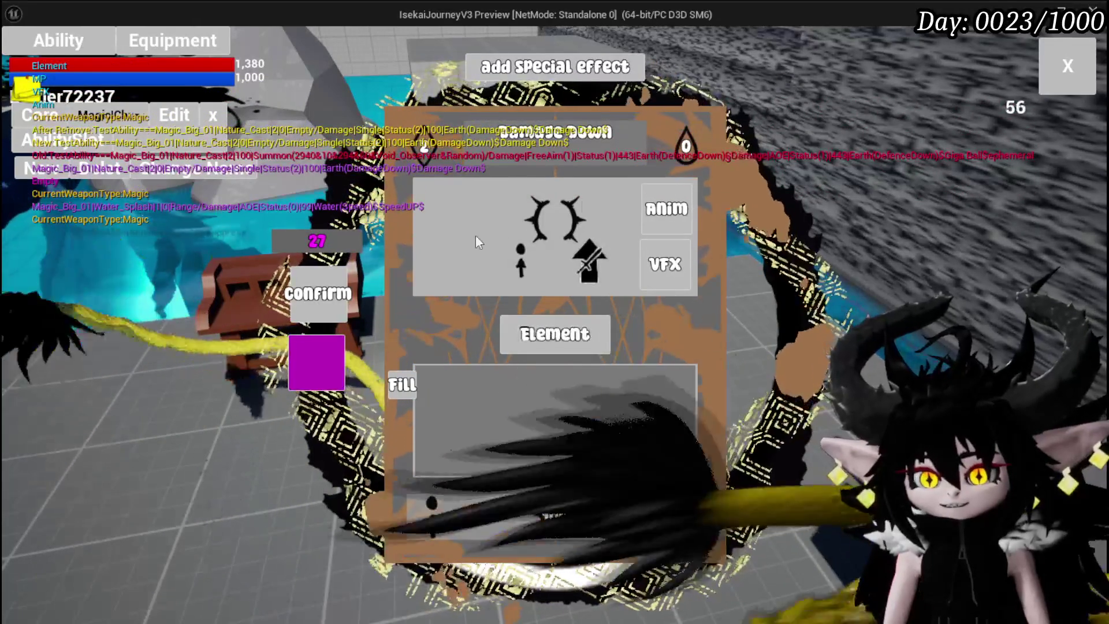
{"action": "left_click", "coordinate": [1070, 89]}
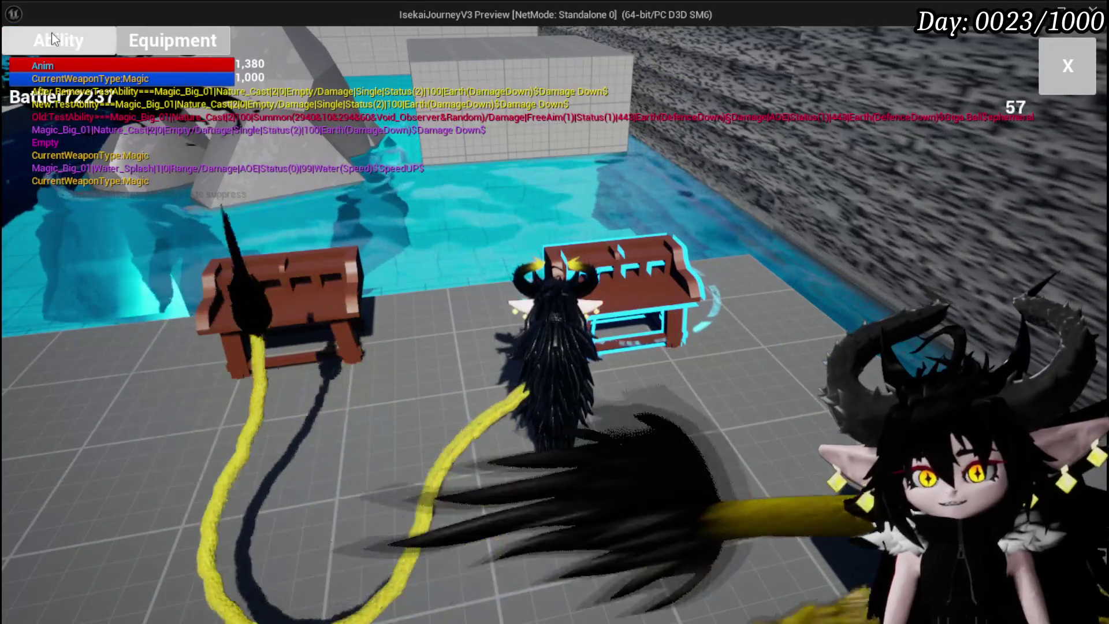
- Open the ShieldBuff card from the ability slot's card fan for editing
{"action": "left_click", "coordinate": [51, 34]}
{"action": "left_click", "coordinate": [144, 139]}
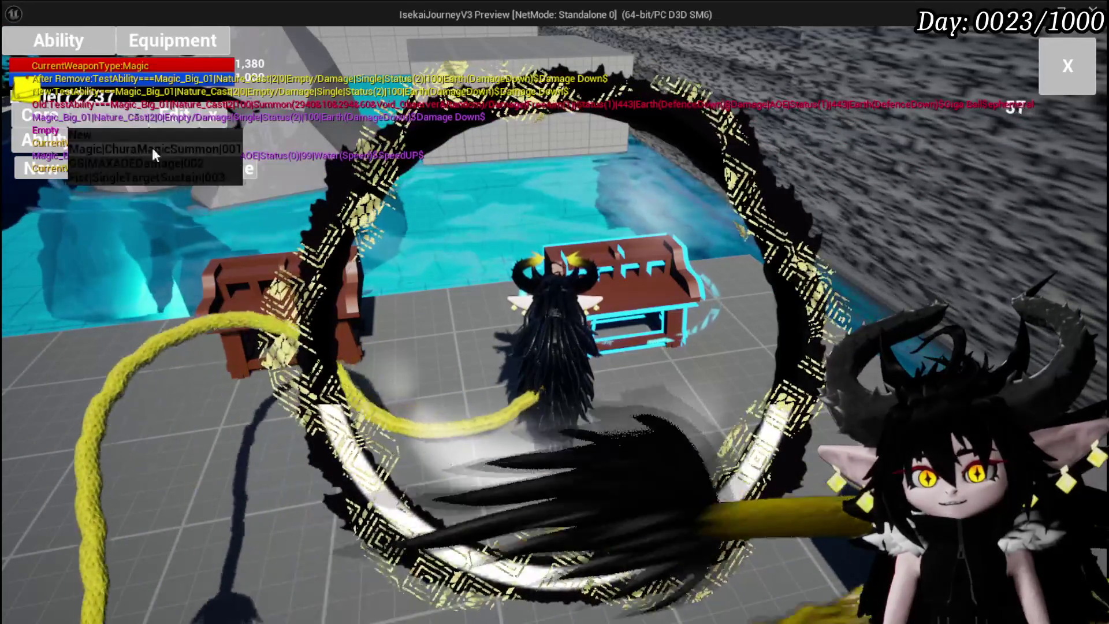
{"action": "left_click", "coordinate": [151, 147]}
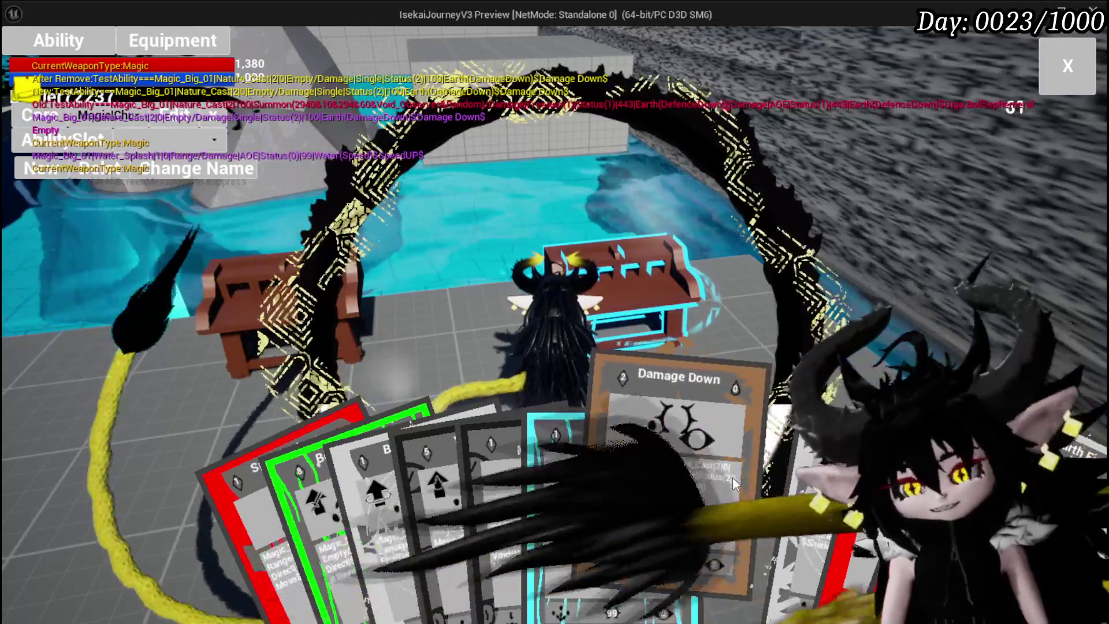
{"action": "left_click", "coordinate": [706, 462]}
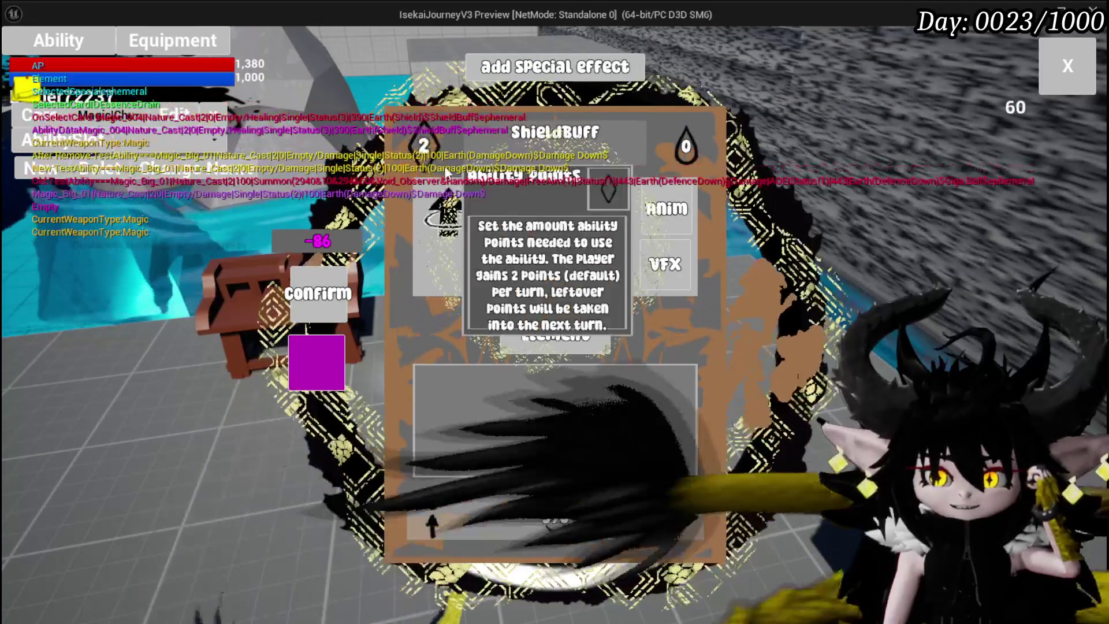
{"action": "left_click", "coordinate": [423, 145]}
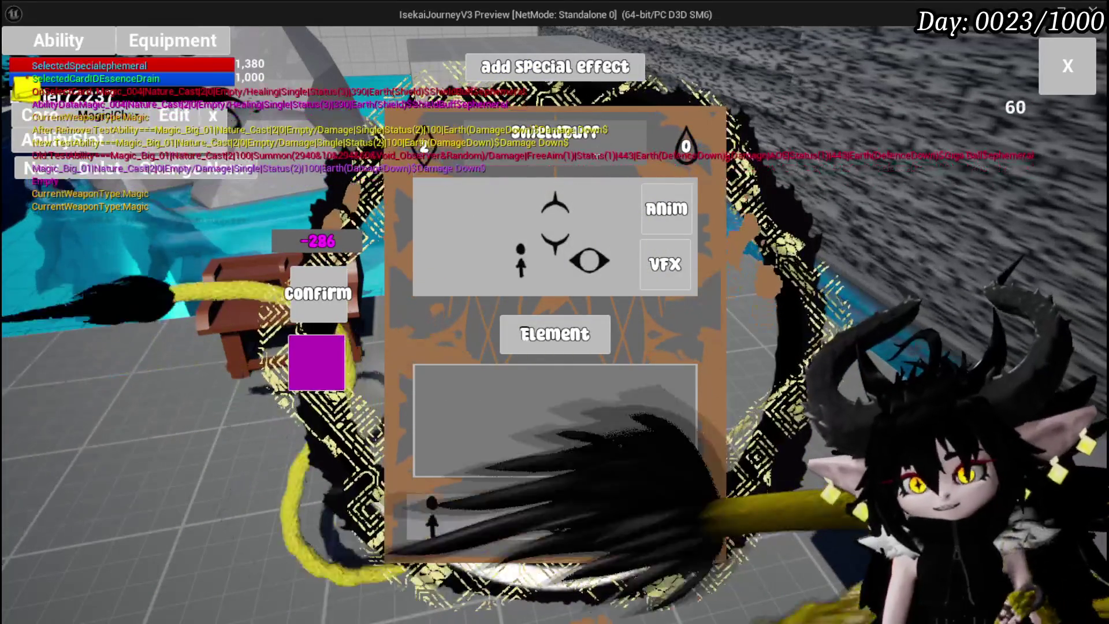
- Set the ShieldBuff card's element to Void and retitle it Defence UP
{"action": "left_click", "coordinate": [554, 340]}
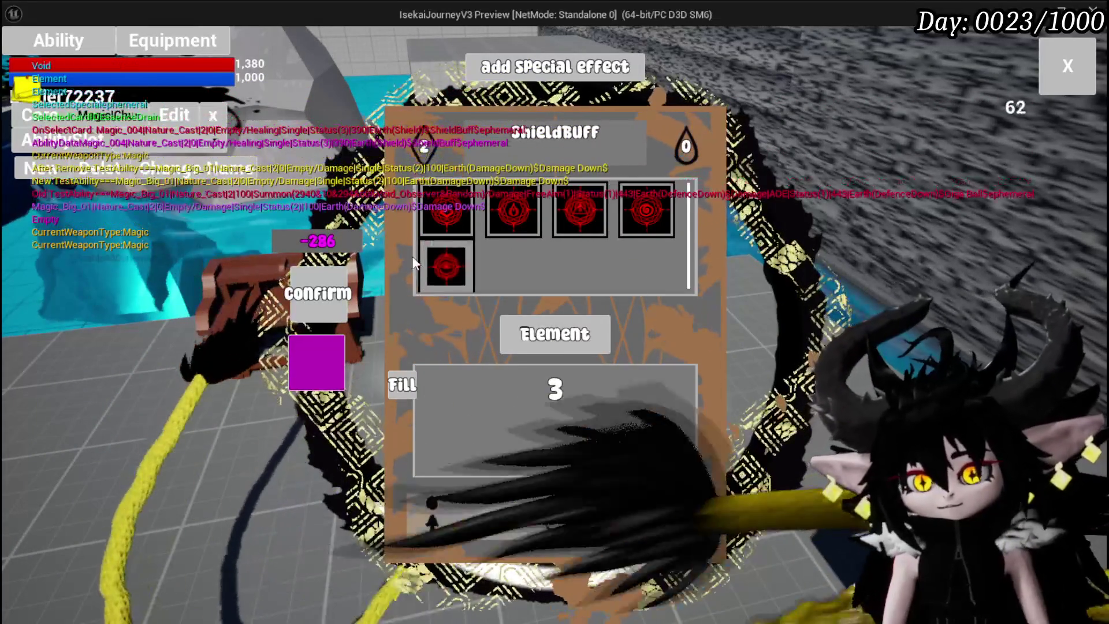
{"action": "left_click", "coordinate": [646, 210]}
{"action": "left_click", "coordinate": [651, 277]}
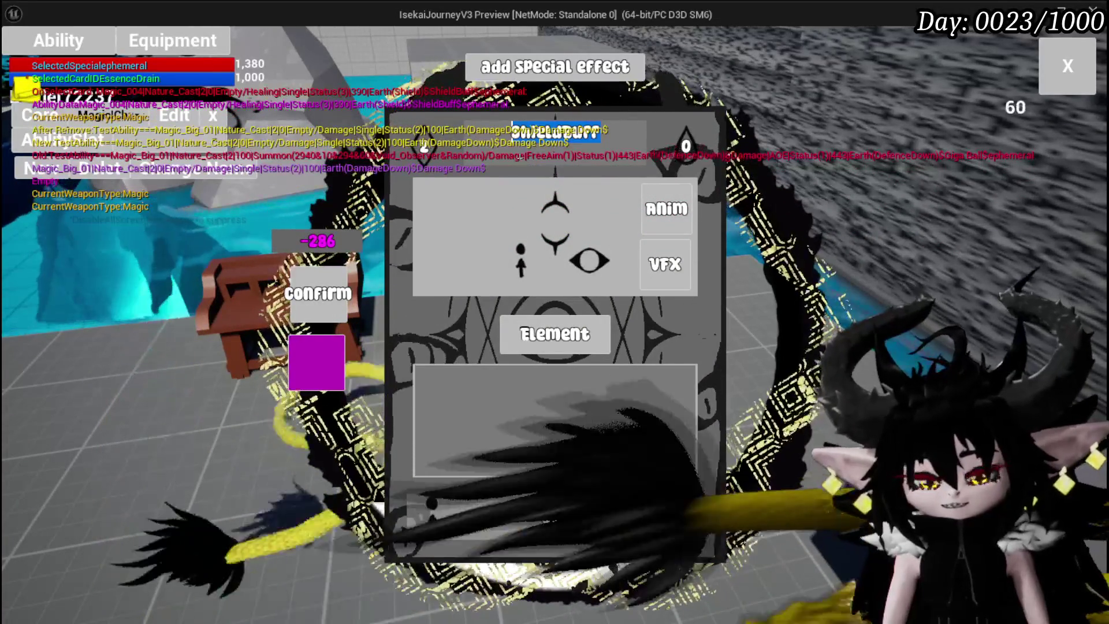
{"action": "type", "text": "Defen"}
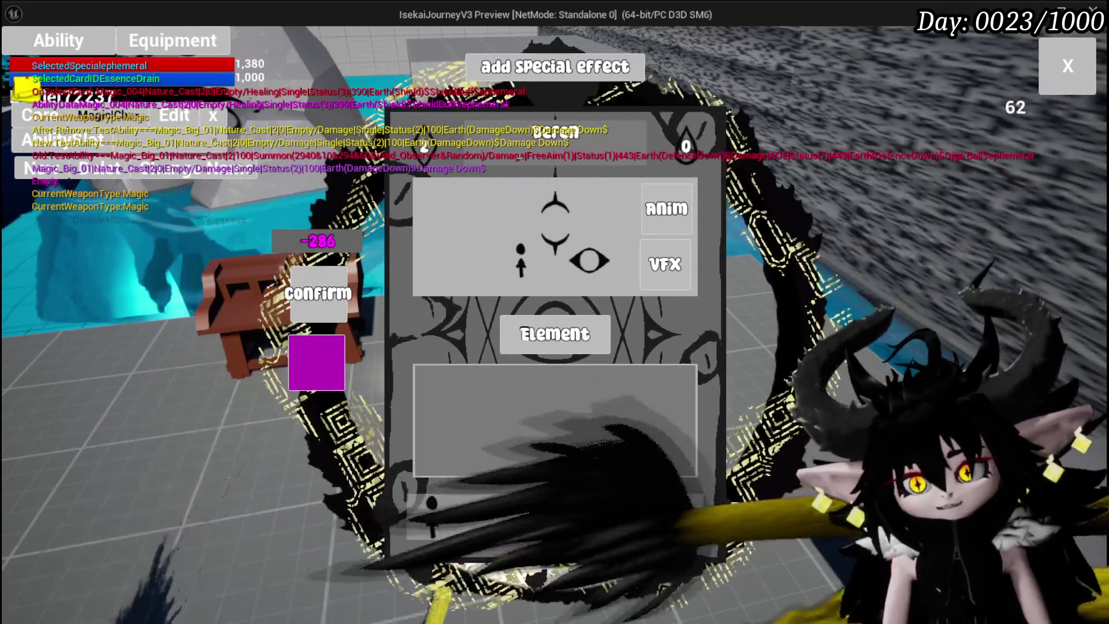
{"action": "type", "text": "ce D"}
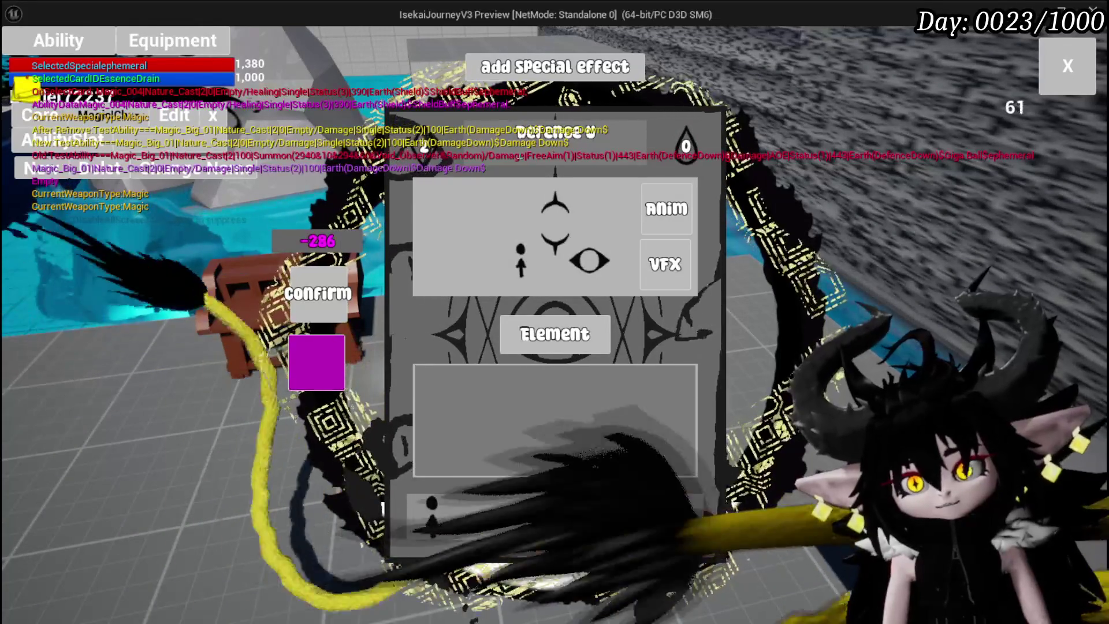
{"action": "type", "text": "p"}
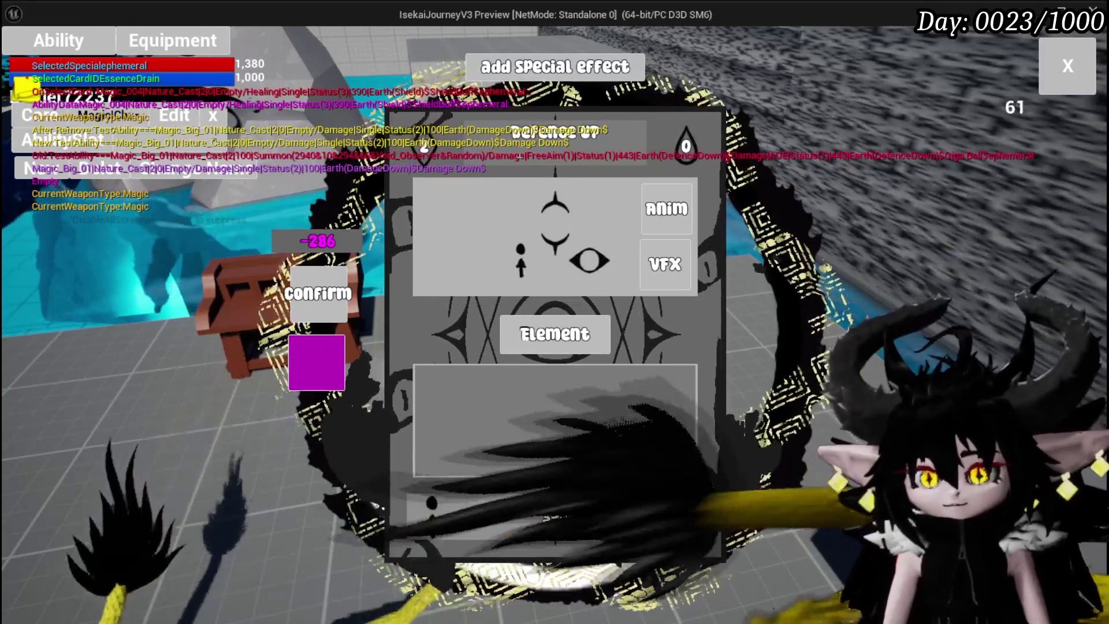
- Set the value to 100, the fill to 2, and the ability point cost to 2
{"action": "left_click", "coordinate": [583, 515]}
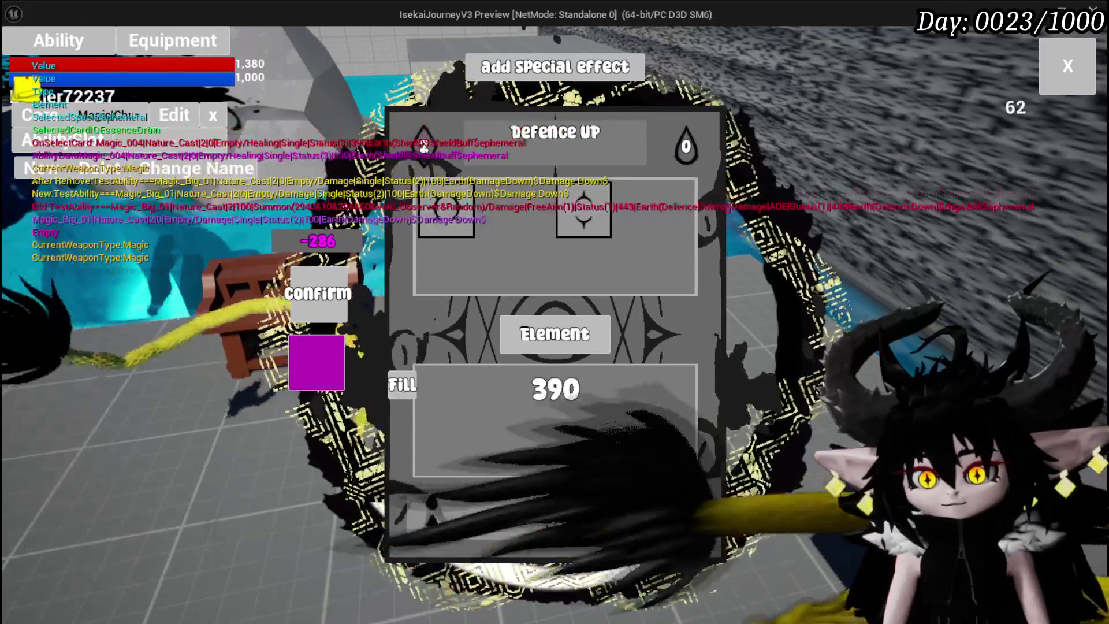
{"action": "type", "text": "100"}
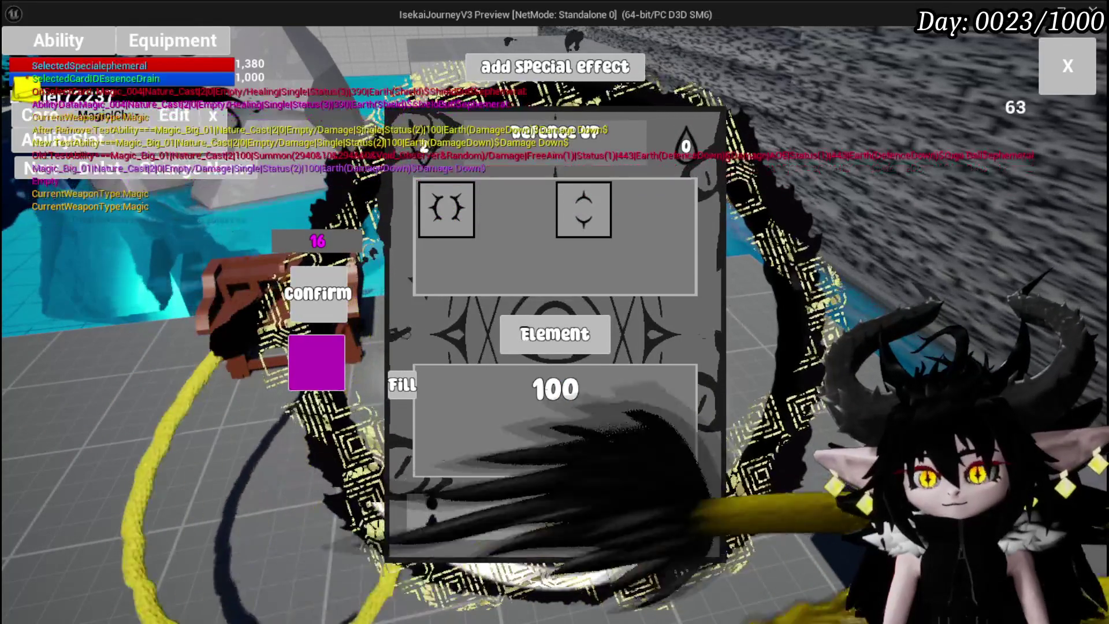
{"action": "key", "text": "Return"}
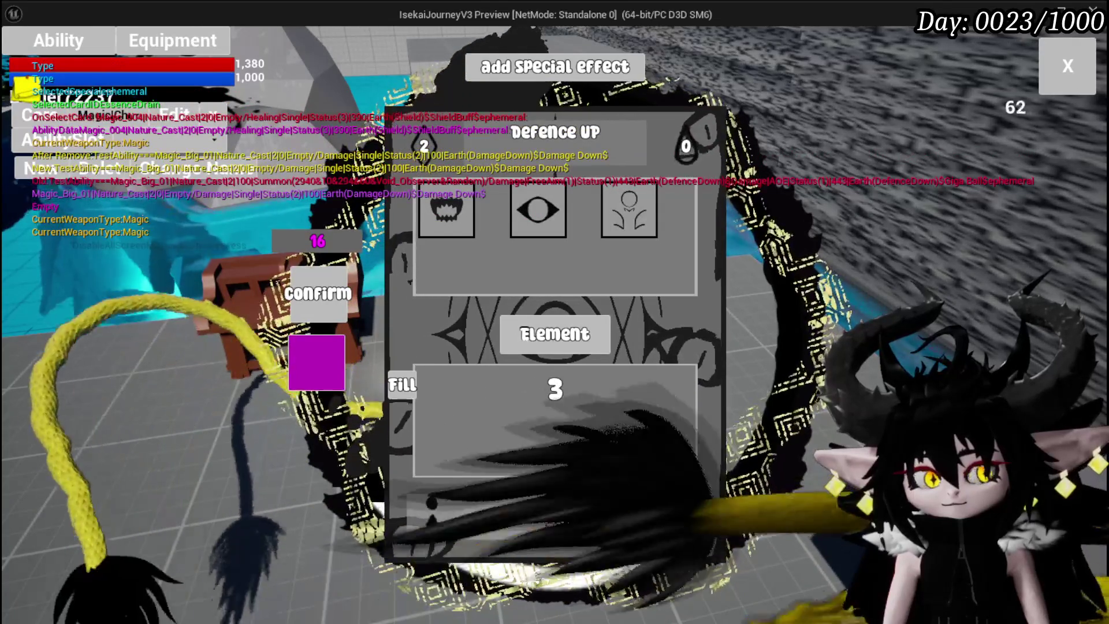
{"action": "left_click", "coordinate": [539, 476]}
{"action": "type", "text": "2"}
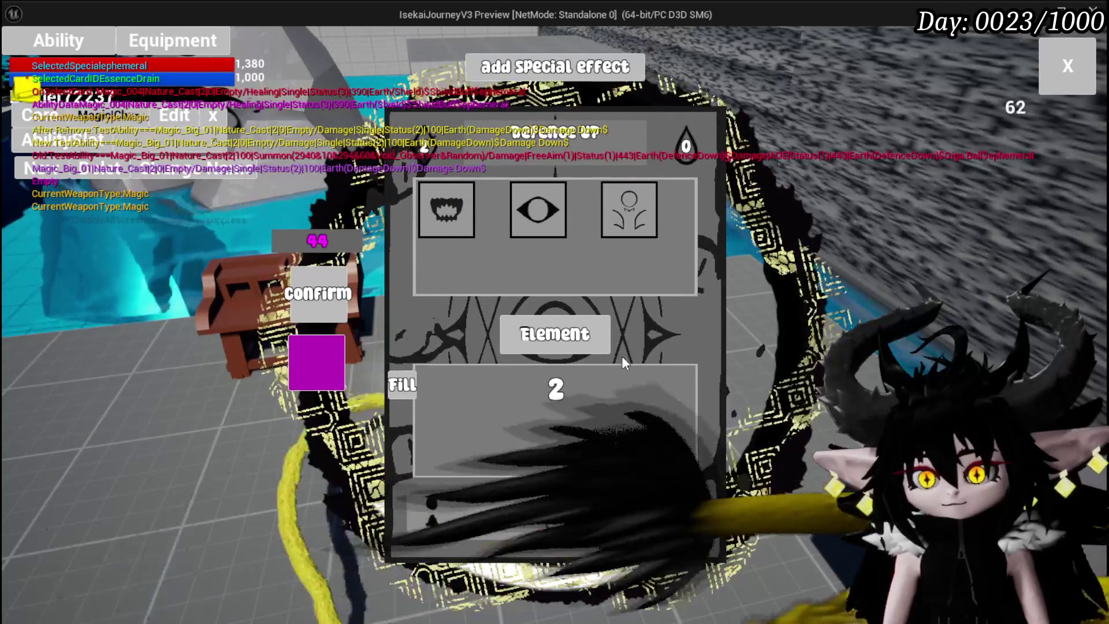
{"action": "key", "text": "Return"}
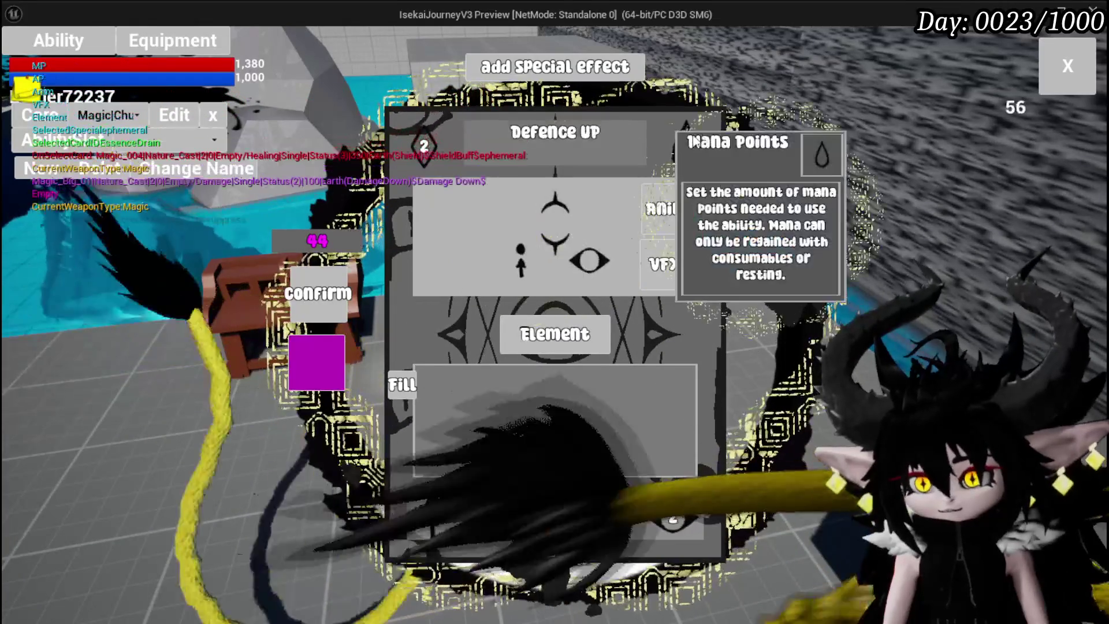
{"action": "mouse_move", "coordinate": [446, 148]}
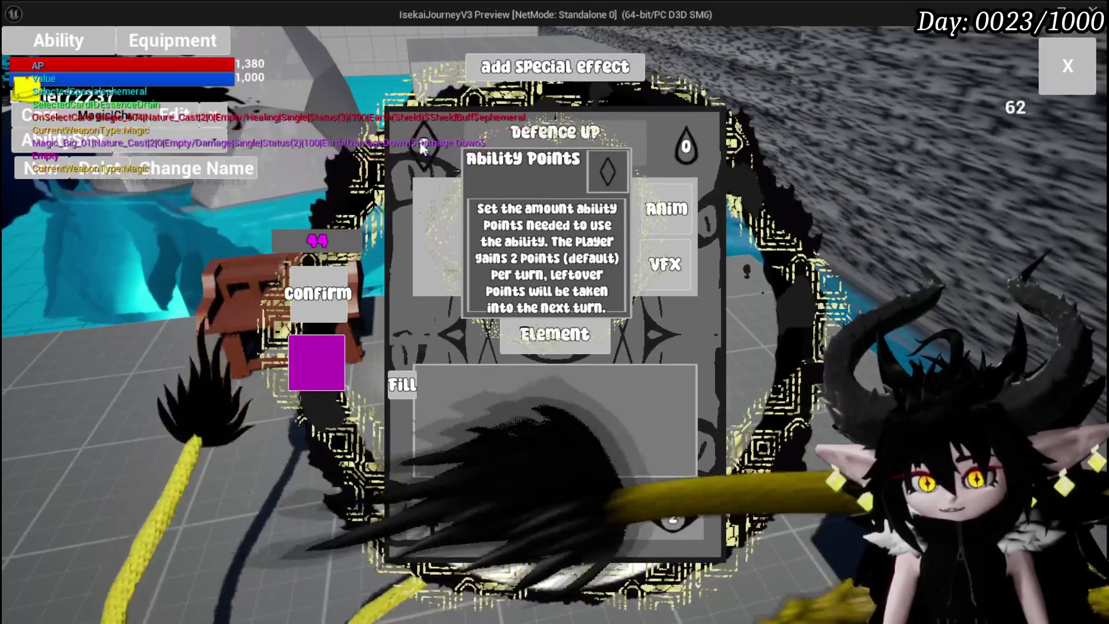
{"action": "left_click", "coordinate": [426, 135]}
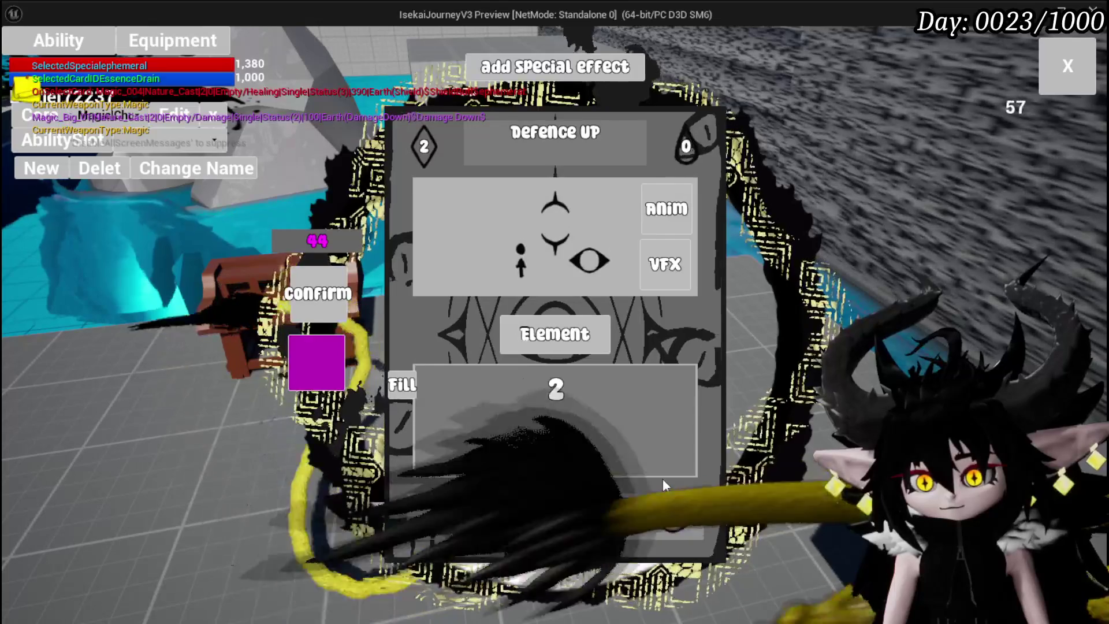
- Choose Defence Up as the status effect, confirm the card, and close the editor
{"action": "left_click", "coordinate": [674, 522]}
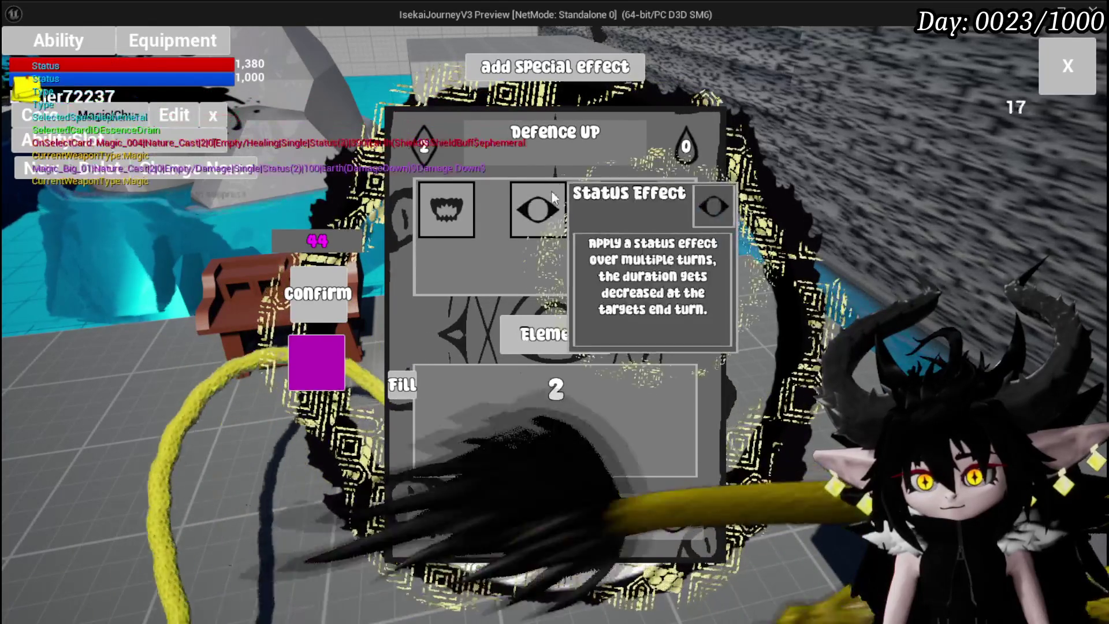
{"action": "left_click", "coordinate": [627, 214]}
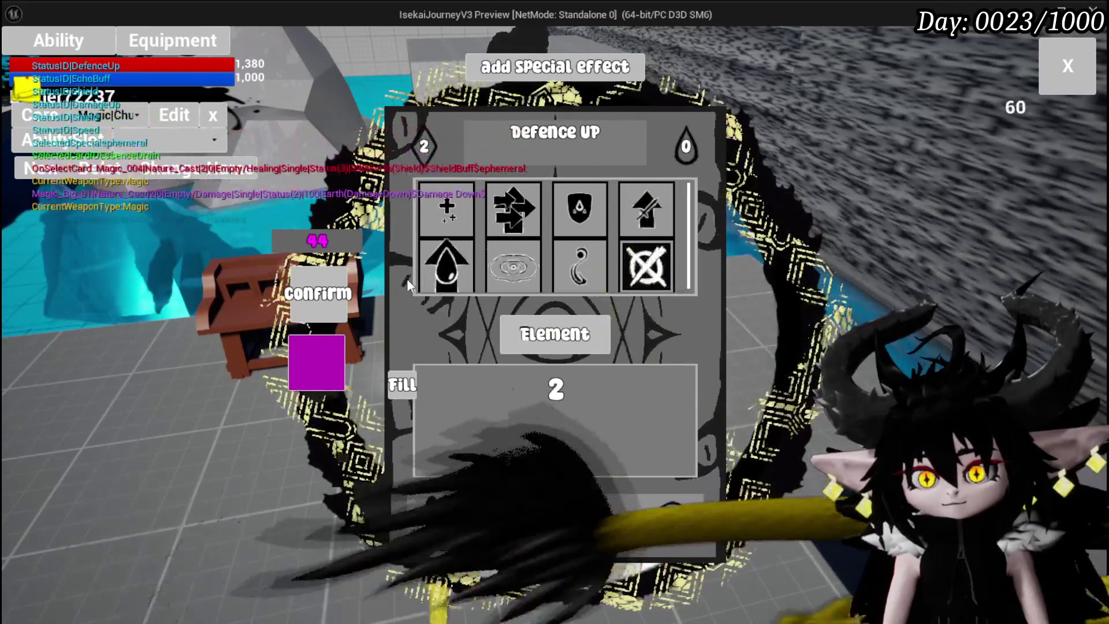
{"action": "left_click", "coordinate": [456, 279]}
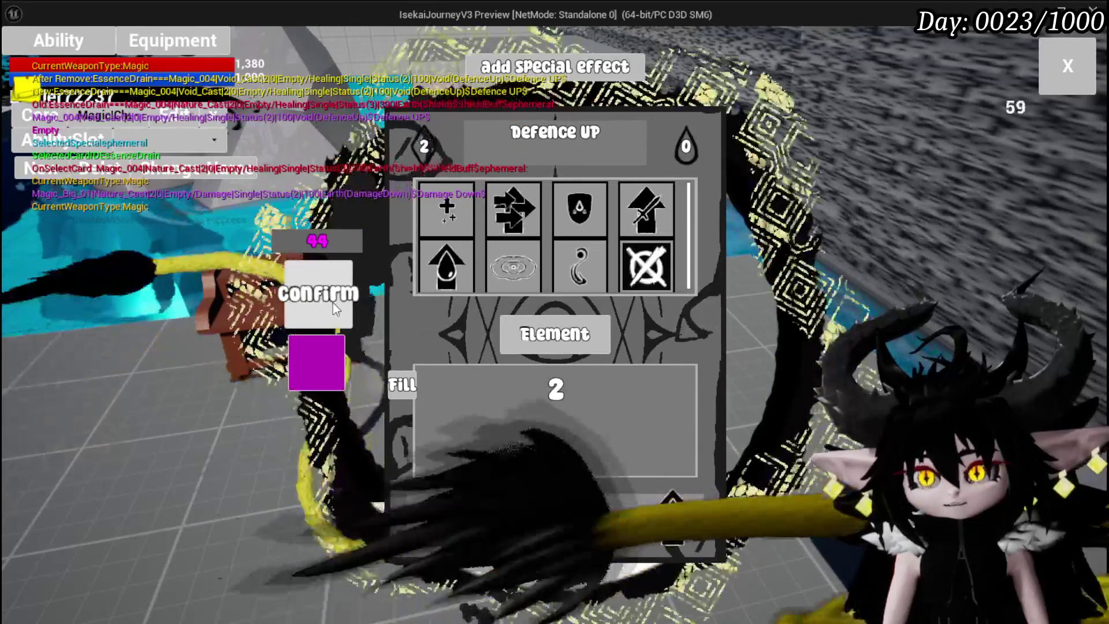
{"action": "left_click", "coordinate": [335, 304]}
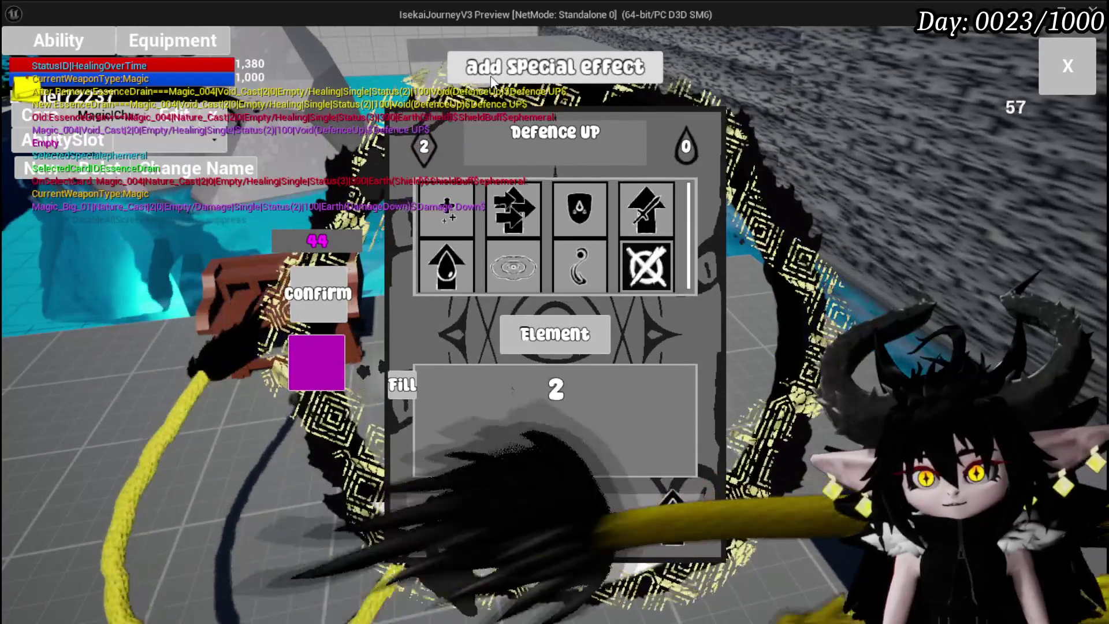
{"action": "left_click", "coordinate": [492, 80]}
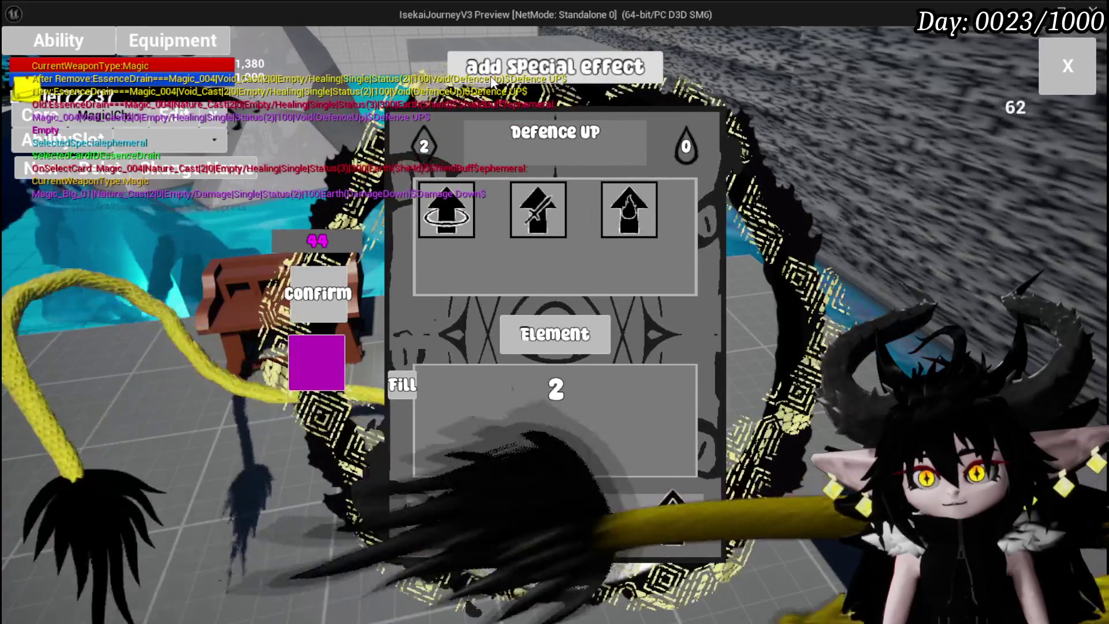
{"action": "left_click", "coordinate": [1068, 69]}
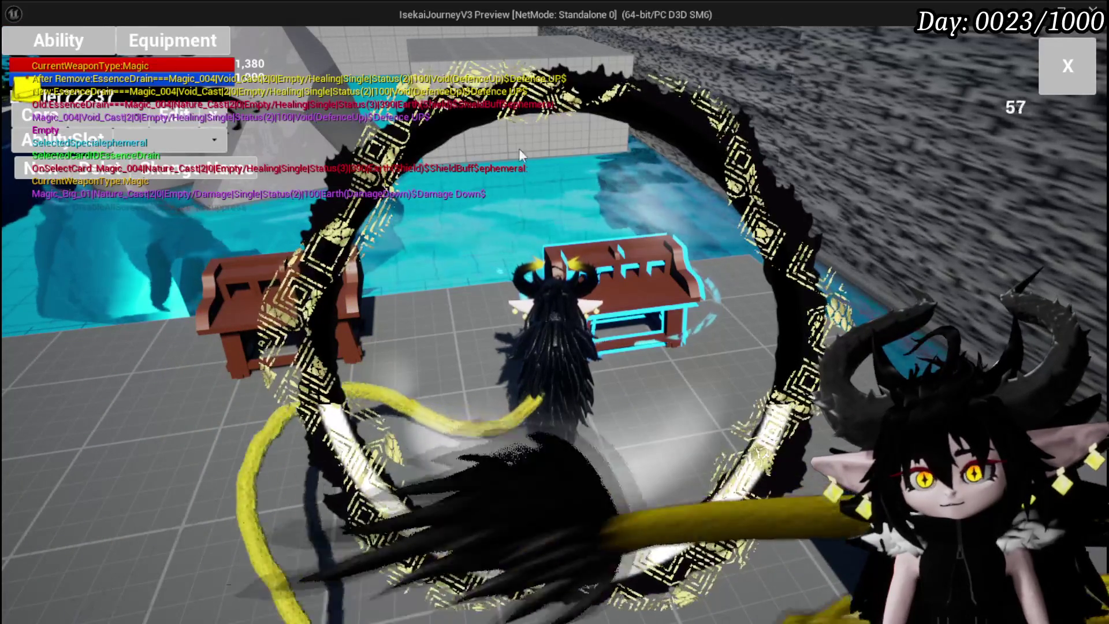
- Give the Damage Down card the Void element and Void_Cast VFX, confirming twice to save
{"action": "left_click", "coordinate": [155, 149]}
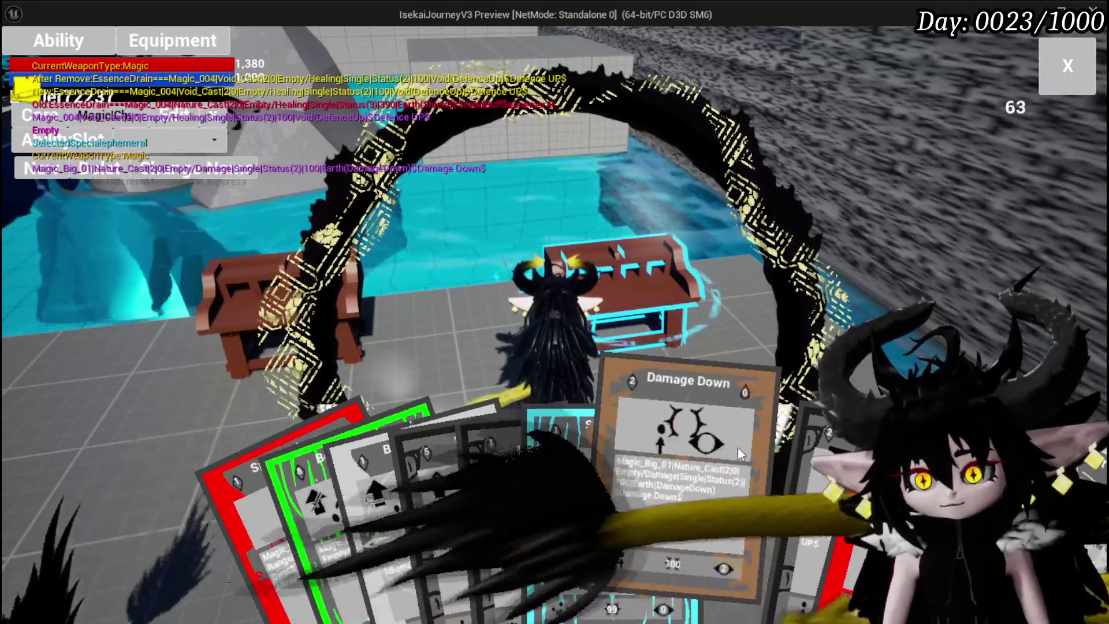
{"action": "left_click", "coordinate": [736, 446]}
{"action": "left_click", "coordinate": [539, 351]}
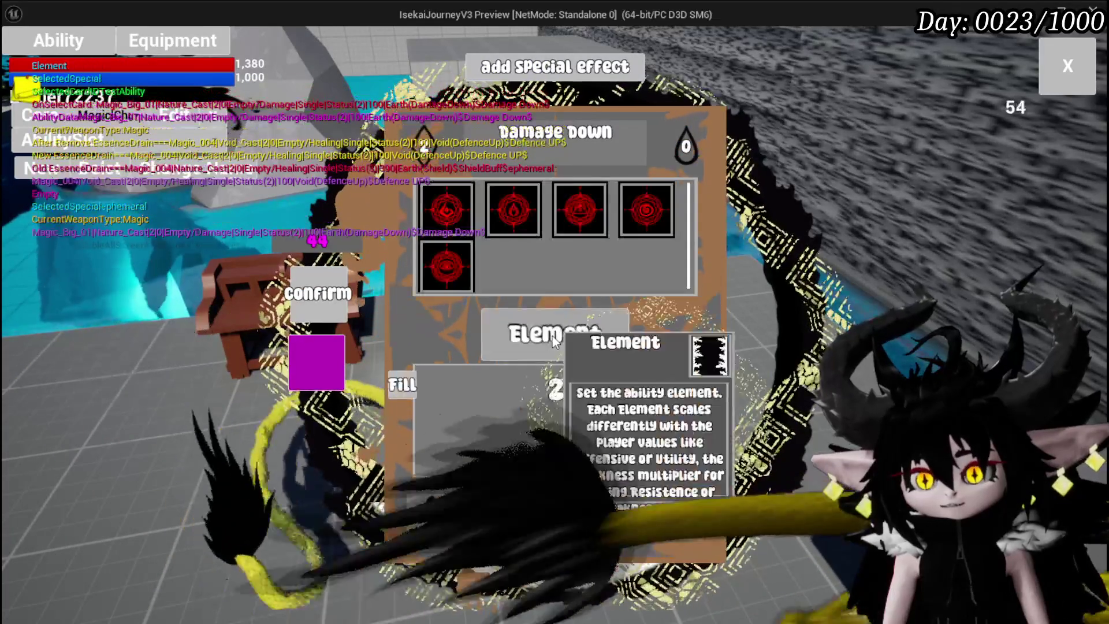
{"action": "left_click", "coordinate": [644, 213]}
{"action": "left_click", "coordinate": [651, 283]}
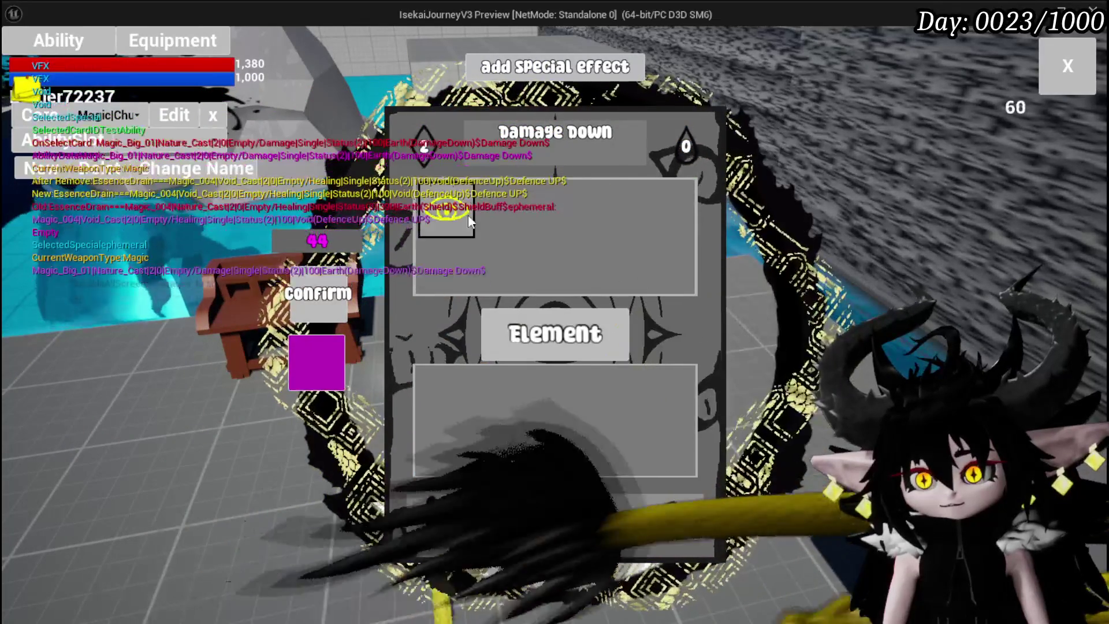
{"action": "left_click", "coordinate": [446, 220]}
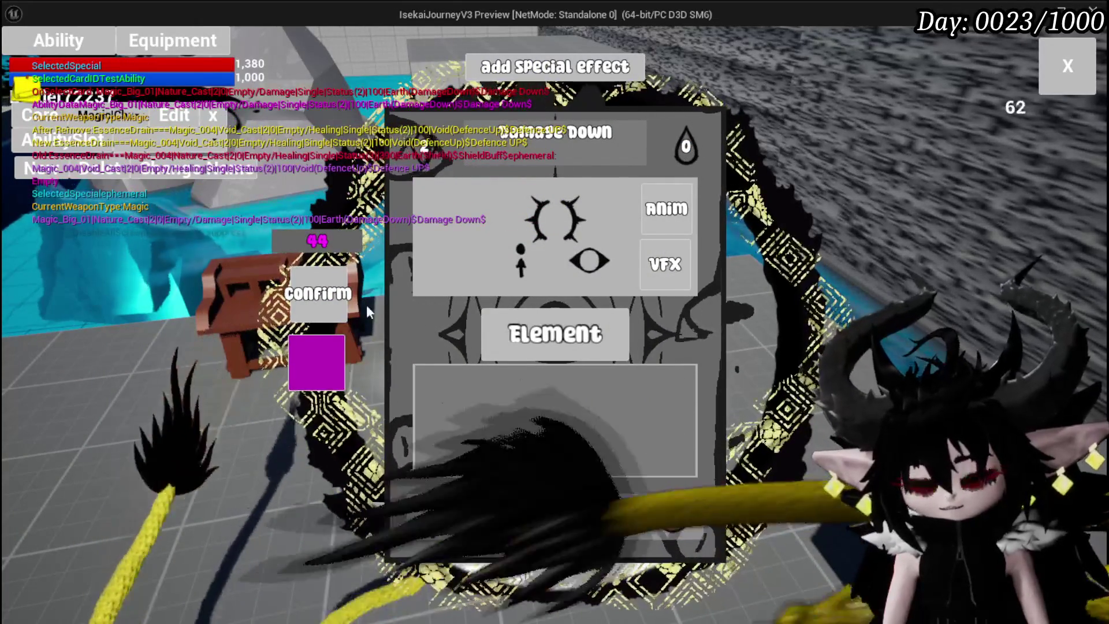
{"action": "mouse_move", "coordinate": [462, 167]}
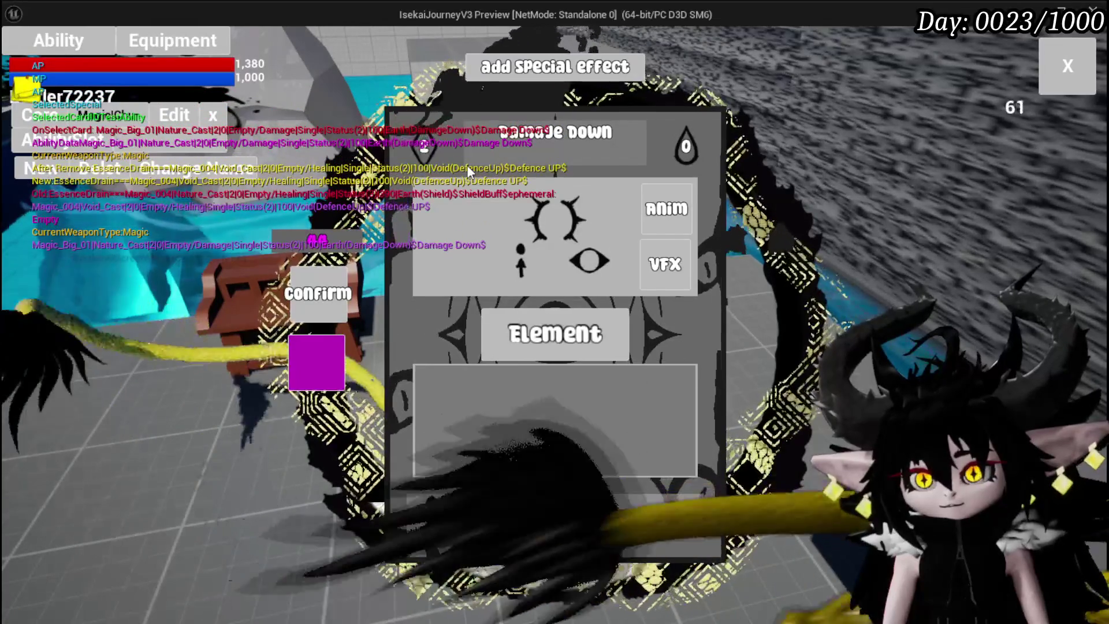
{"action": "left_click", "coordinate": [340, 270]}
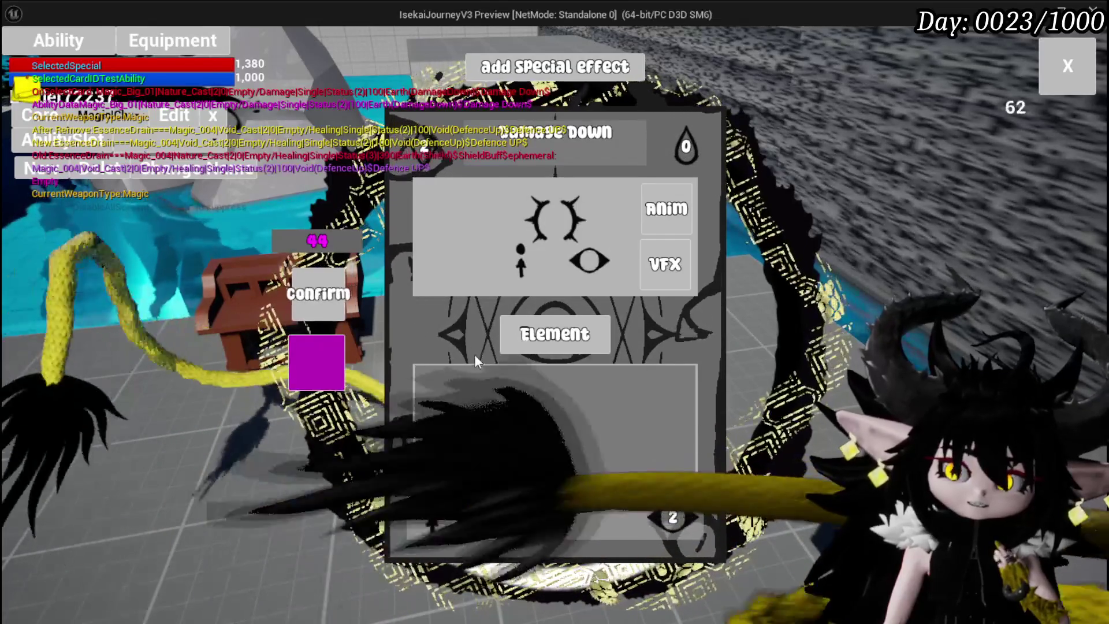
{"action": "mouse_move", "coordinate": [670, 518]}
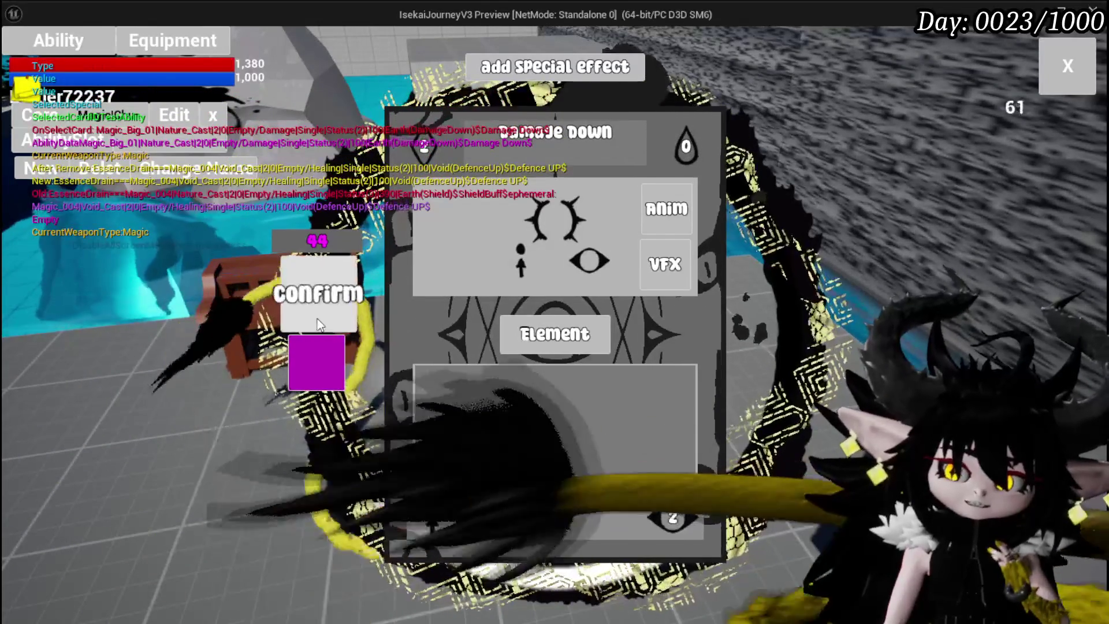
{"action": "left_click", "coordinate": [317, 313]}
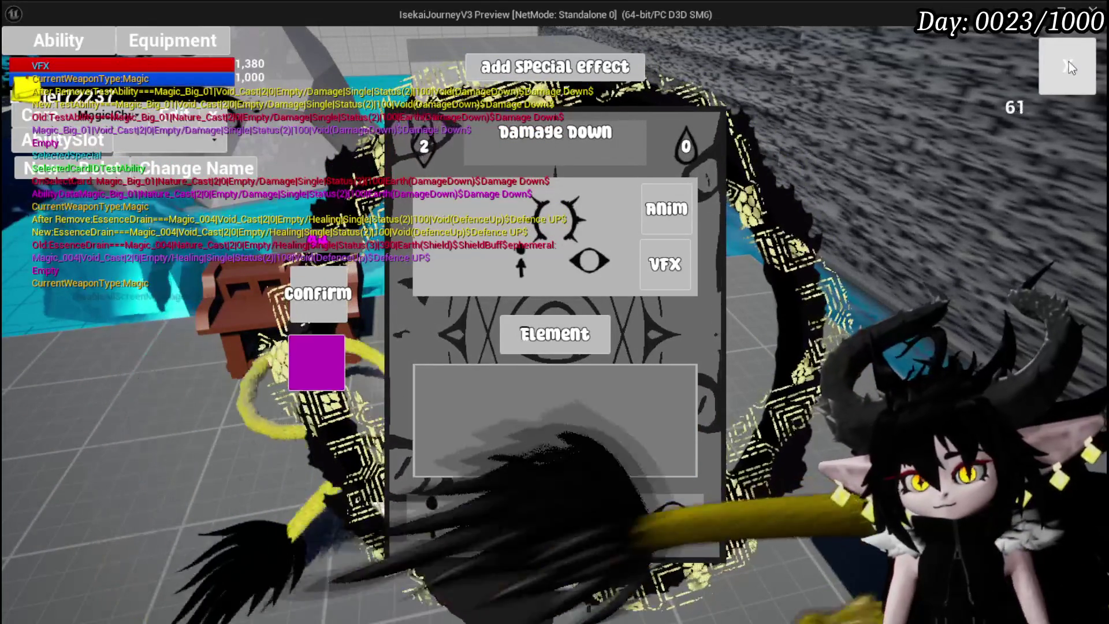
- Close the editor and open the Giga Buff card from the chosen ability slot
{"action": "left_click", "coordinate": [1072, 60]}
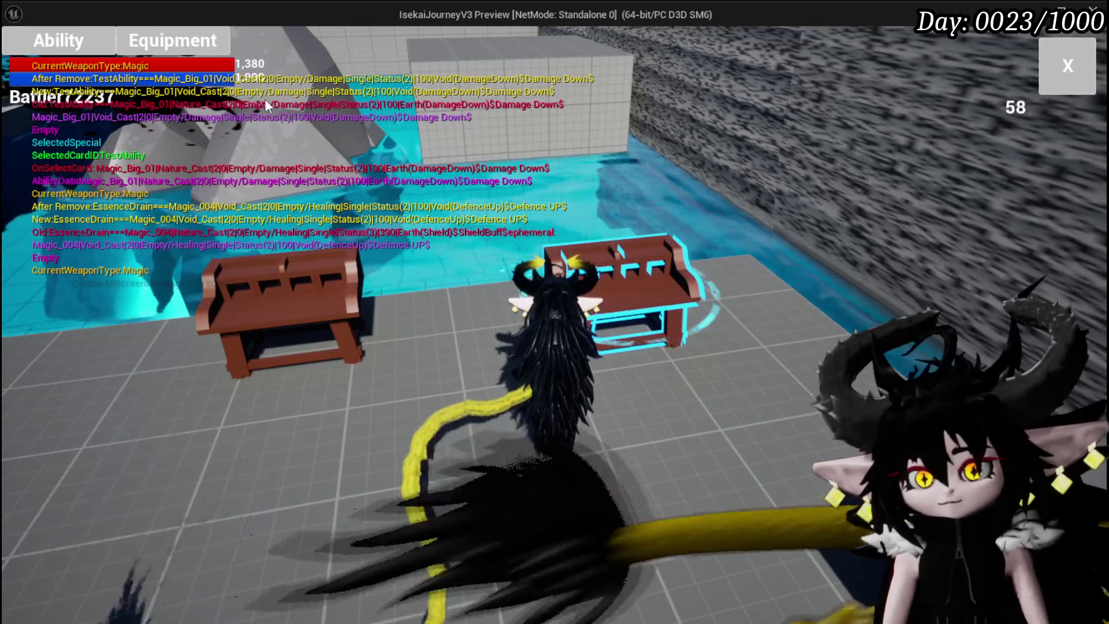
{"action": "left_click", "coordinate": [81, 36]}
{"action": "left_click", "coordinate": [143, 119]}
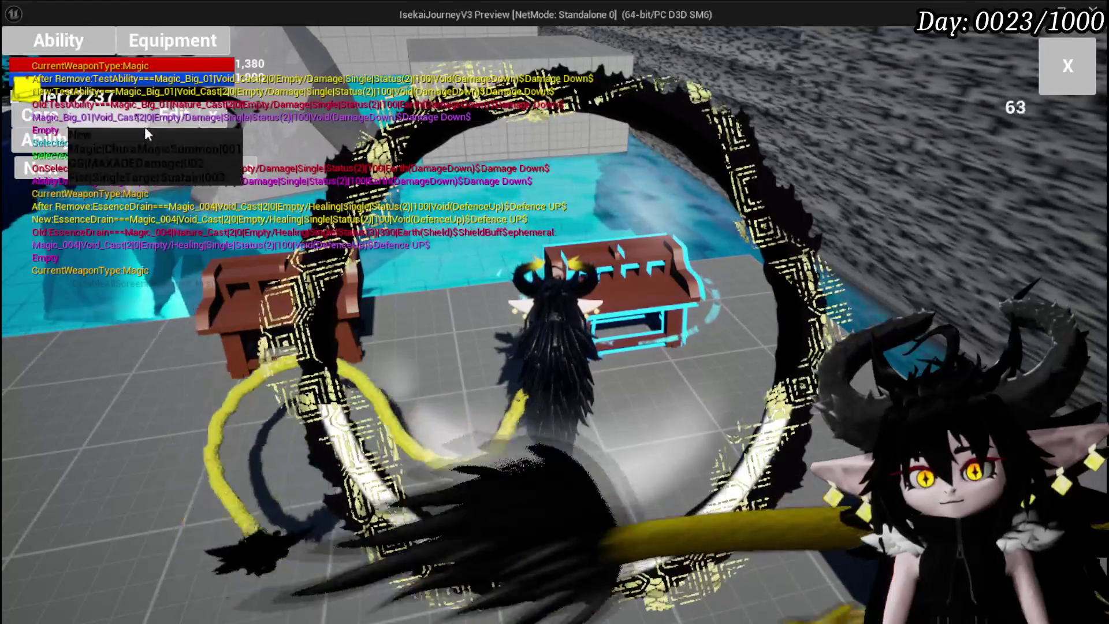
{"action": "left_click", "coordinate": [142, 141]}
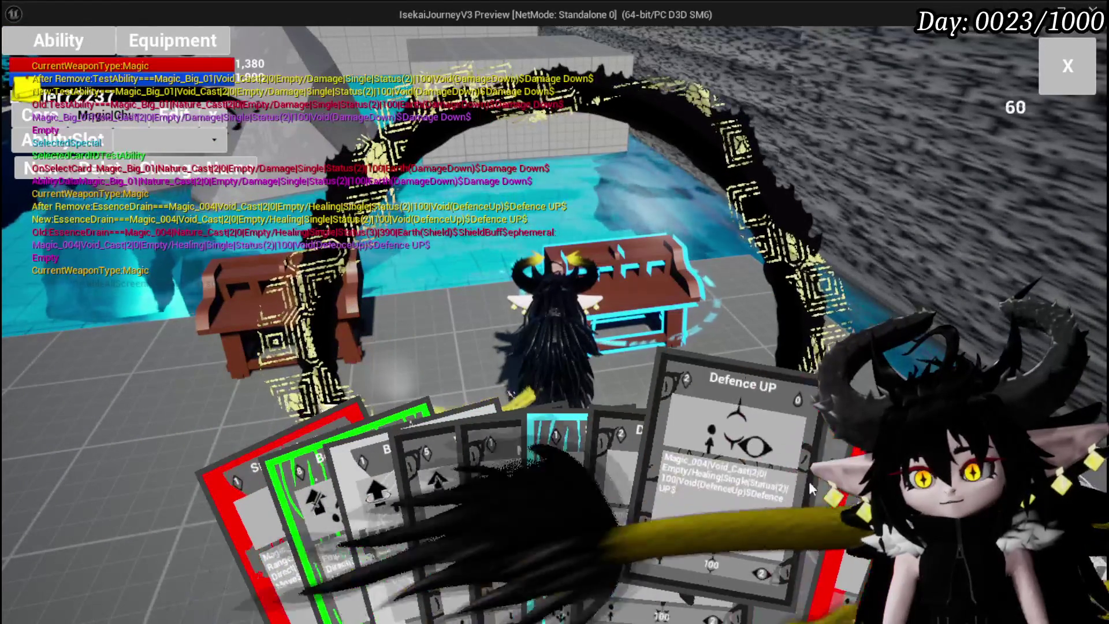
{"action": "left_click", "coordinate": [812, 459]}
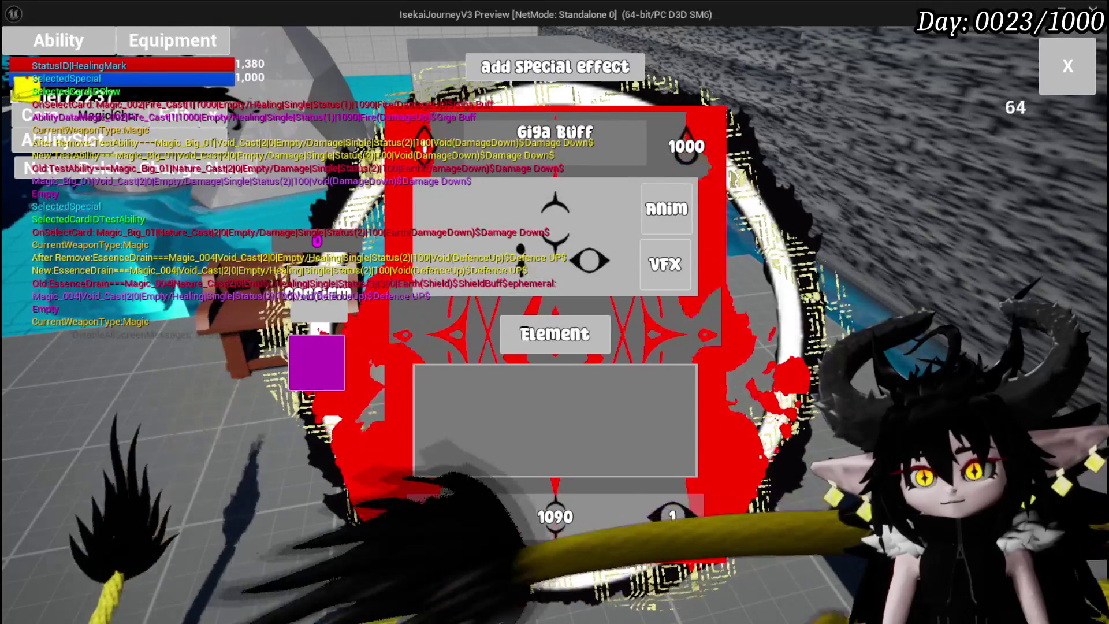
- Retitle the card Speed Down and set its cost fill value to 100
{"action": "mouse_move", "coordinate": [440, 141]}
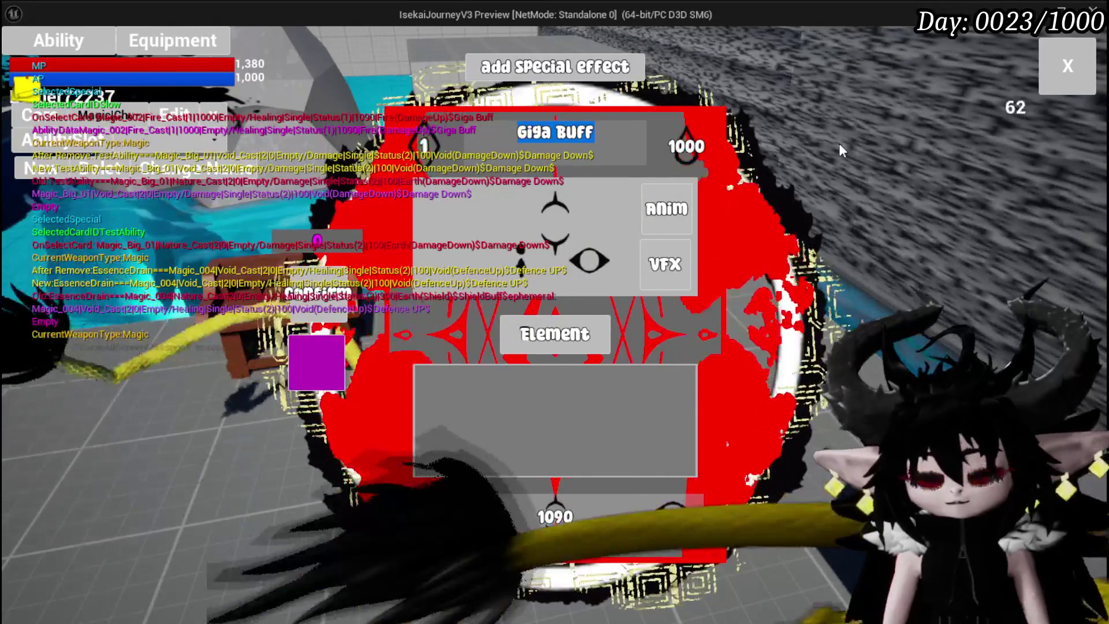
{"action": "type", "text": "Speed Down"}
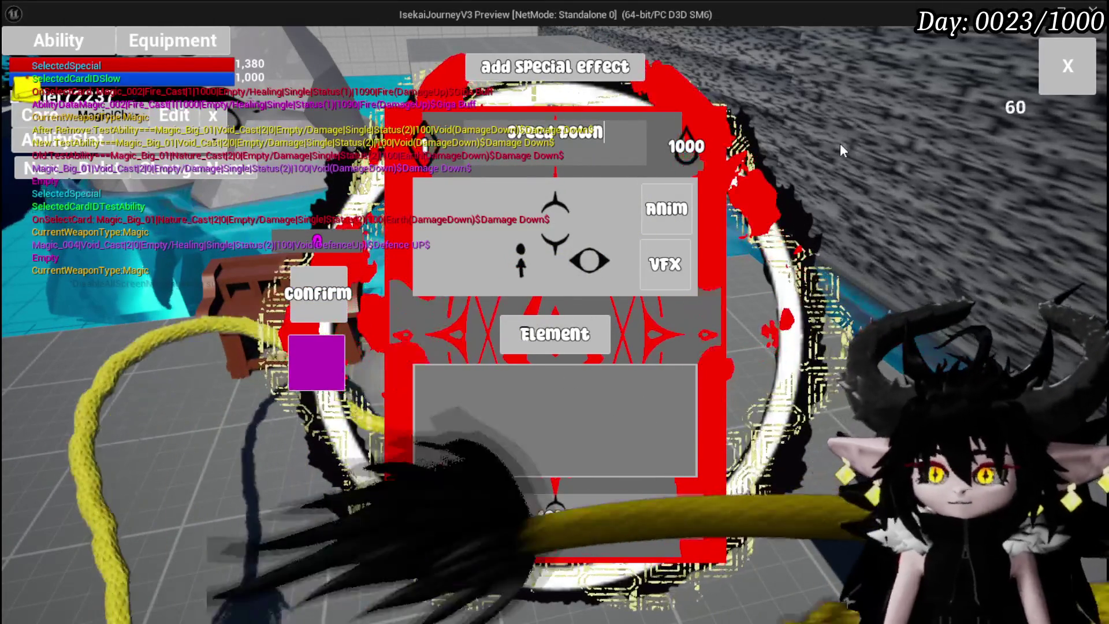
{"action": "left_click", "coordinate": [686, 145]}
{"action": "left_click", "coordinate": [554, 519]}
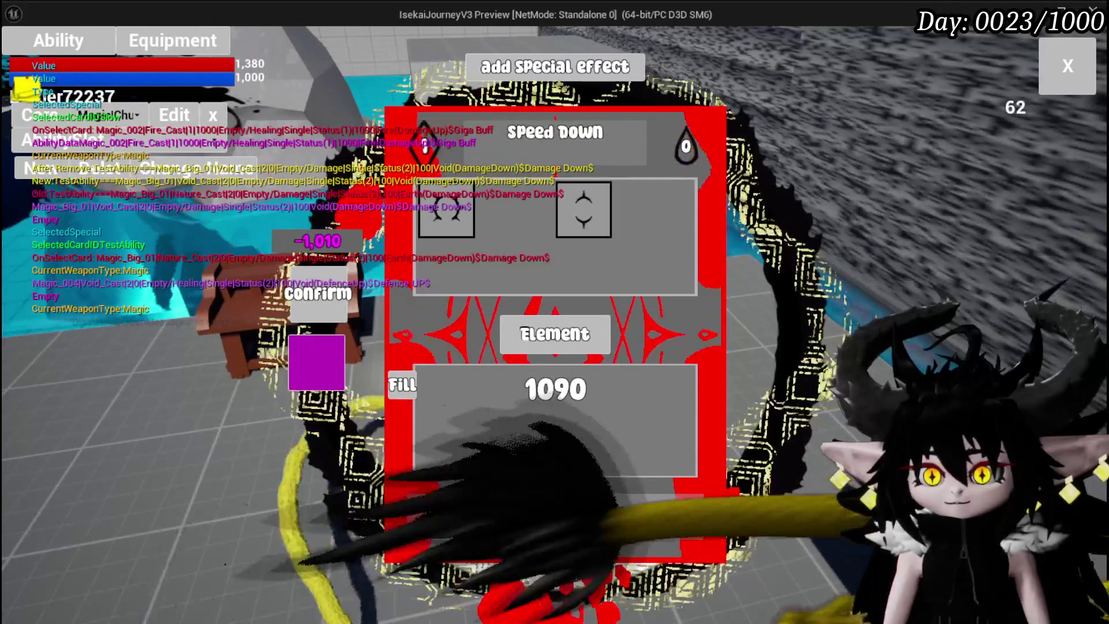
{"action": "left_click", "coordinate": [570, 389]}
{"action": "type", "text": "00"}
{"action": "key", "text": "Return"}
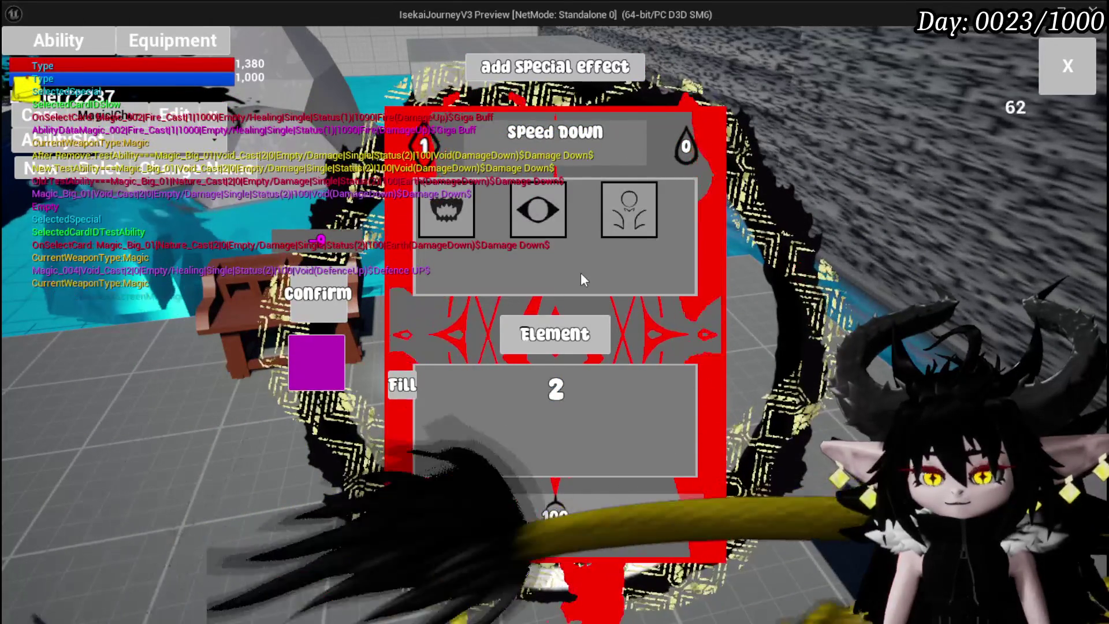
{"action": "left_click", "coordinate": [582, 279]}
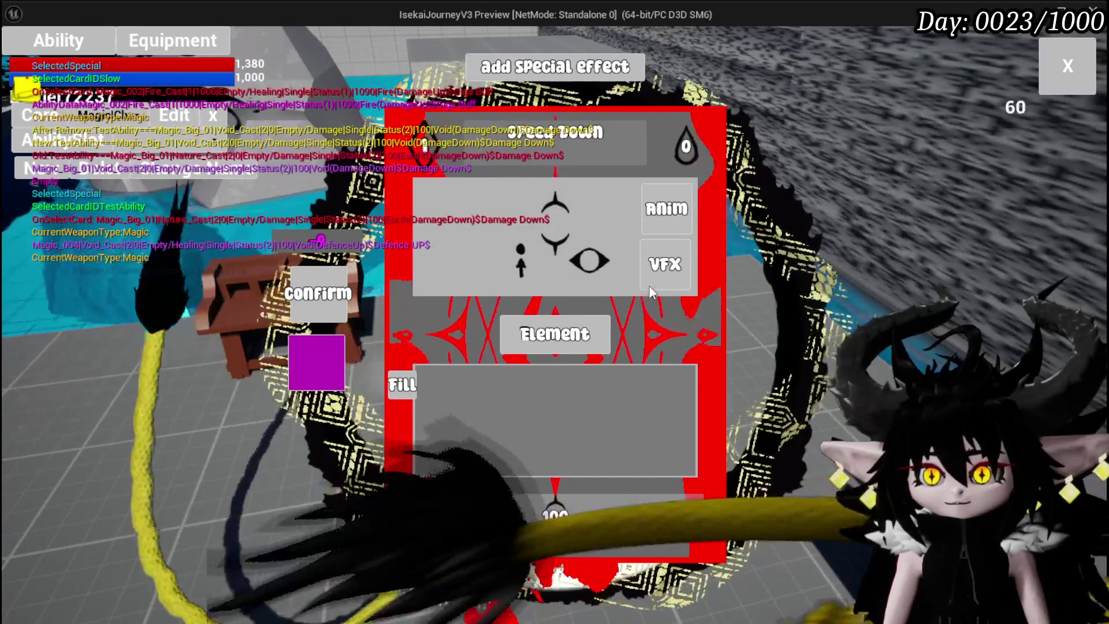
- Make the card Void element with the eye visual effect
{"action": "left_click", "coordinate": [591, 323]}
{"action": "left_click", "coordinate": [574, 272]}
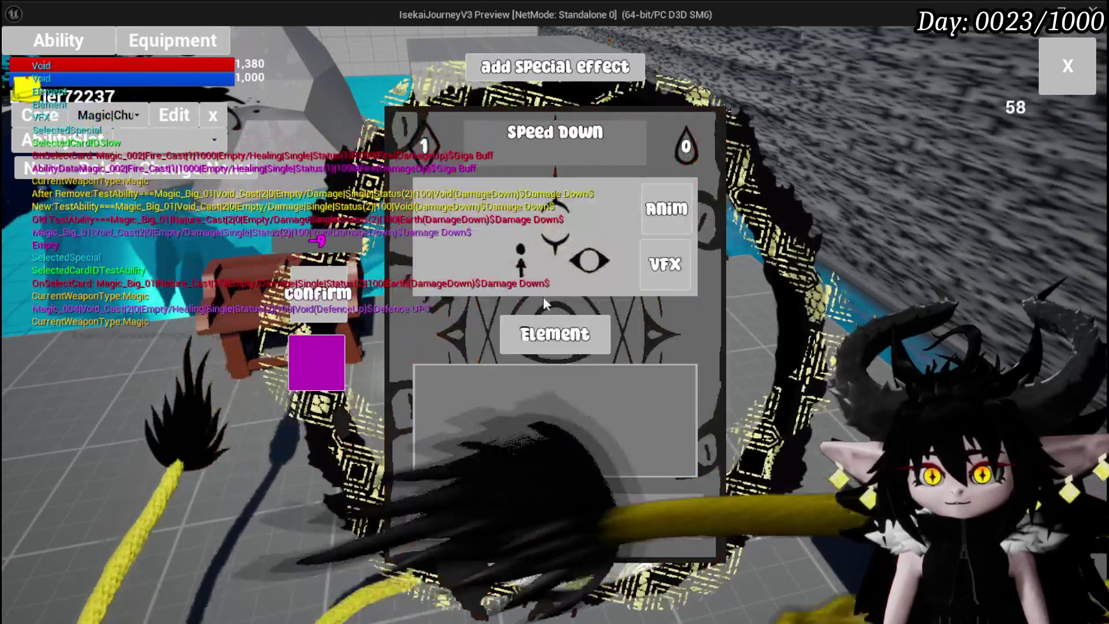
{"action": "left_click", "coordinate": [666, 266]}
{"action": "left_click", "coordinate": [422, 211]}
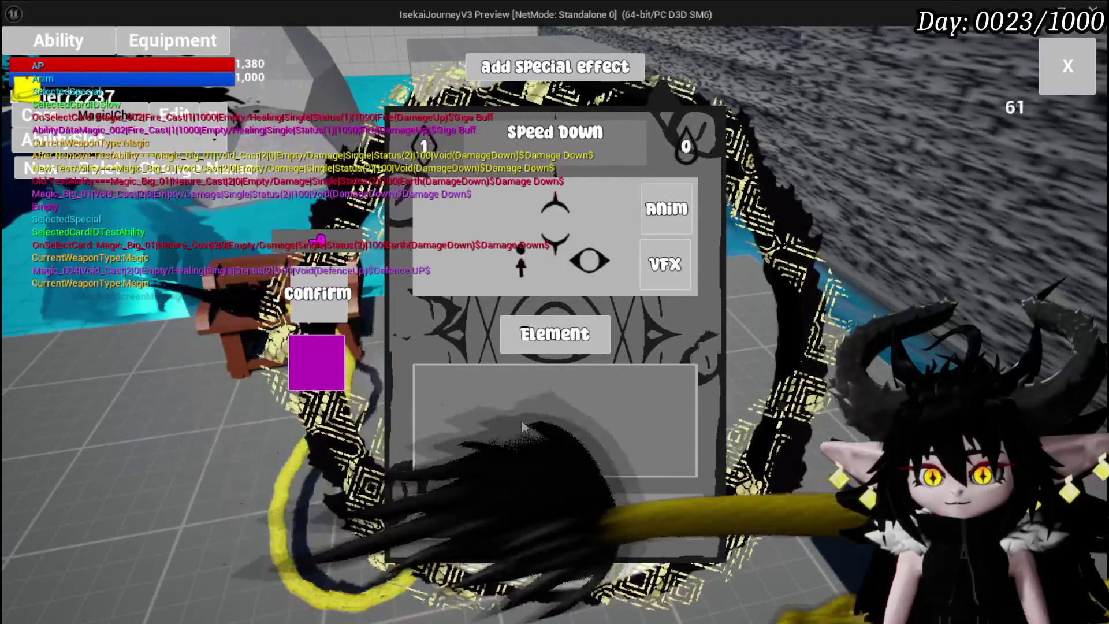
- Choose a status-effect ability type so the status effect grid appears
{"action": "left_click", "coordinate": [575, 462]}
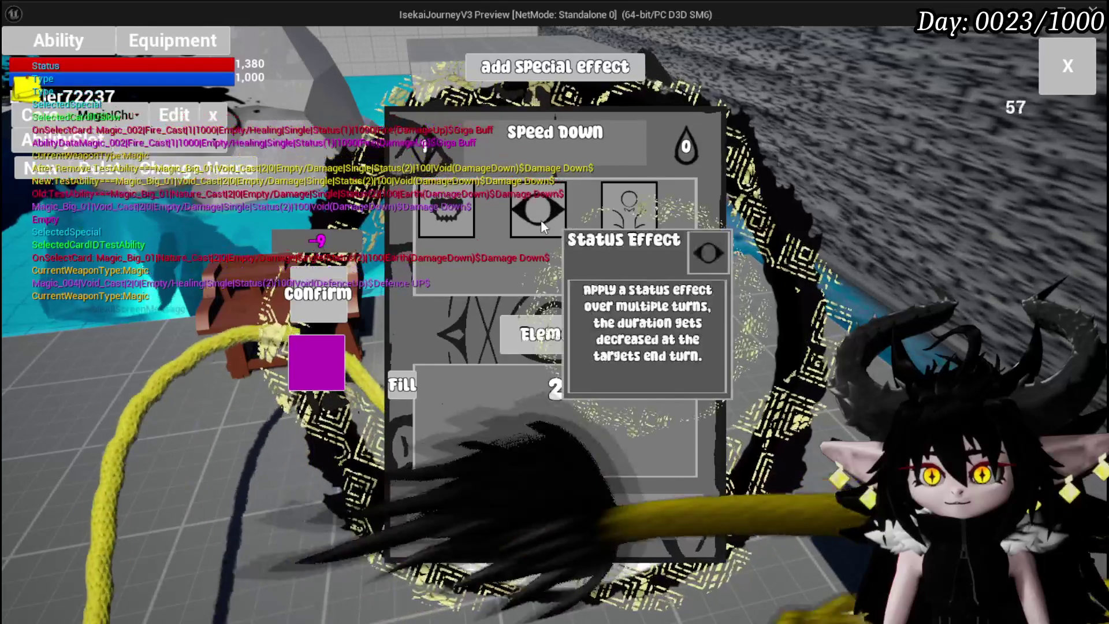
{"action": "left_click", "coordinate": [540, 219]}
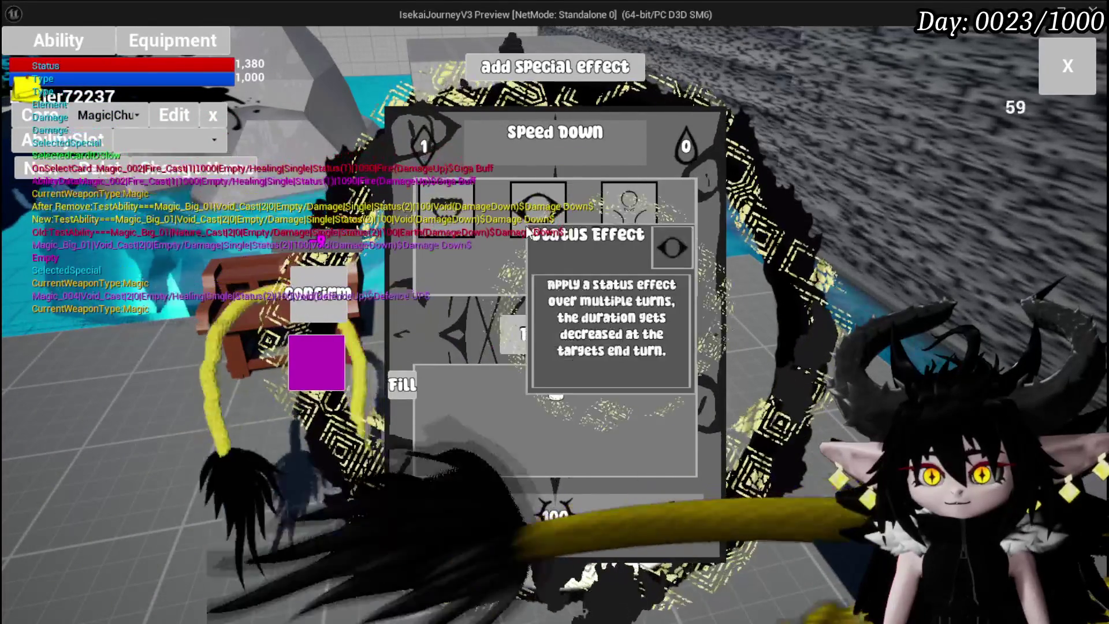
{"action": "left_click", "coordinate": [540, 219]}
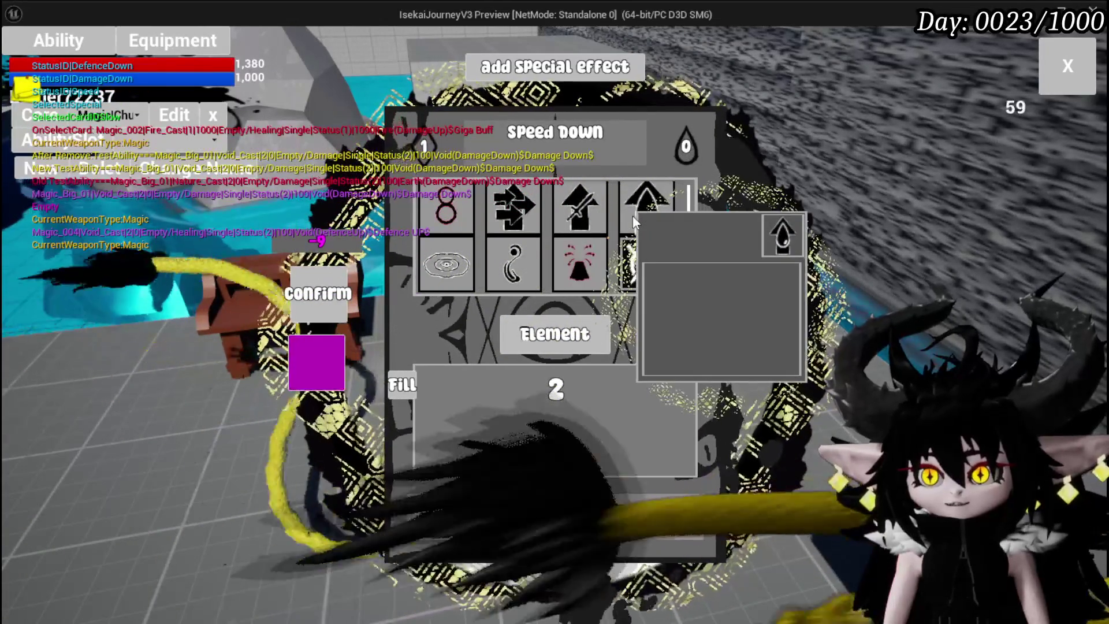
- Give the card the defence-down status and rename it Defence Down
{"action": "left_click", "coordinate": [636, 216]}
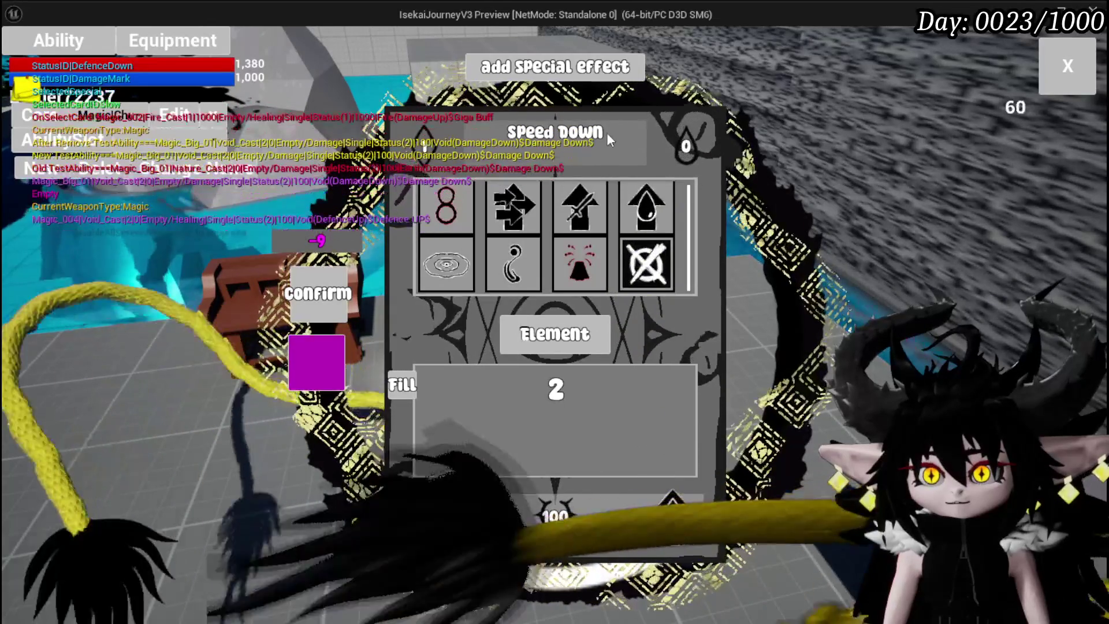
{"action": "left_click", "coordinate": [606, 133]}
{"action": "double_click", "coordinate": [581, 132]}
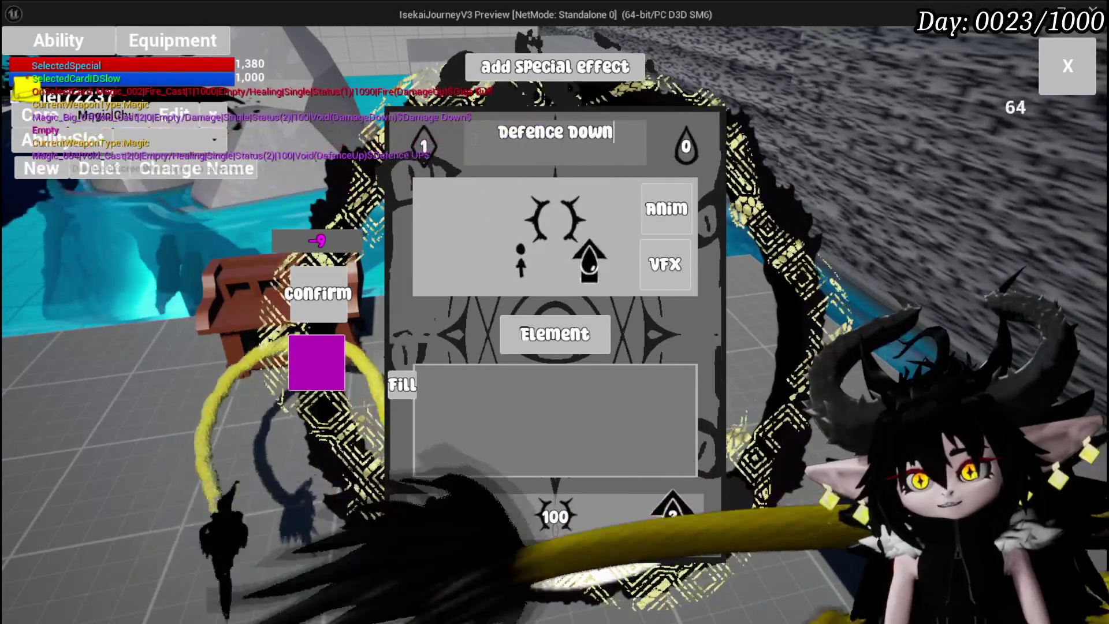
{"action": "left_click", "coordinate": [422, 209]}
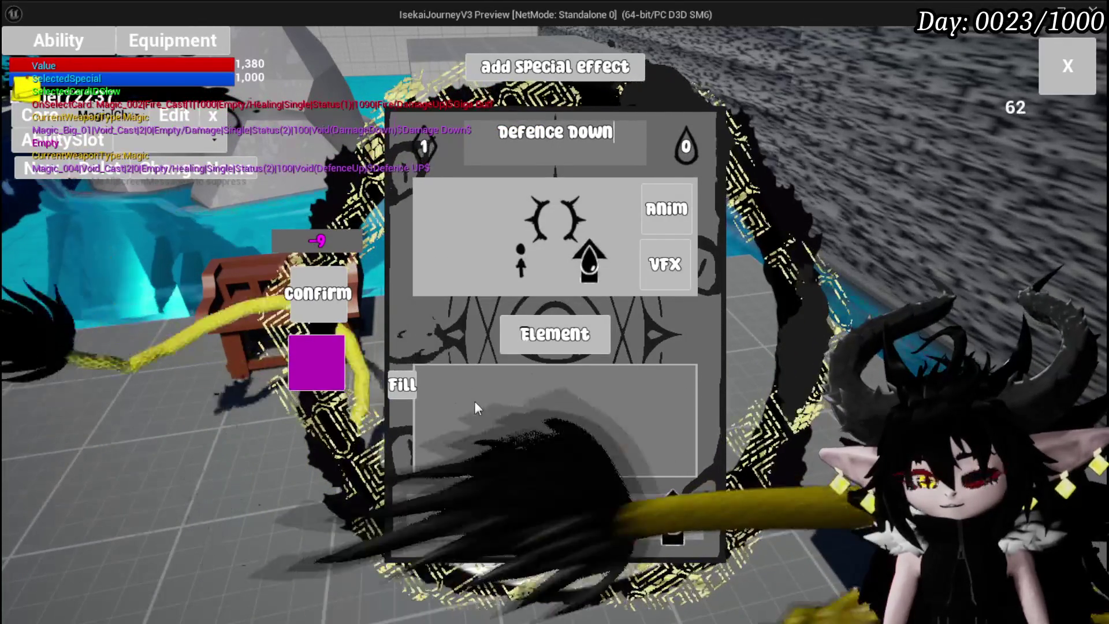
- Lower the value to 91 and close the card editor to resume play
{"action": "mouse_move", "coordinate": [541, 505]}
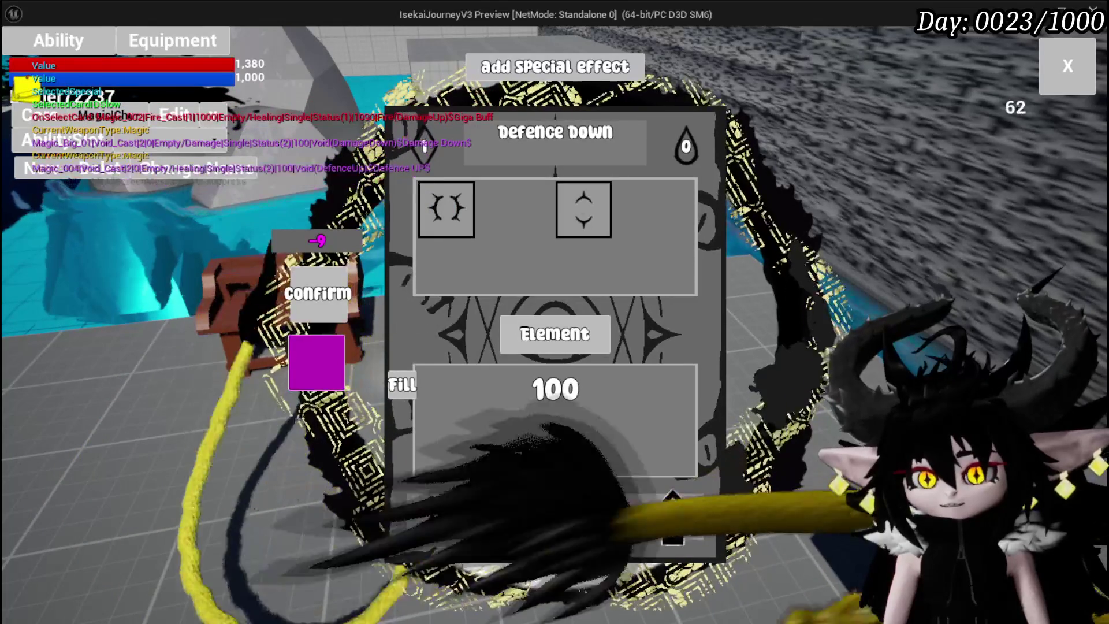
{"action": "left_click", "coordinate": [346, 312]}
{"action": "left_click", "coordinate": [446, 209]}
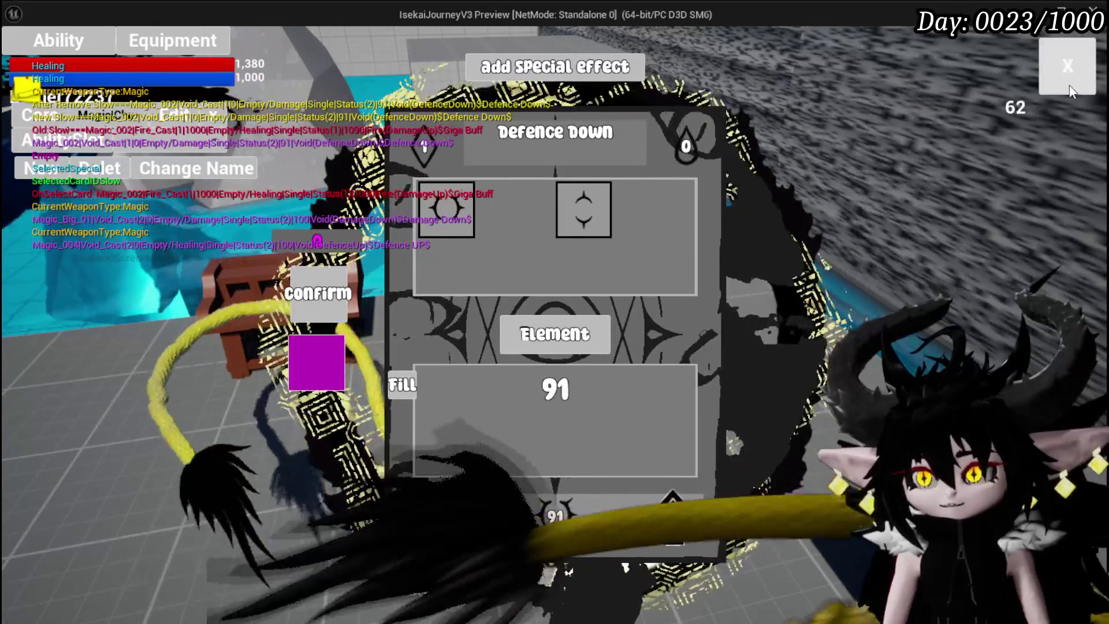
{"action": "left_click", "coordinate": [1064, 61]}
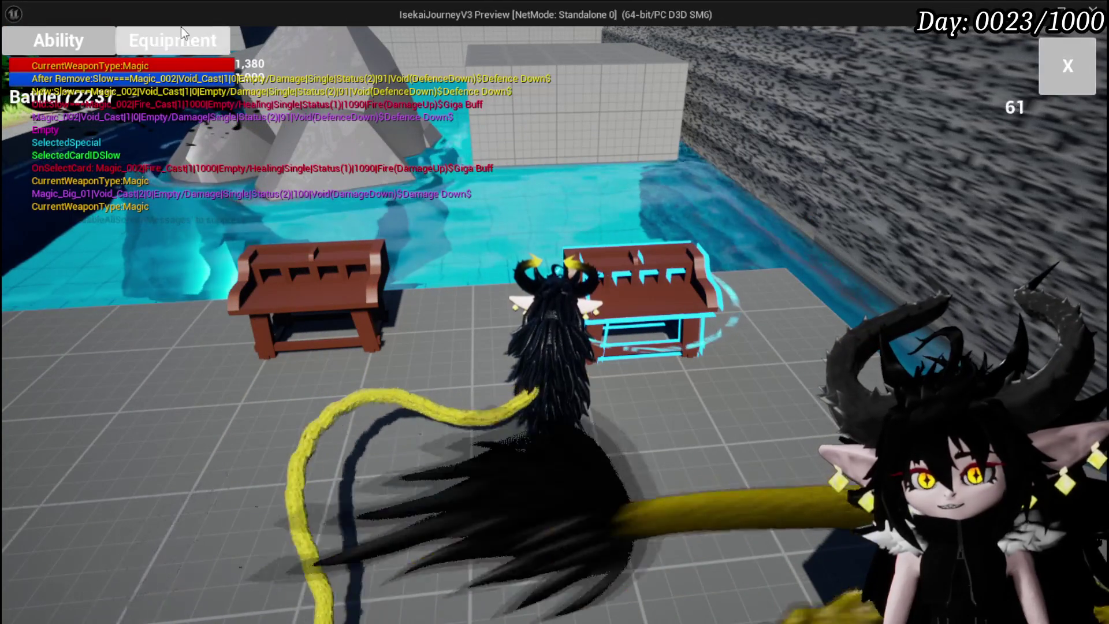
- Bring up the Ability panel and select the Defence Down card from the hand
{"action": "left_click", "coordinate": [92, 45]}
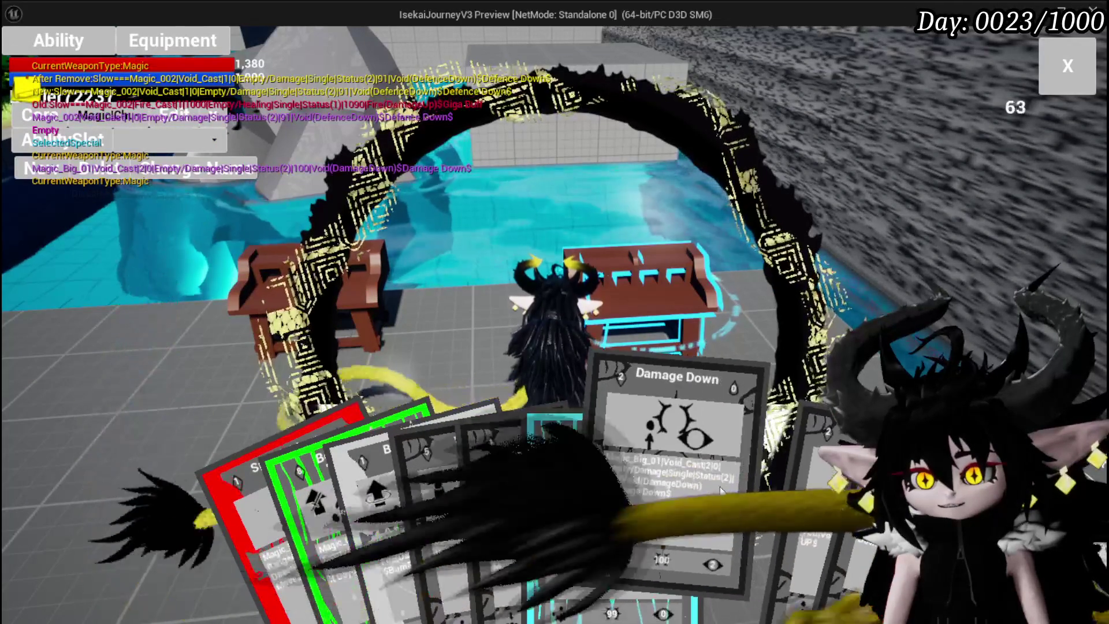
{"action": "left_click", "coordinate": [762, 445]}
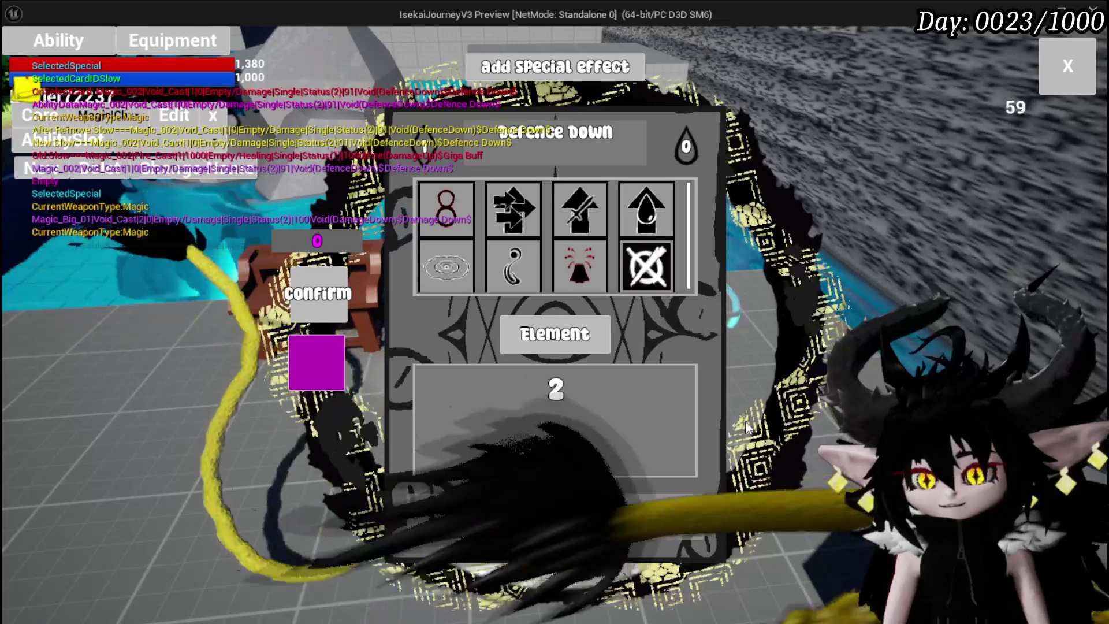
- Edit the Defence Down value fields and apply them, leaving the value at 91
{"action": "left_click", "coordinate": [425, 145]}
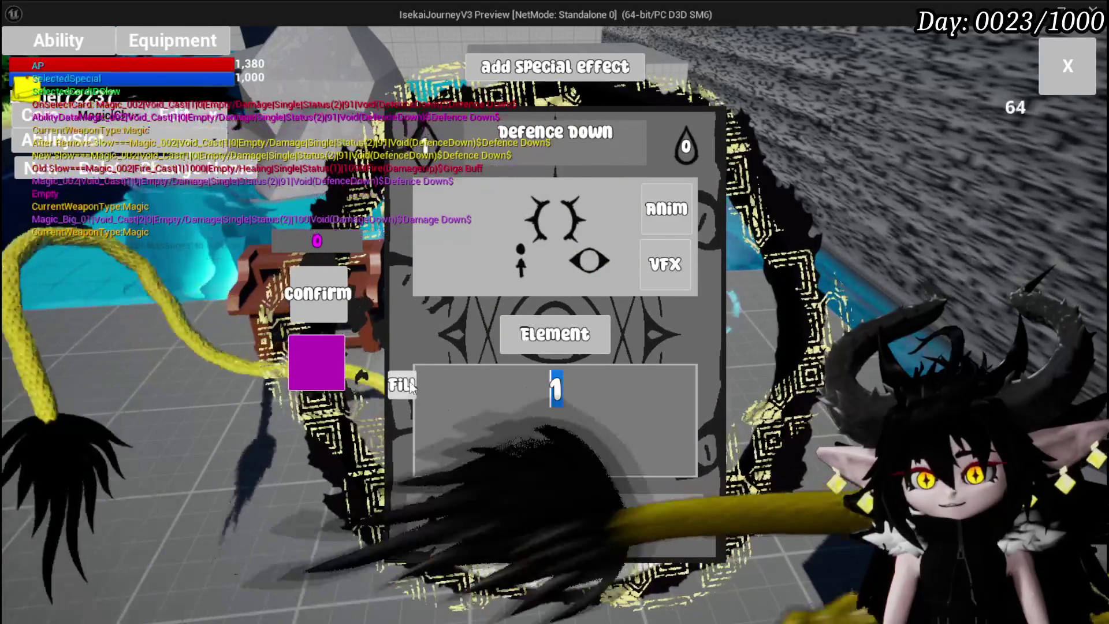
{"action": "type", "text": "2"}
{"action": "type", "text": "1"}
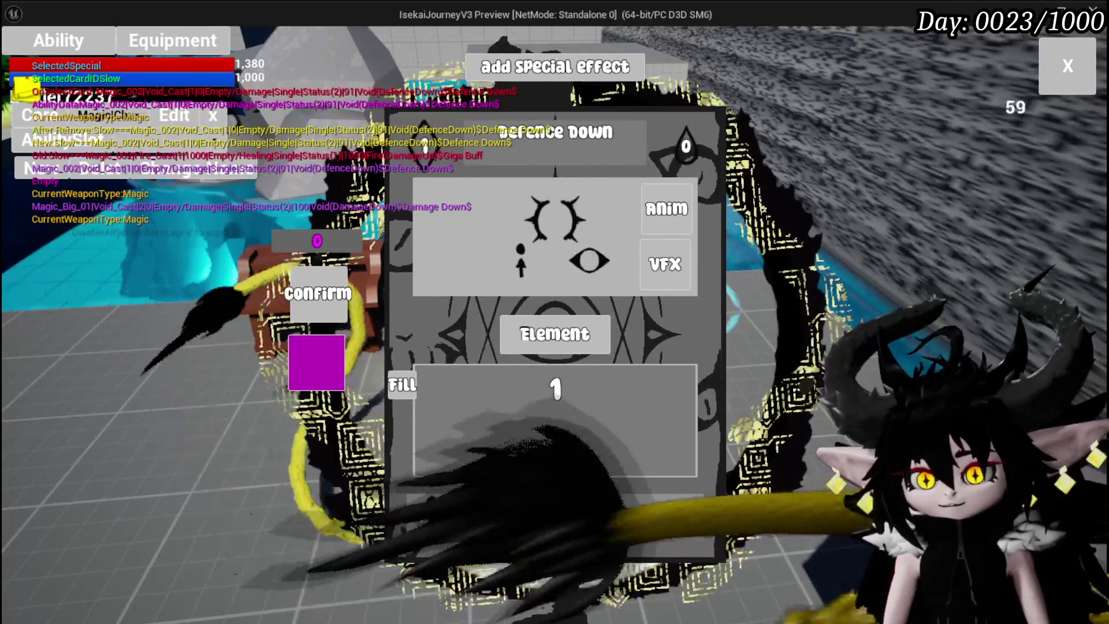
{"action": "key", "text": "Return"}
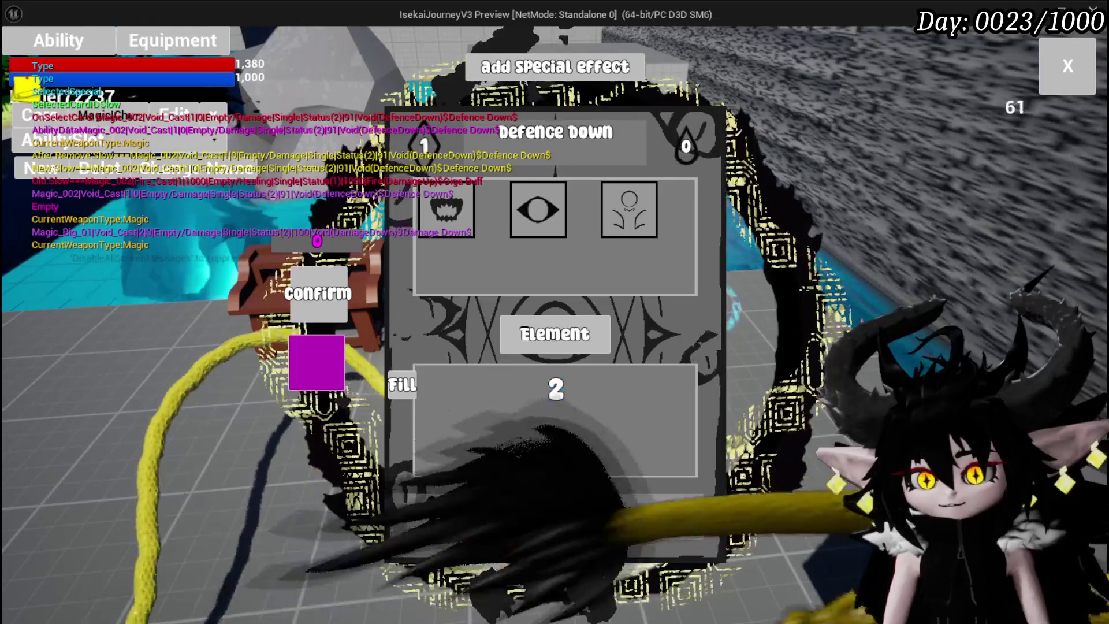
{"action": "left_click", "coordinate": [404, 396]}
{"action": "type", "text": "1"}
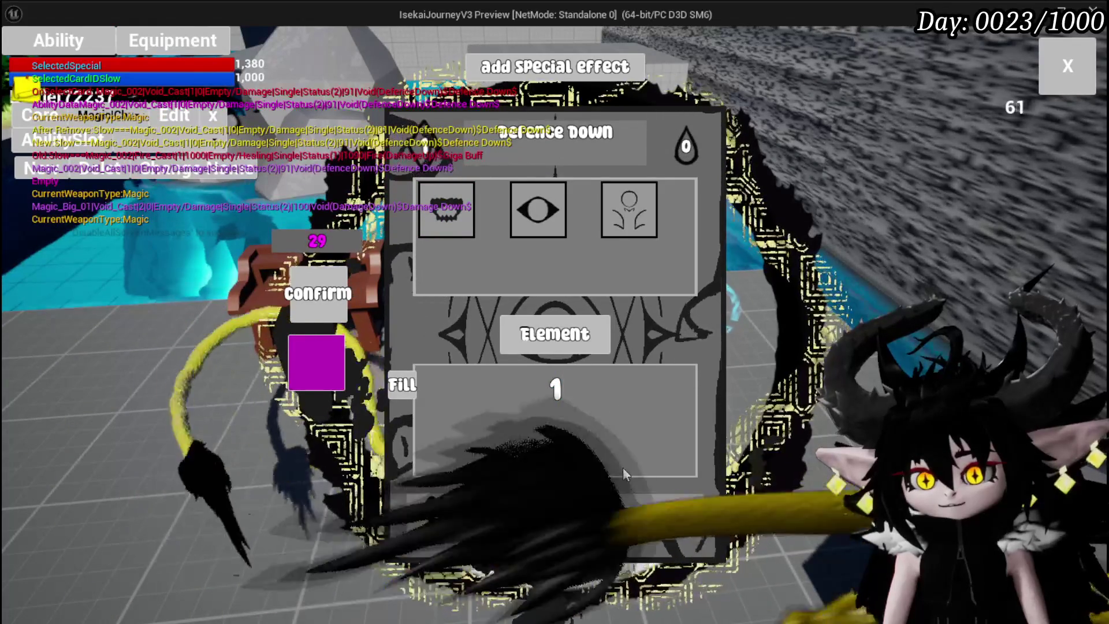
{"action": "key", "text": "BackSpace"}
{"action": "type", "text": "2"}
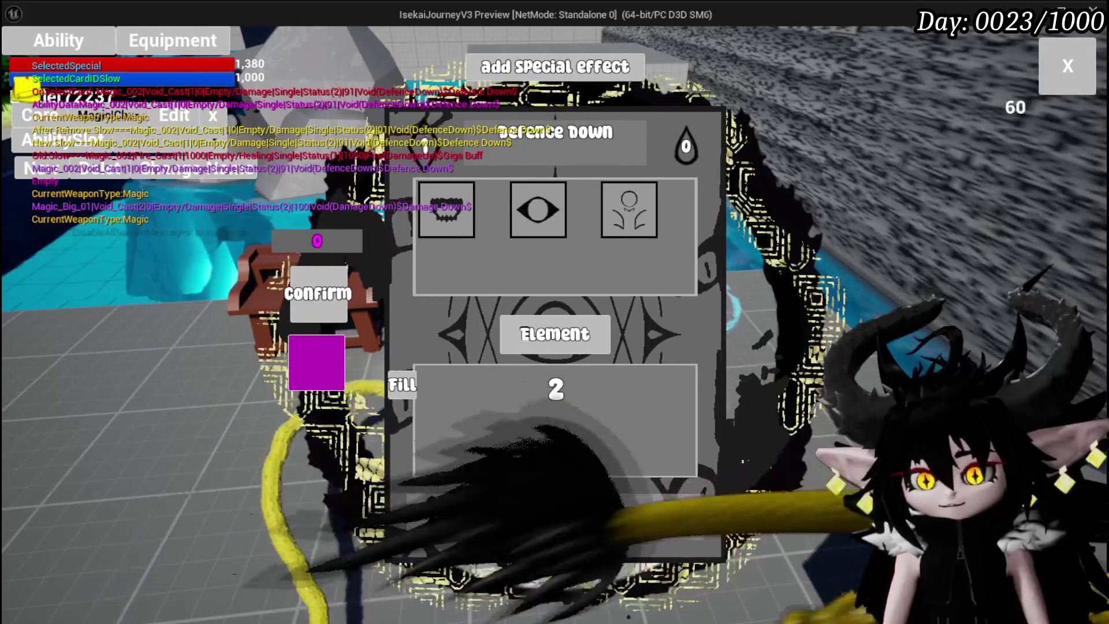
{"action": "left_click", "coordinate": [553, 517]}
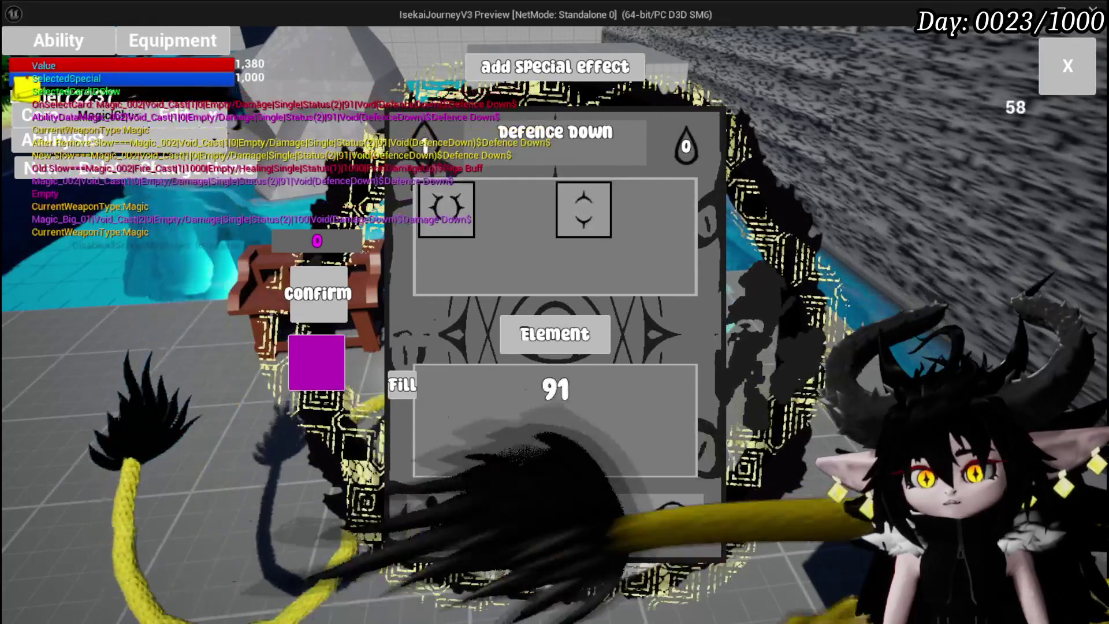
{"action": "type", "text": "100"}
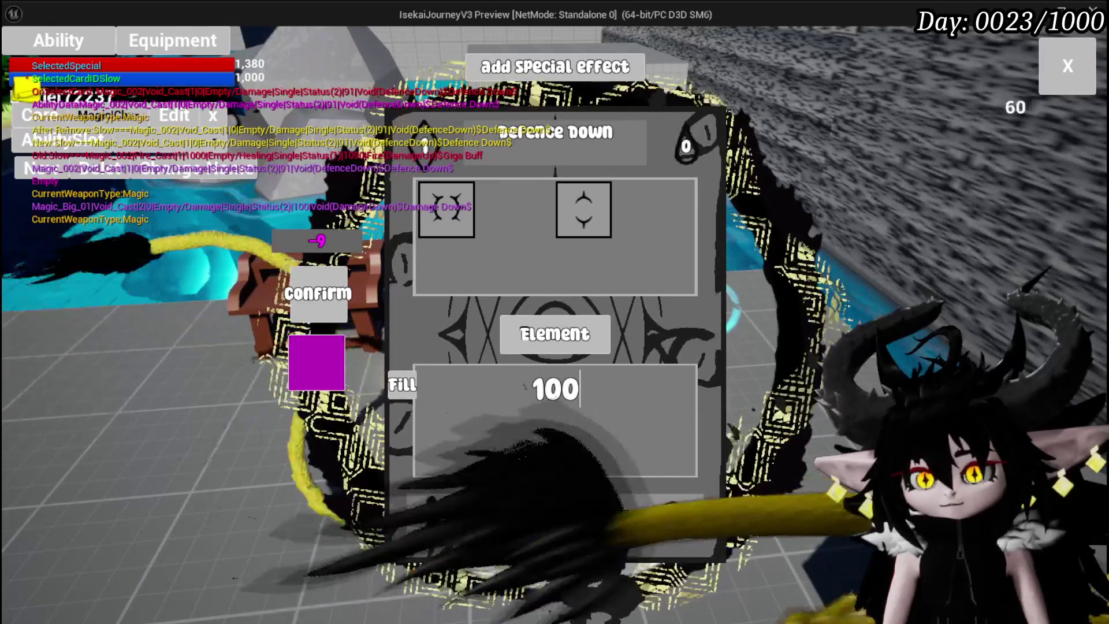
{"action": "left_click", "coordinate": [414, 387]}
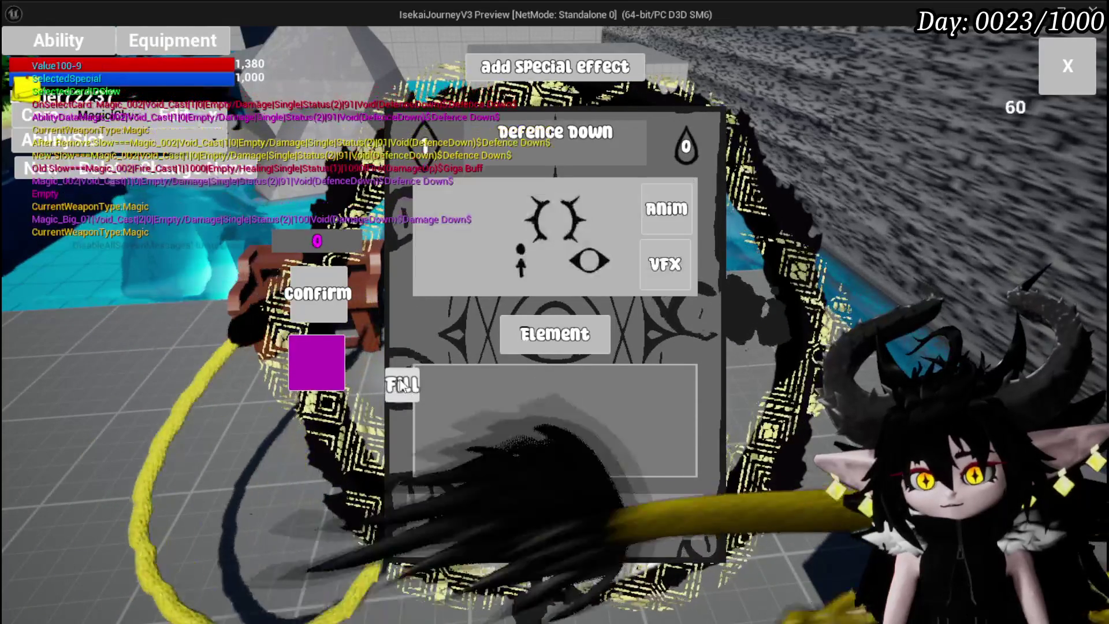
{"action": "left_click", "coordinate": [317, 302]}
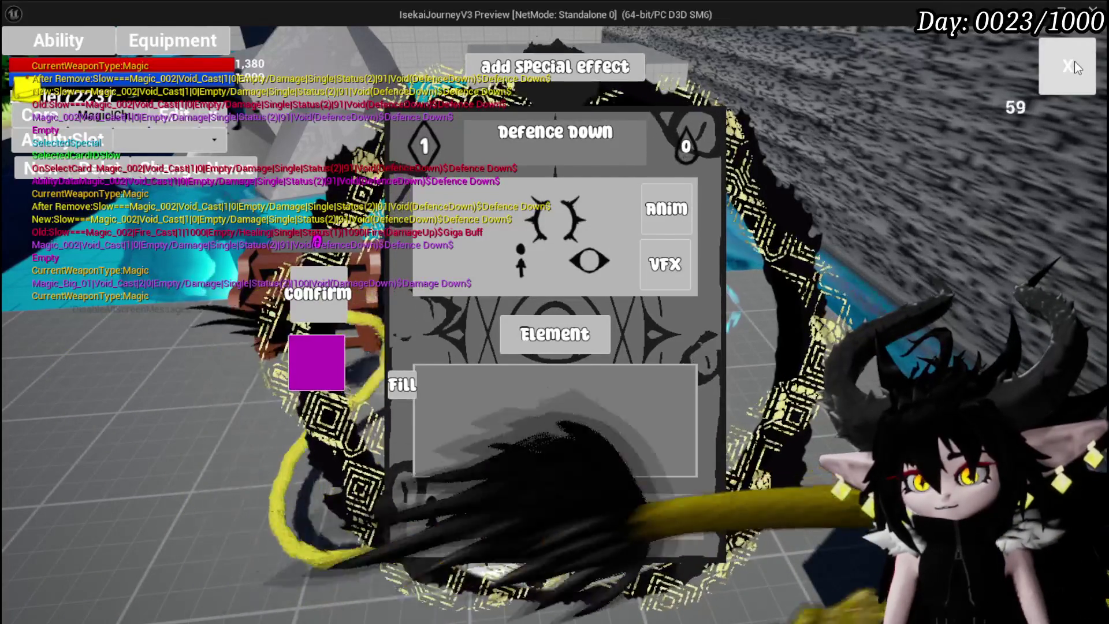
- Close the card editor, toggle the equipment menu, and reopen the ability card hand
{"action": "left_click", "coordinate": [1075, 61]}
{"action": "key", "text": "Tab"}
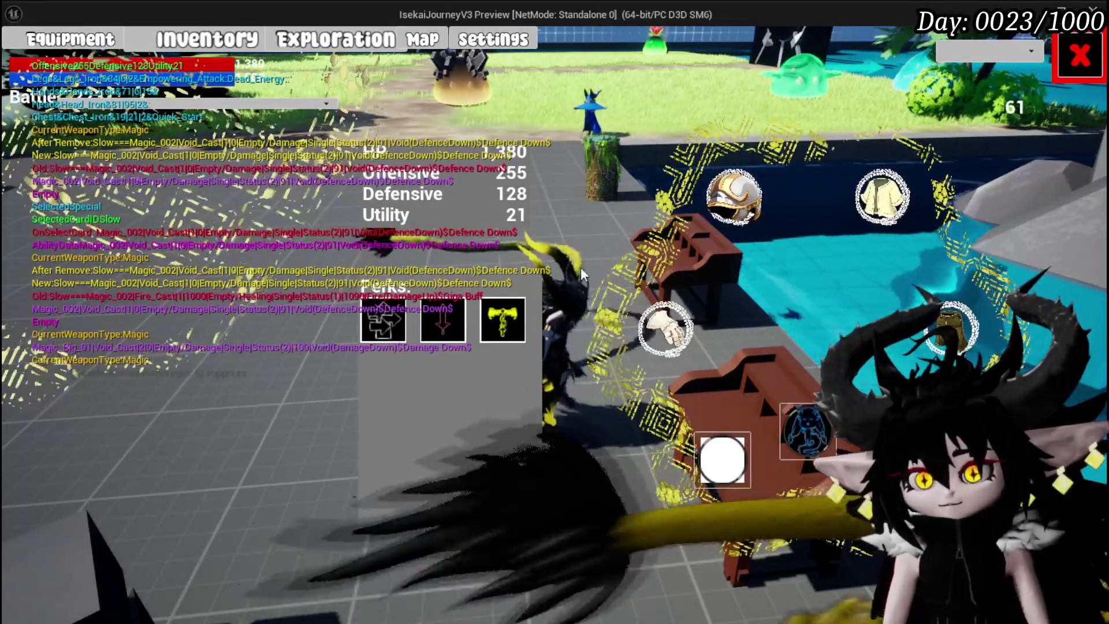
{"action": "key", "text": "Tab"}
{"action": "key", "text": "Tab"}
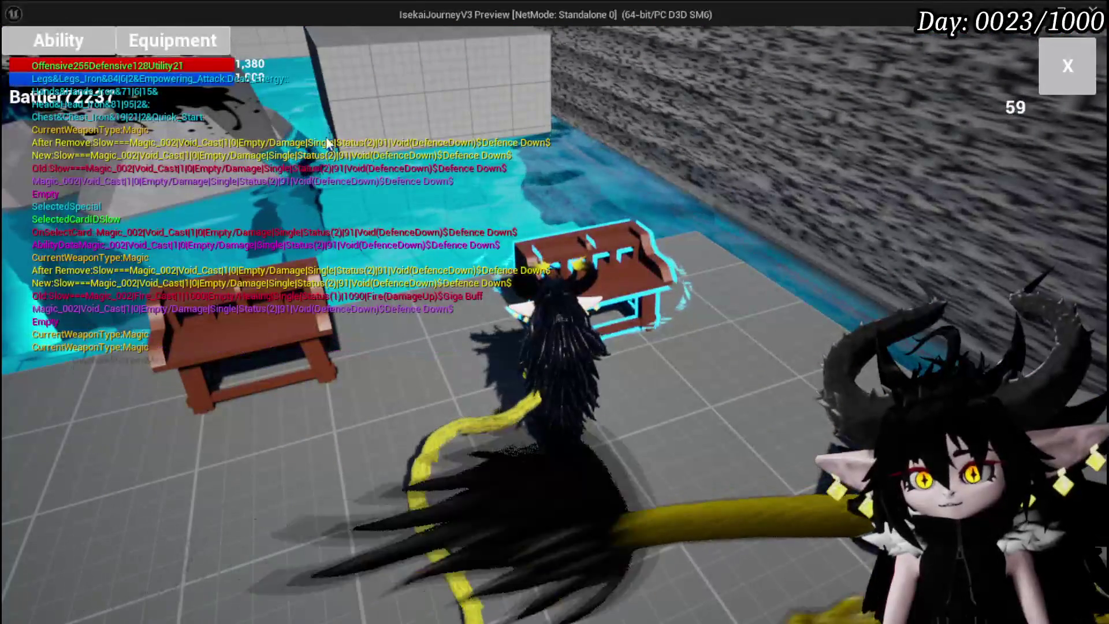
{"action": "left_click", "coordinate": [117, 114]}
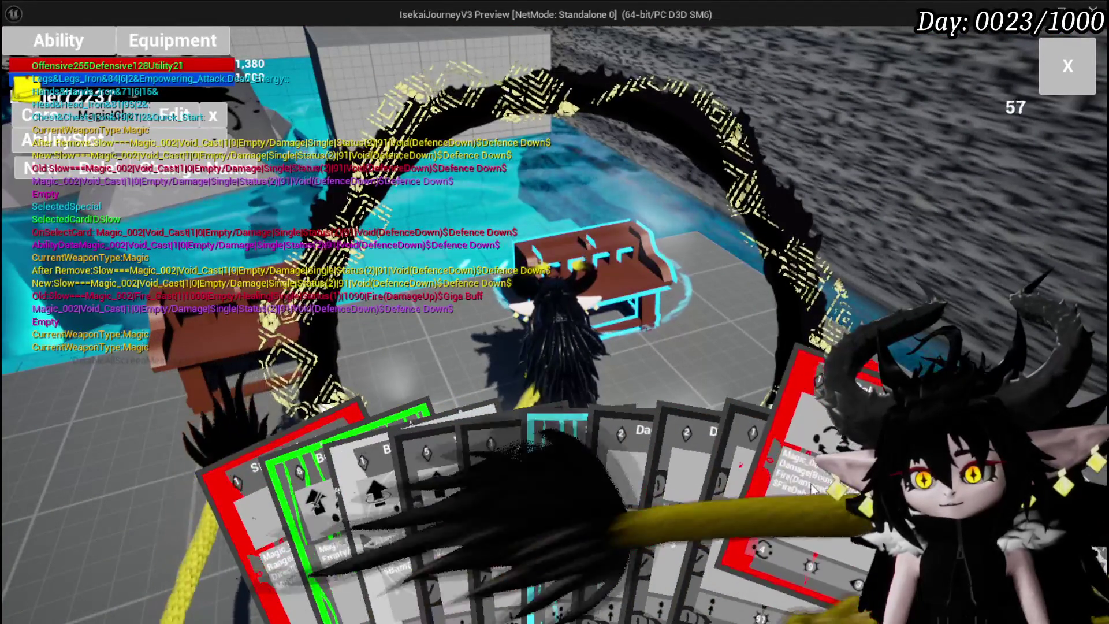
- Open the FireDebuffTest card and give it Single Target targeting
{"action": "left_click", "coordinate": [812, 486]}
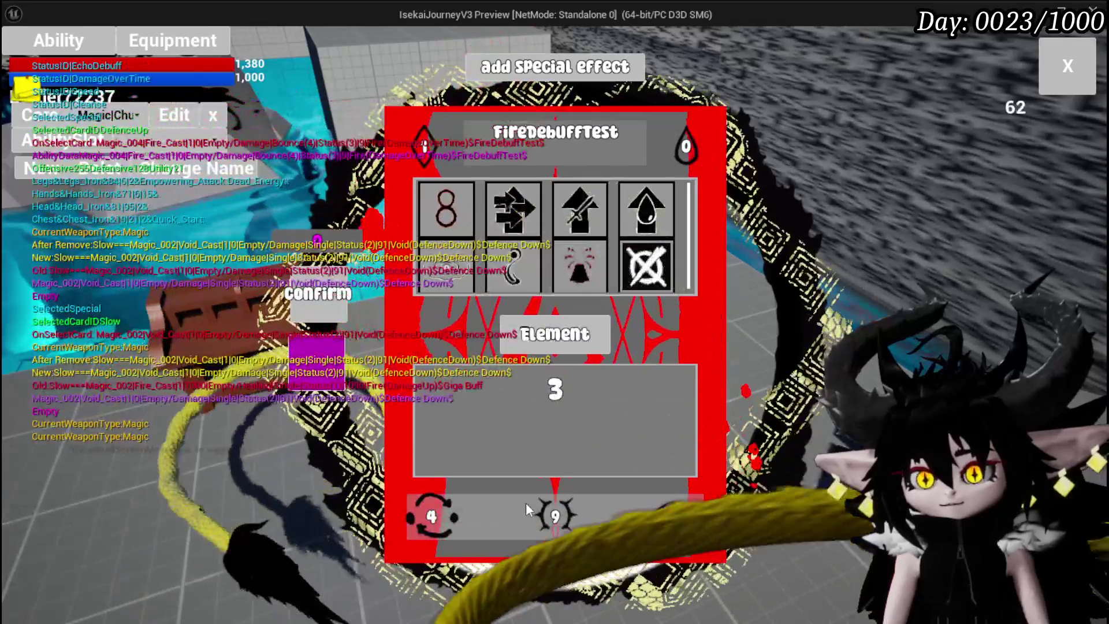
{"action": "left_click", "coordinate": [553, 346]}
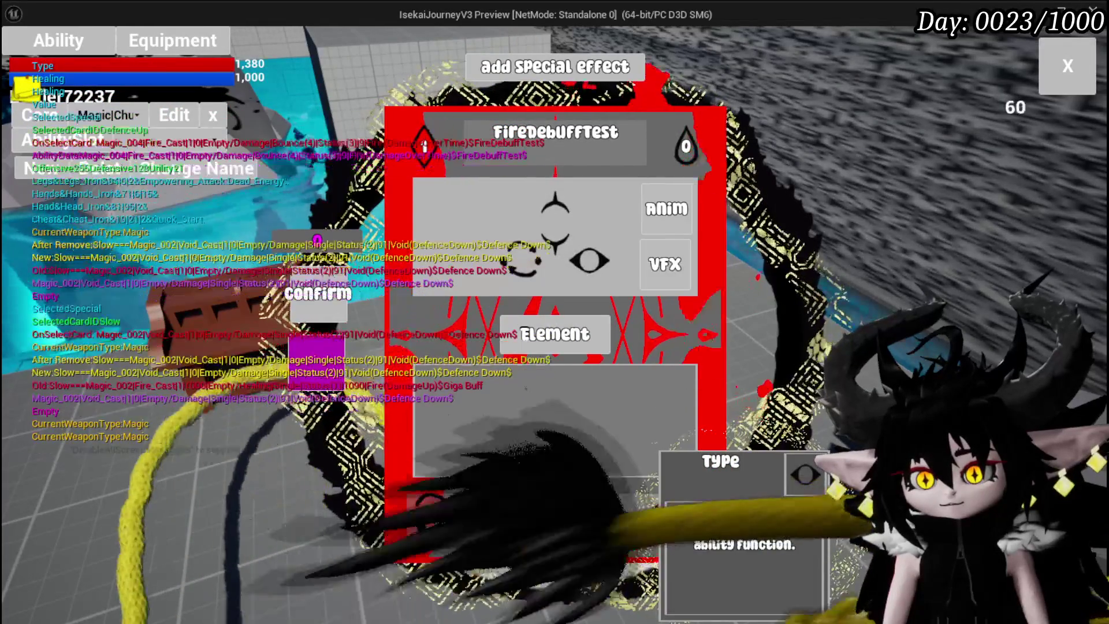
{"action": "left_click", "coordinate": [685, 435]}
{"action": "left_click", "coordinate": [581, 474]}
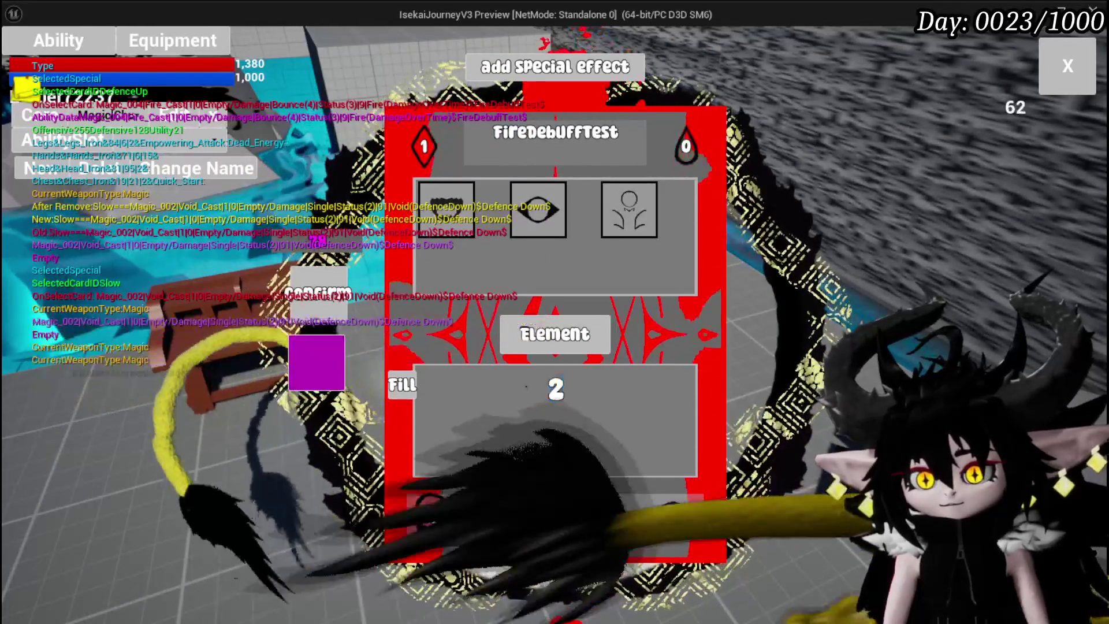
{"action": "left_click", "coordinate": [447, 209]}
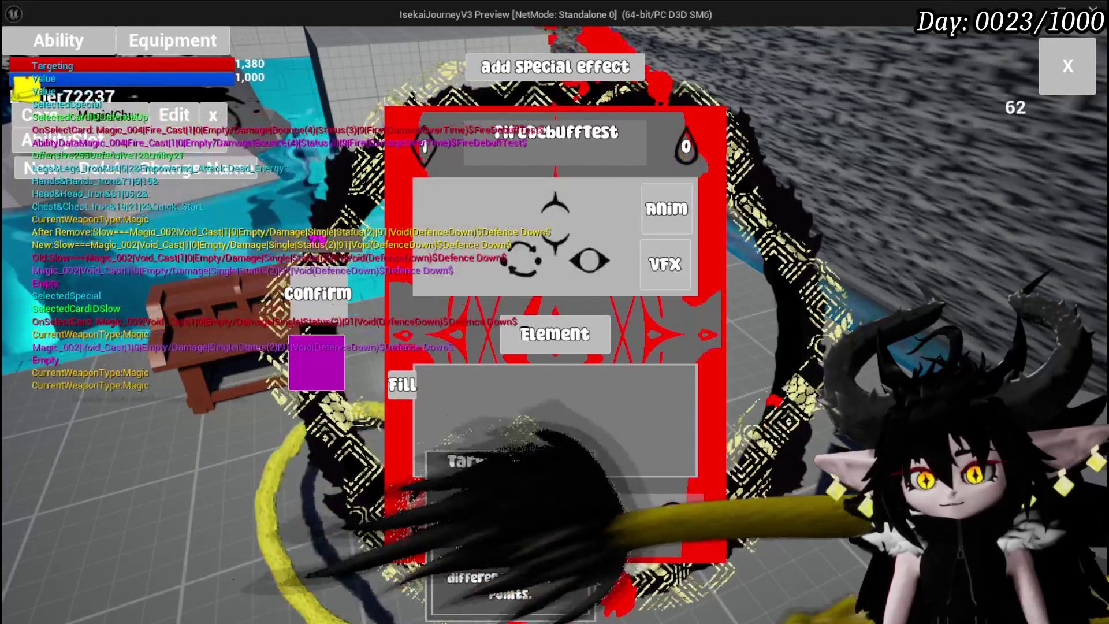
{"action": "left_click", "coordinate": [435, 210]}
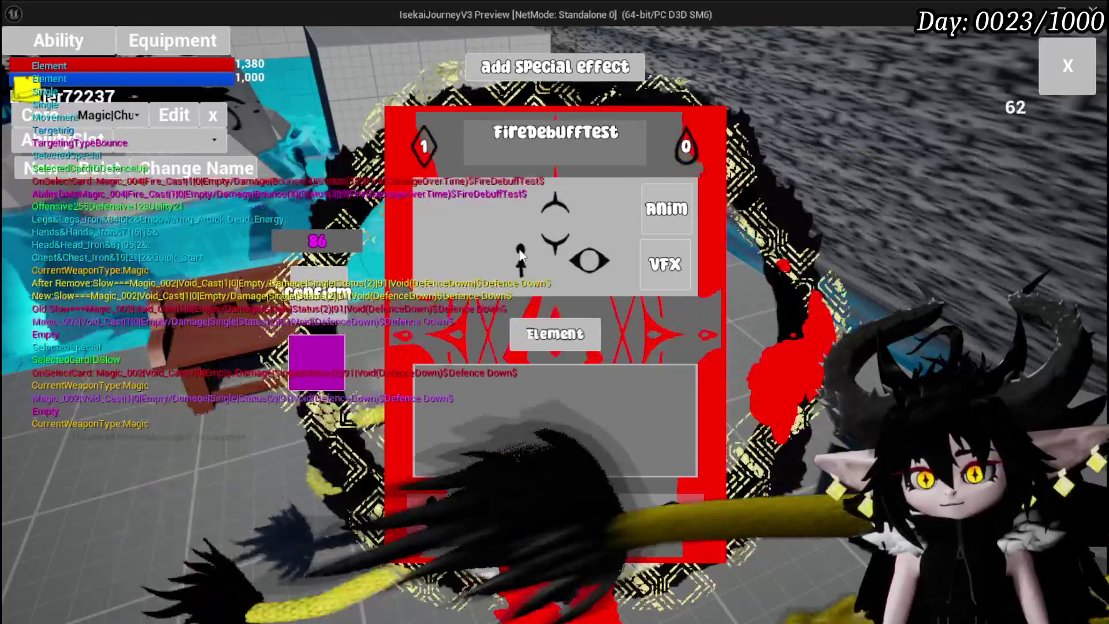
- Change the support slot's icon and set the value field to 100
{"action": "left_click", "coordinate": [641, 456]}
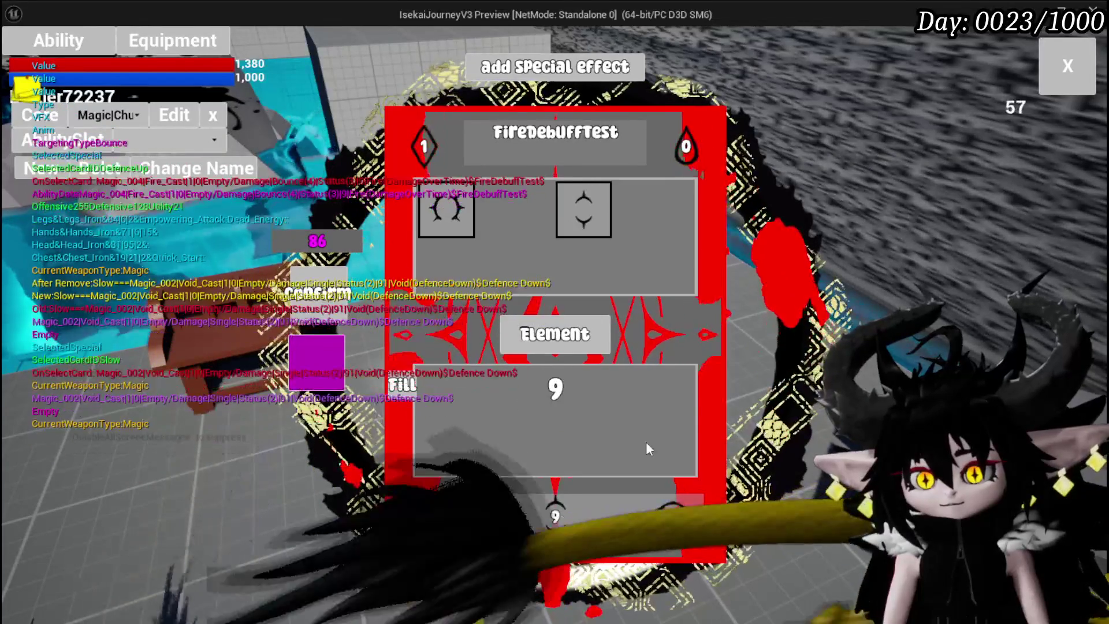
{"action": "left_click", "coordinate": [583, 212]}
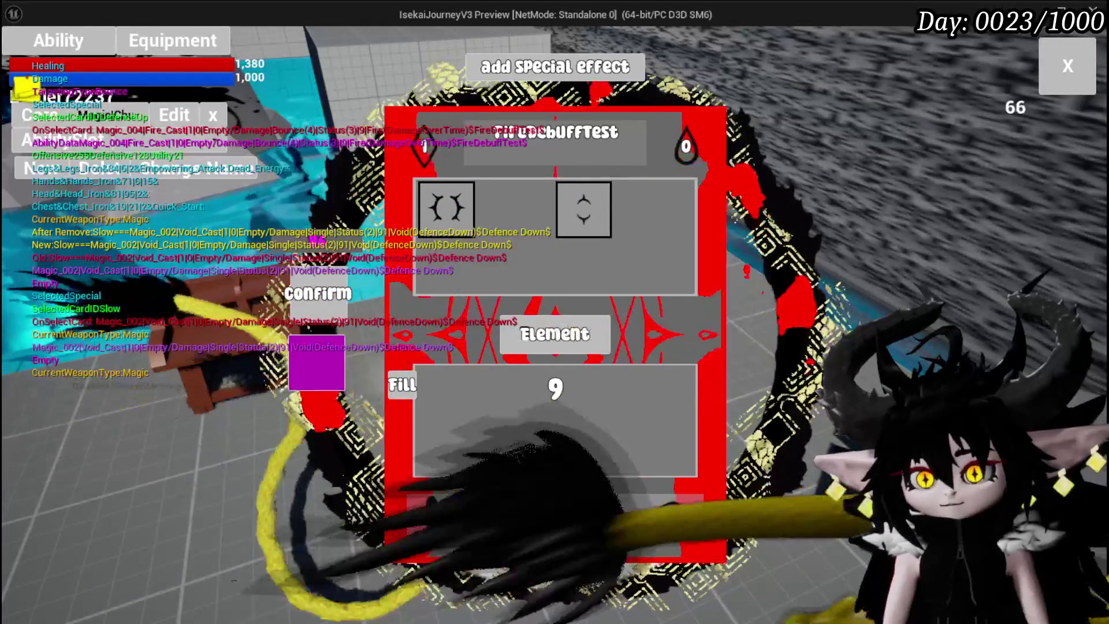
{"action": "left_click", "coordinate": [584, 215]}
{"action": "left_click", "coordinate": [641, 456]}
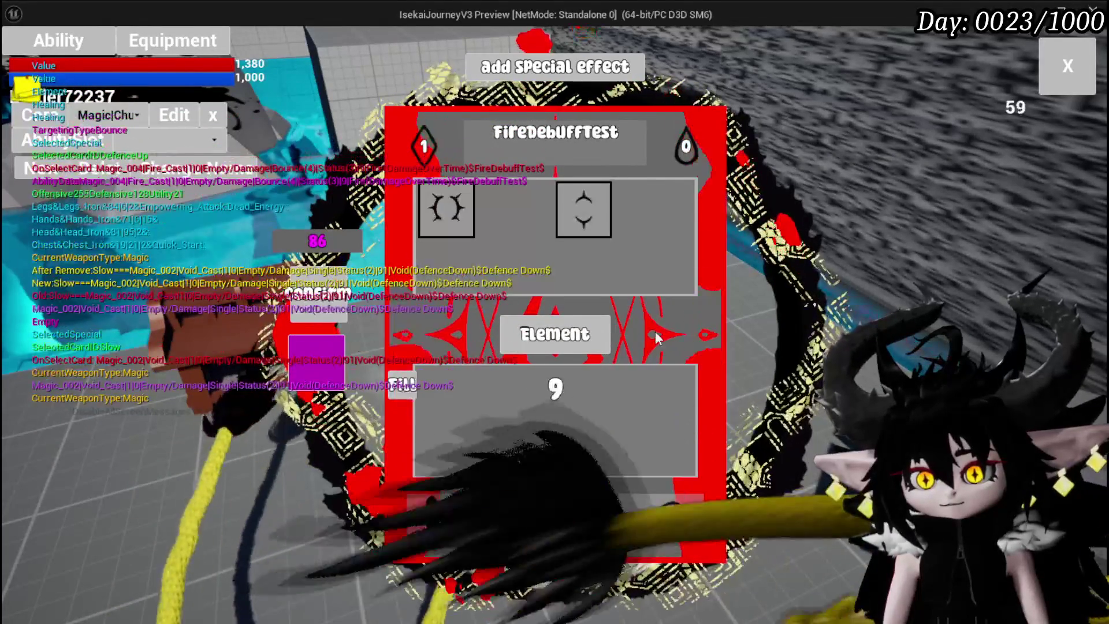
{"action": "left_click", "coordinate": [555, 404]}
{"action": "type", "text": "100"}
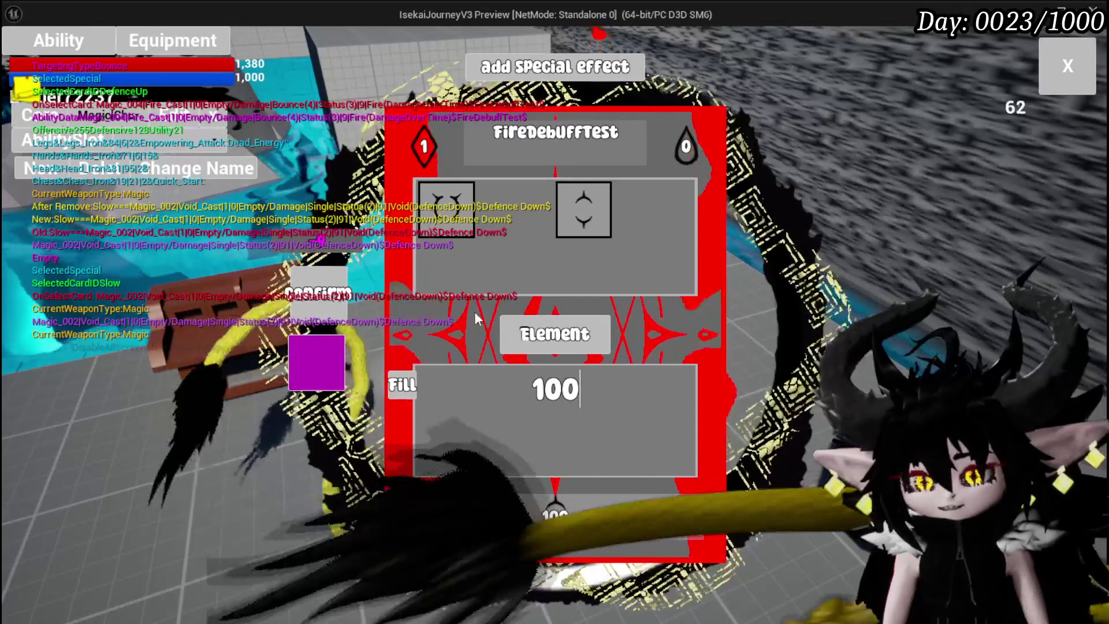
- Make FireDebuffTest Void element with the Echo special effect, then close the editor
{"action": "left_click", "coordinate": [537, 348]}
{"action": "left_click", "coordinate": [458, 279]}
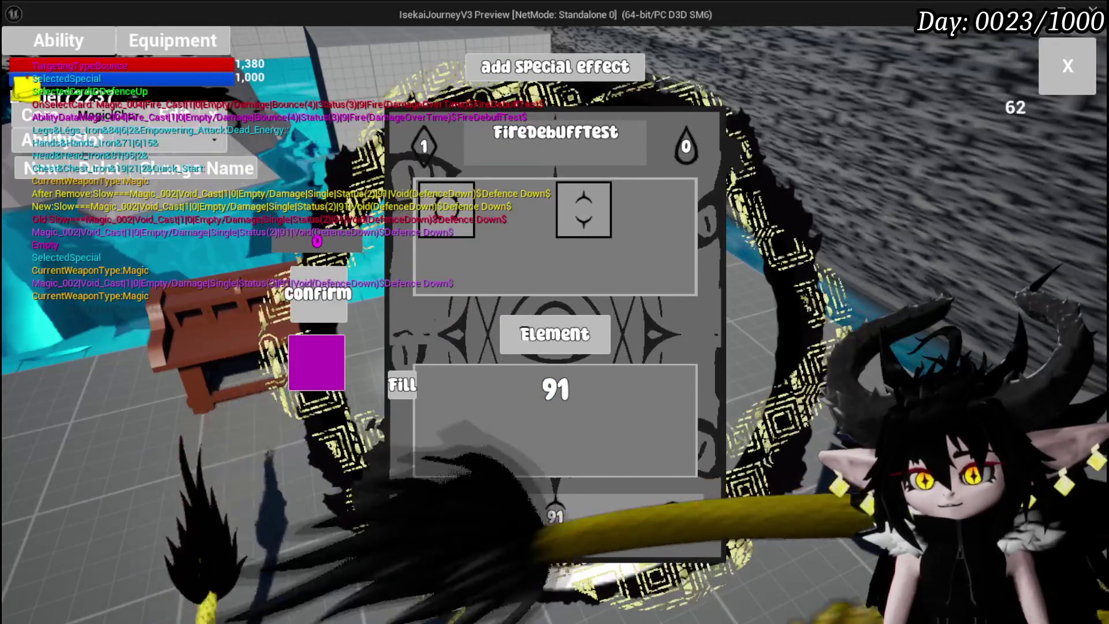
{"action": "left_click", "coordinate": [524, 251]}
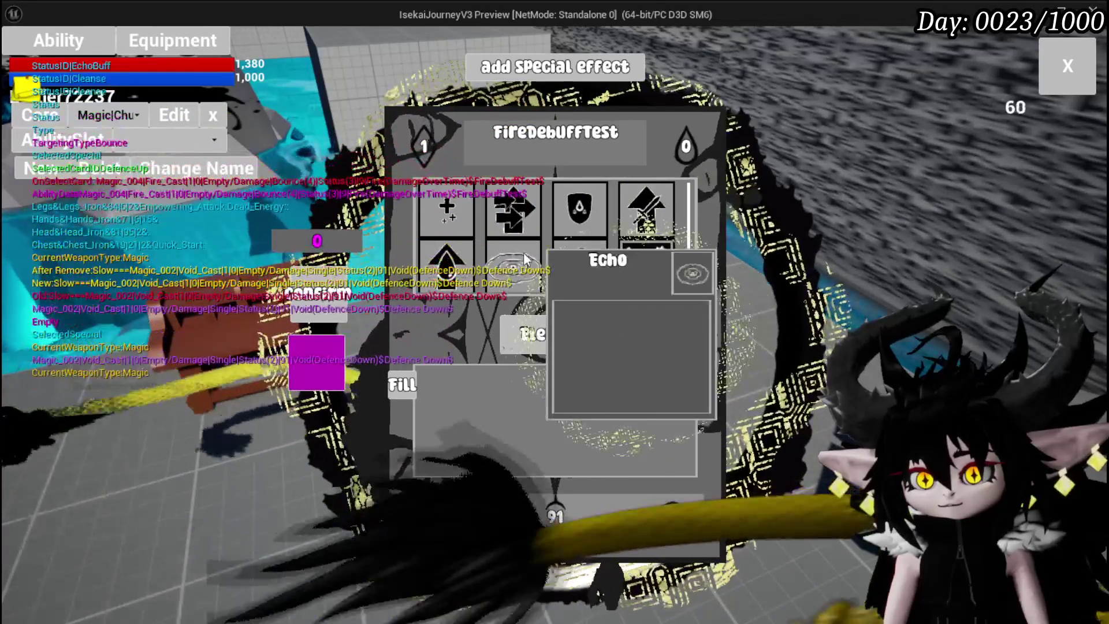
{"action": "left_click", "coordinate": [312, 278]}
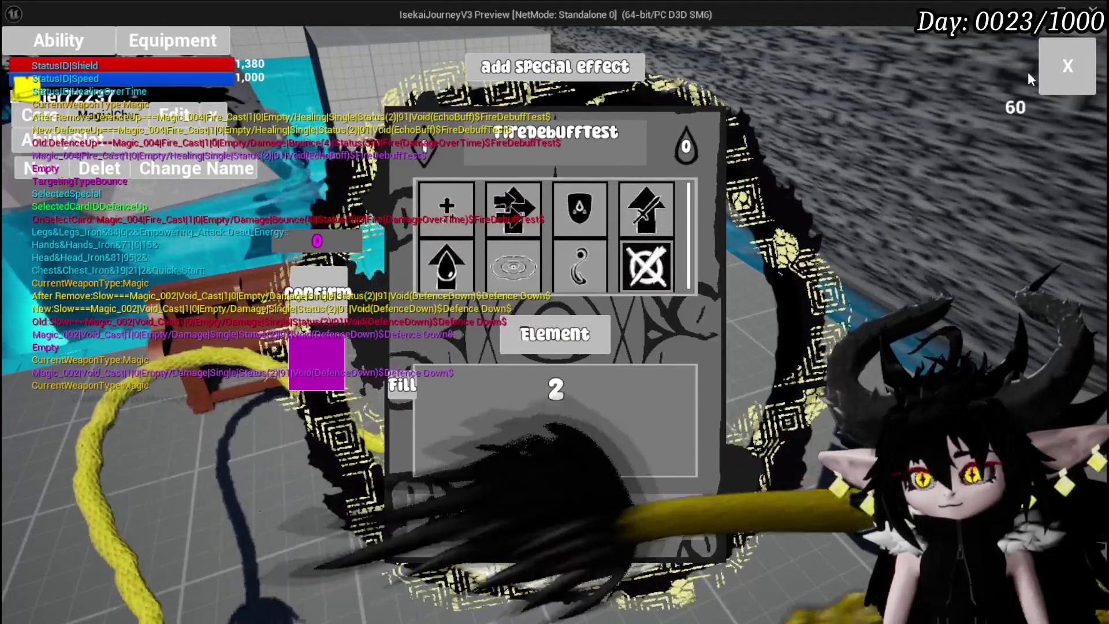
{"action": "left_click", "coordinate": [1066, 67]}
- Save the game from the Settings menu, close the menus, and walk toward the spiked enemy
{"action": "key", "text": "Tab"}
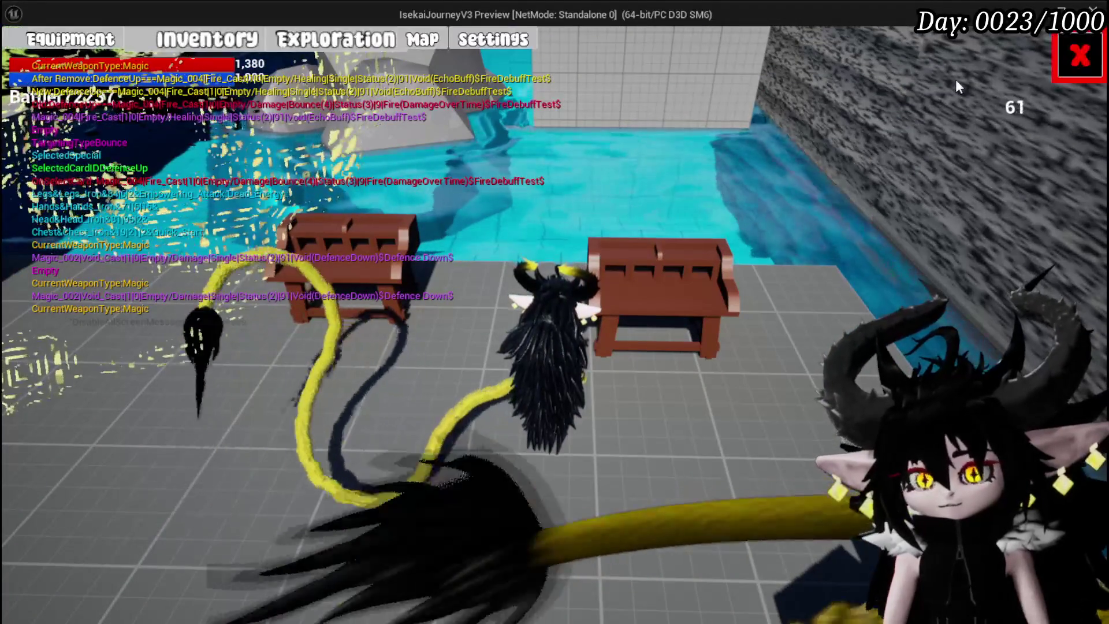
{"action": "mouse_move", "coordinate": [539, 502]}
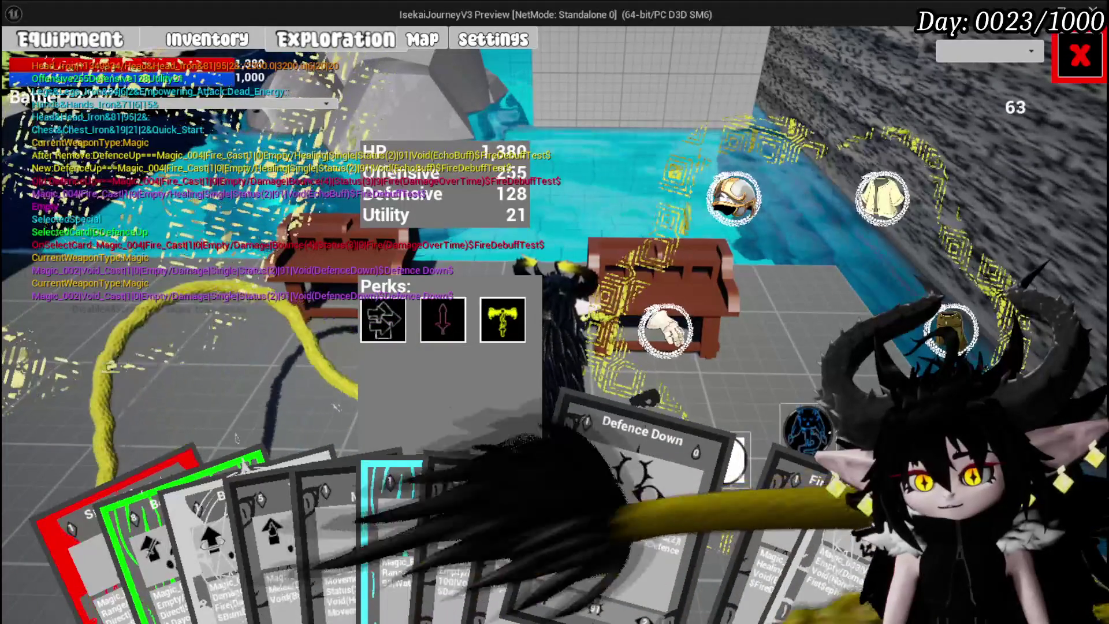
{"action": "left_click", "coordinate": [1065, 70]}
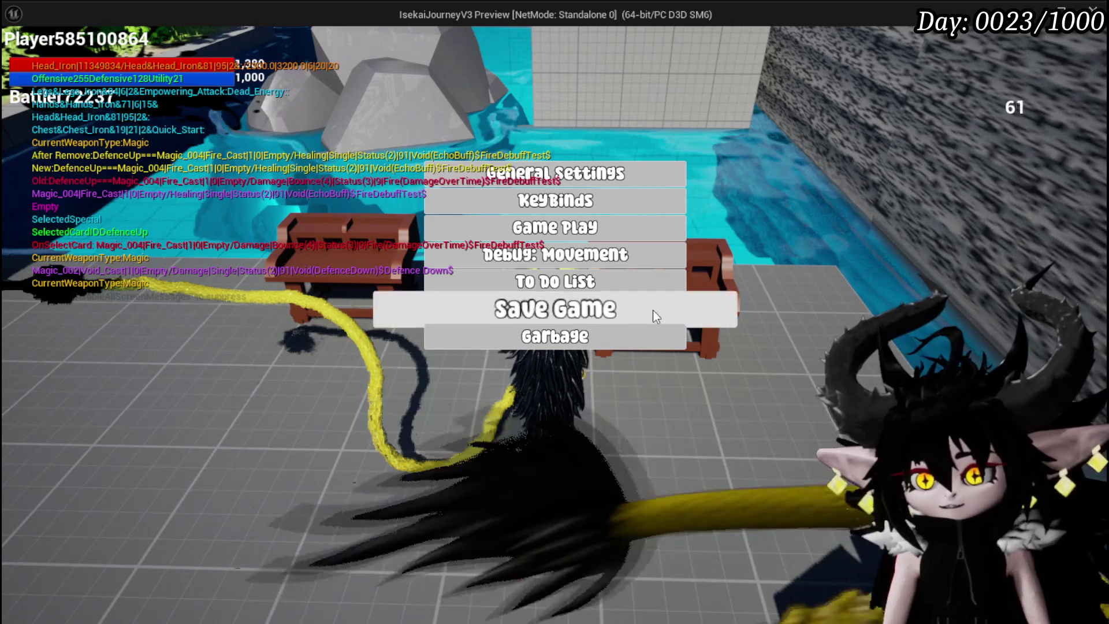
{"action": "left_click", "coordinate": [655, 316]}
{"action": "left_click", "coordinate": [534, 549]}
{"action": "key", "text": "w"}
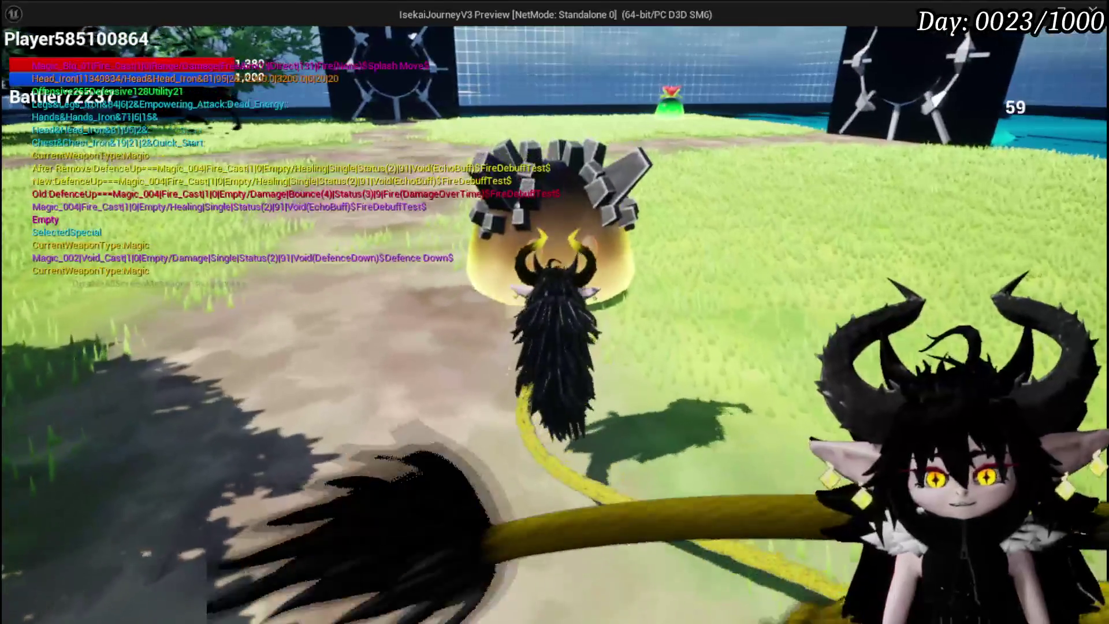
- Attack the spiked enemy and accept the battle against the Slime_Wind
{"action": "key", "text": "e"}
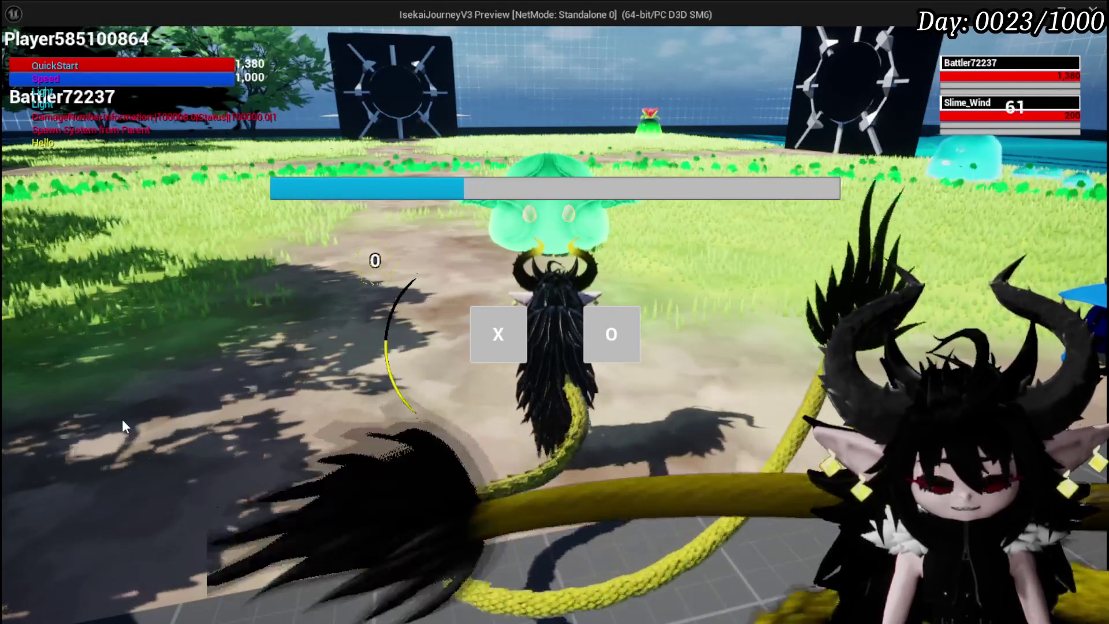
{"action": "left_click", "coordinate": [522, 319]}
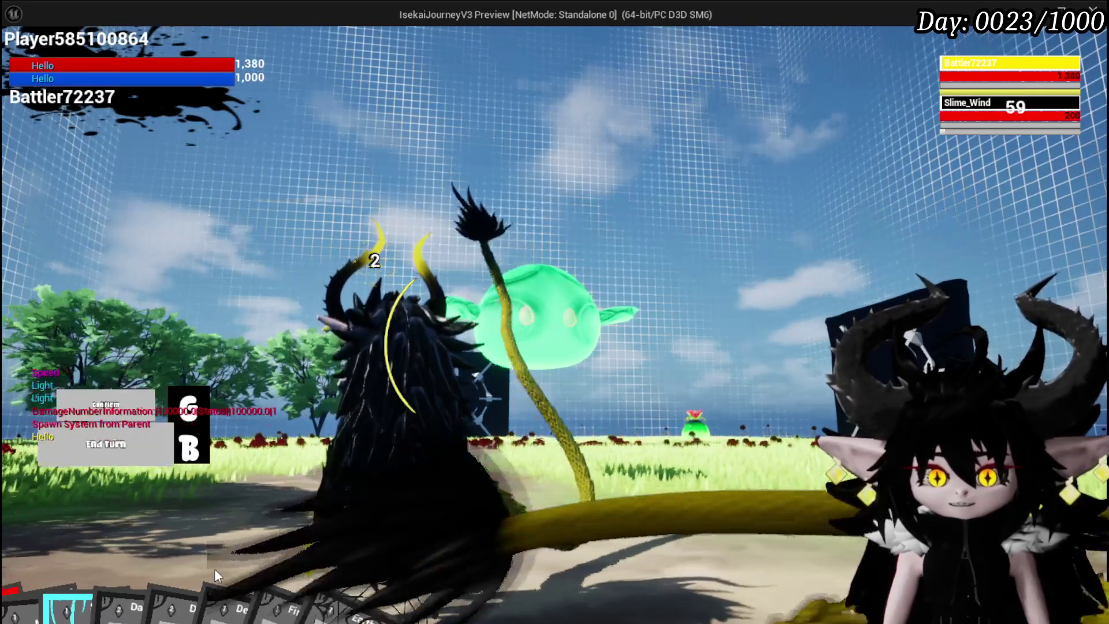
{"action": "mouse_move", "coordinate": [214, 568]}
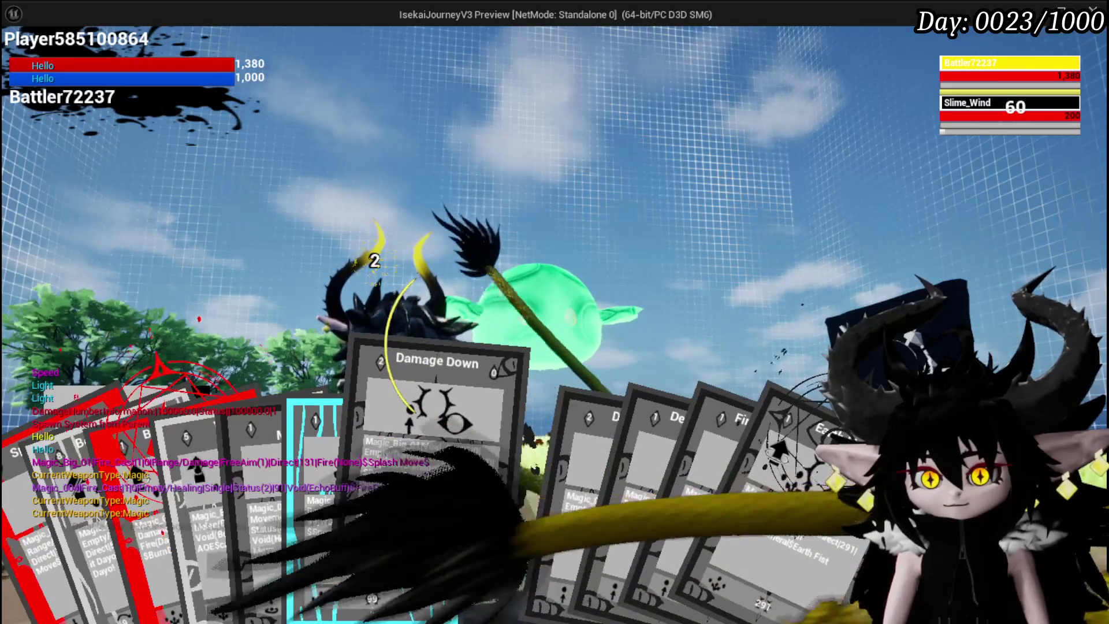
- Cast the Damage Down card, then the SpeedUP card, against the Slime_Wind
{"action": "left_click", "coordinate": [406, 503]}
{"action": "key", "text": "g"}
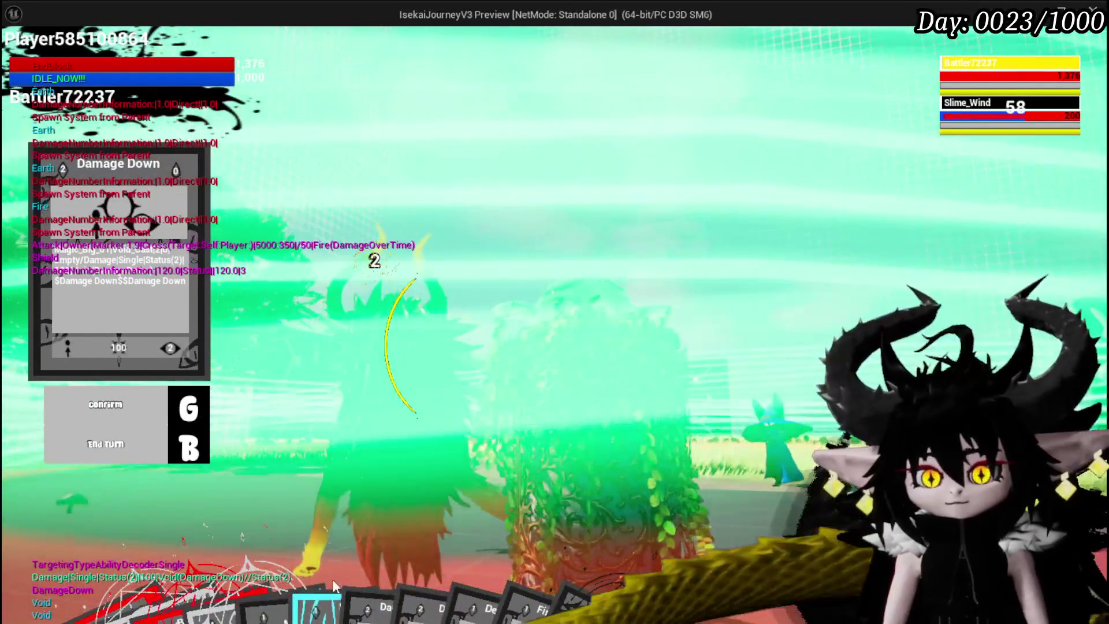
{"action": "mouse_move", "coordinate": [337, 570]}
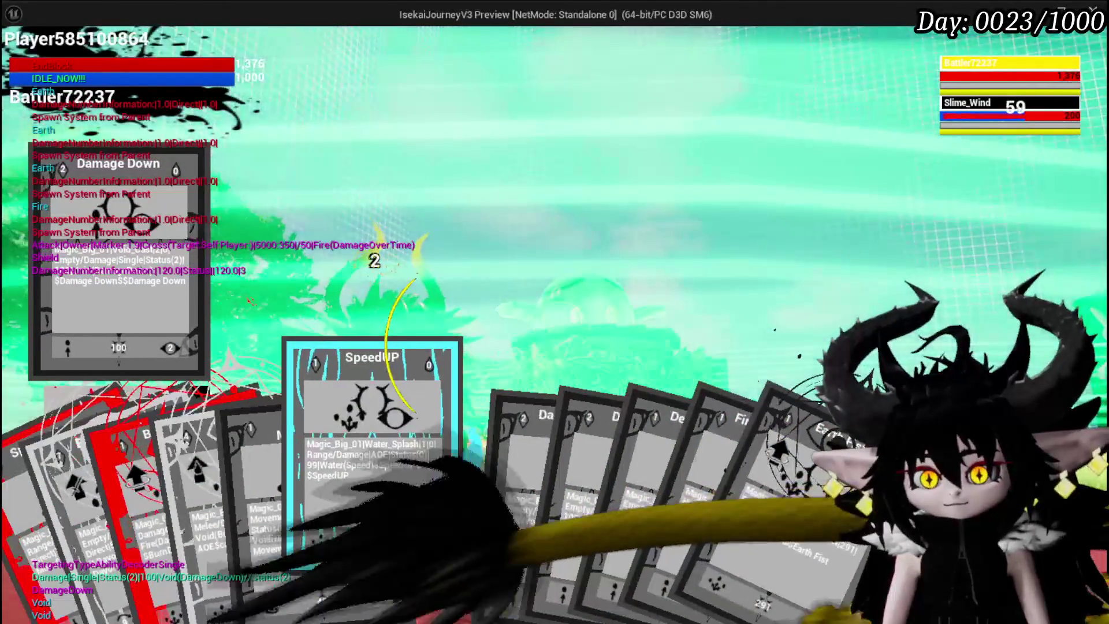
{"action": "left_click", "coordinate": [342, 553]}
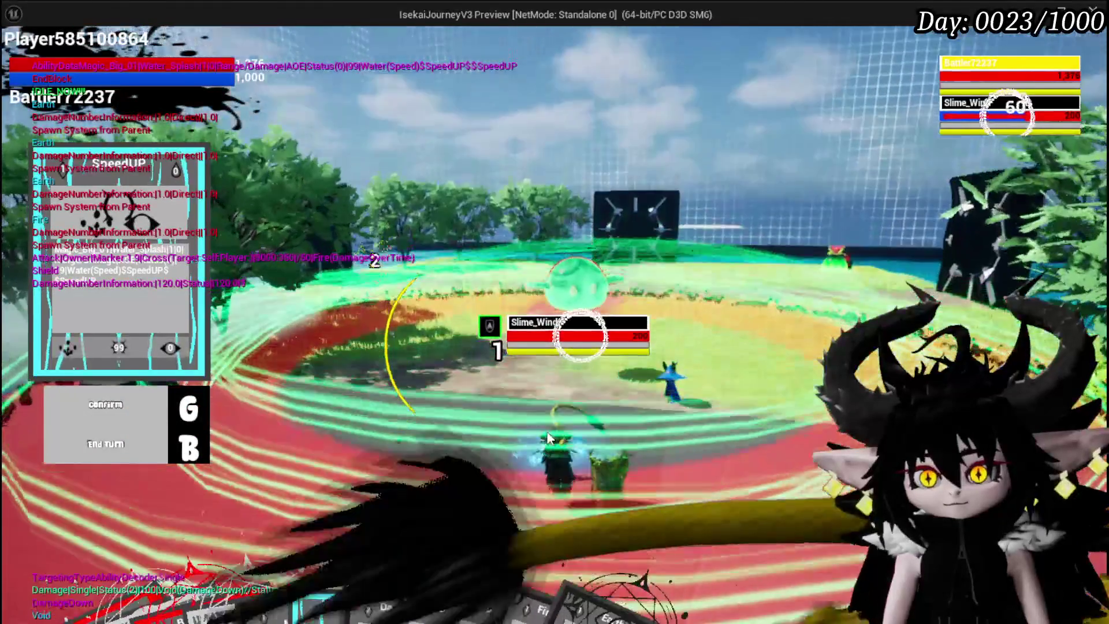
{"action": "key", "text": "g"}
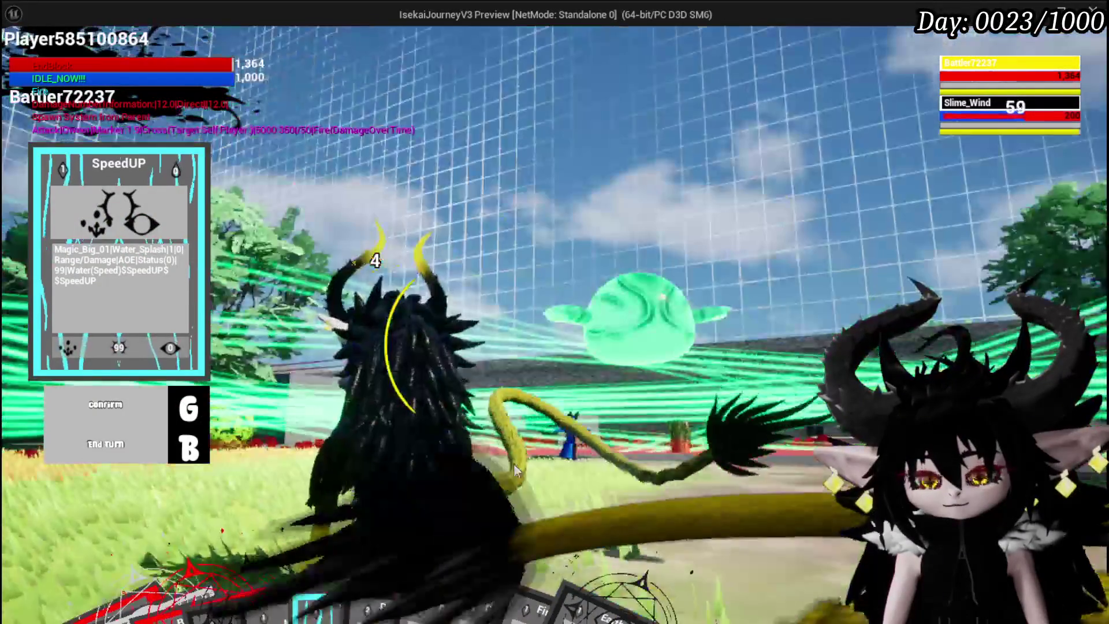
{"action": "mouse_move", "coordinate": [403, 537]}
{"action": "mouse_move", "coordinate": [433, 520]}
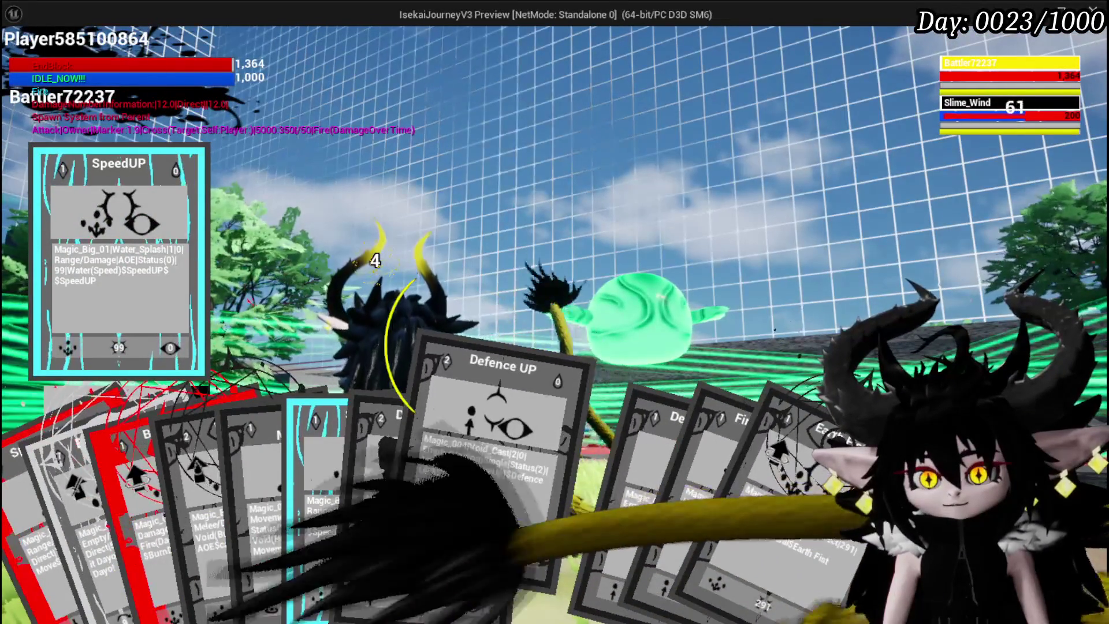
{"action": "mouse_move", "coordinate": [468, 517]}
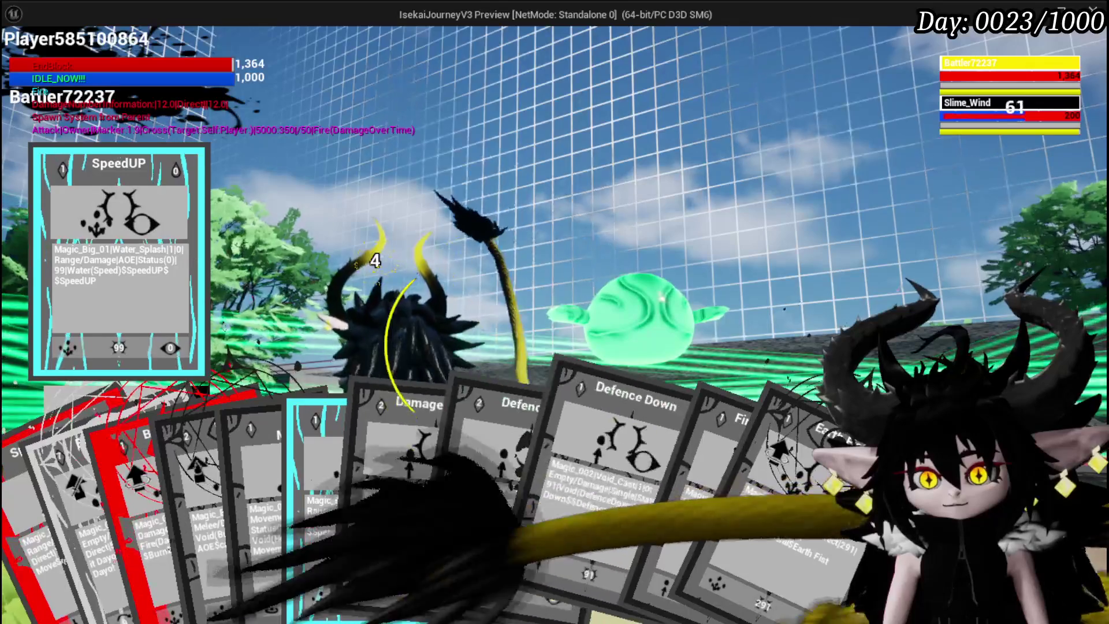
- Pick Defence UP, cancel a Void AOE choice, then cast Void Movement for 313
{"action": "left_click", "coordinate": [457, 504]}
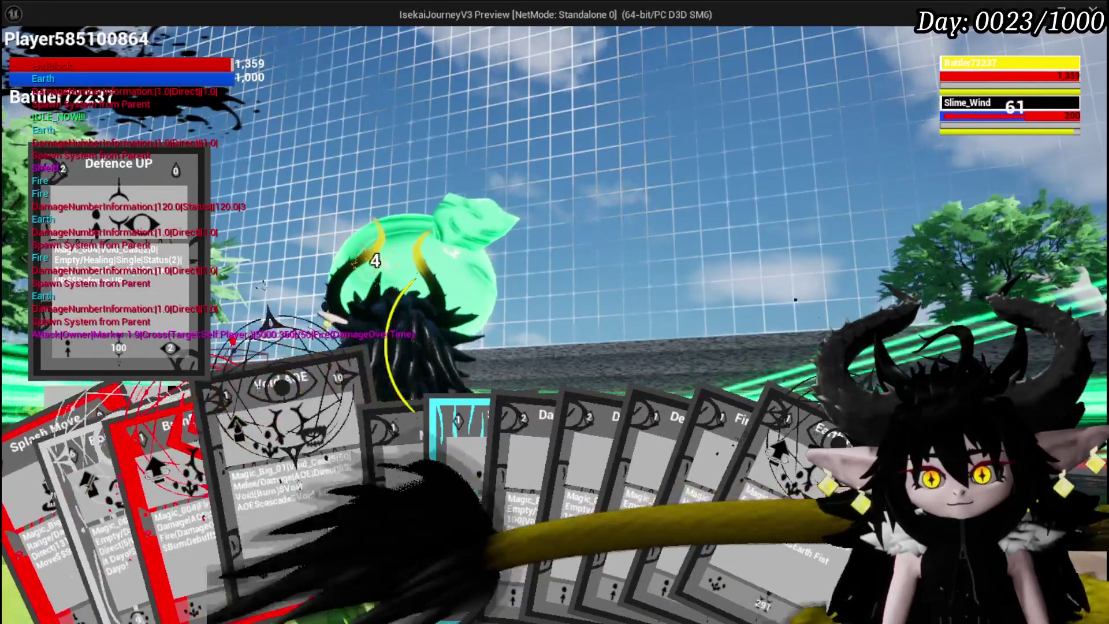
{"action": "left_click", "coordinate": [289, 514]}
{"action": "right_click", "coordinate": [687, 445]}
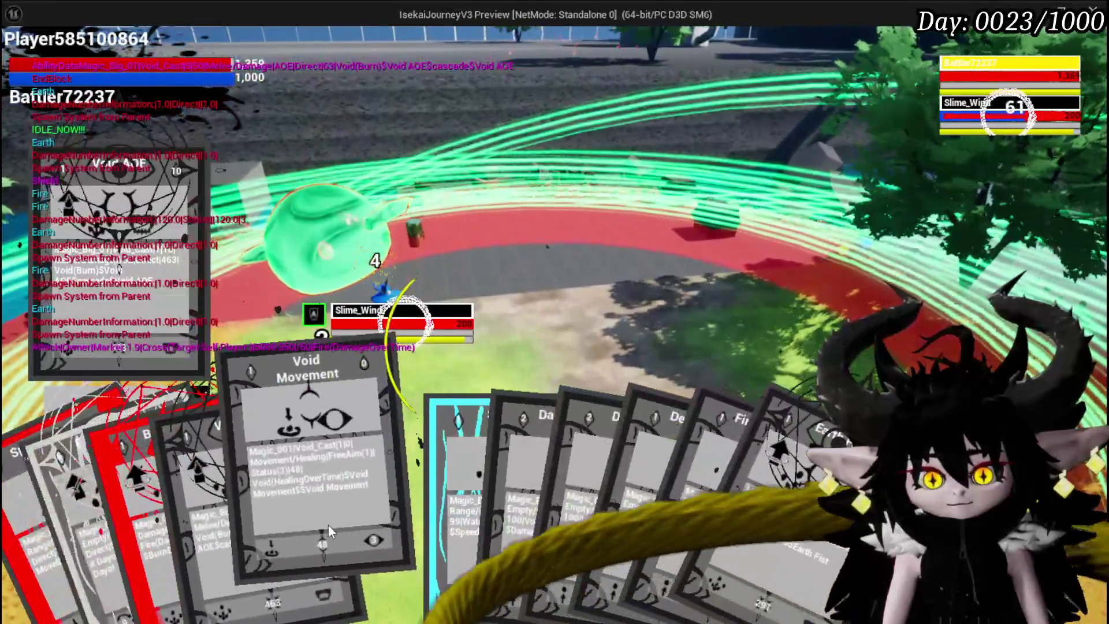
{"action": "left_click", "coordinate": [328, 524]}
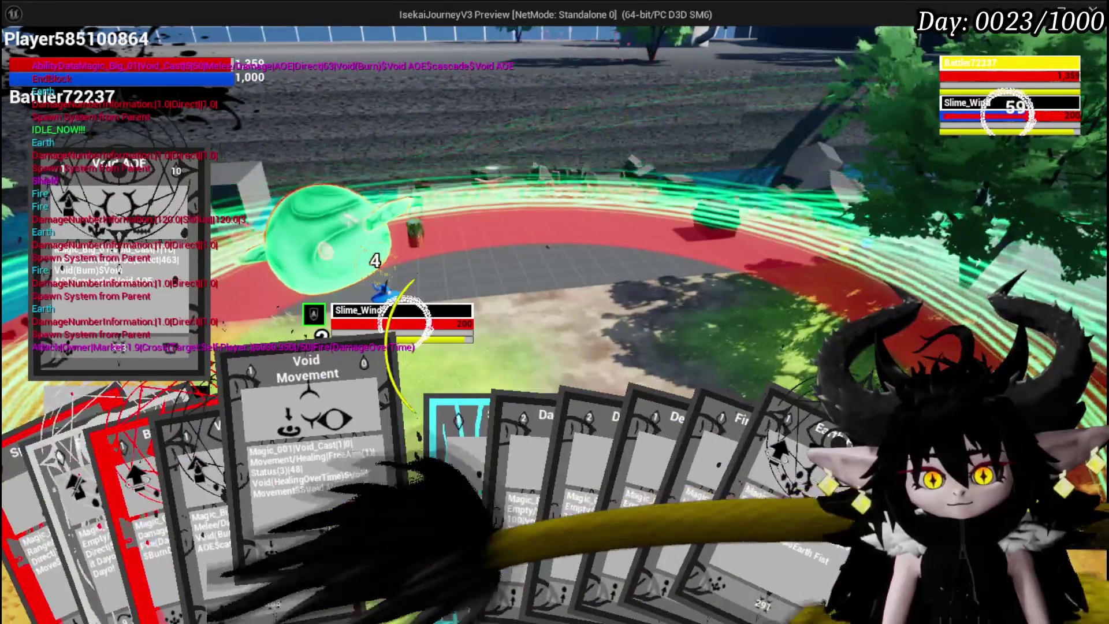
{"action": "key", "text": "g"}
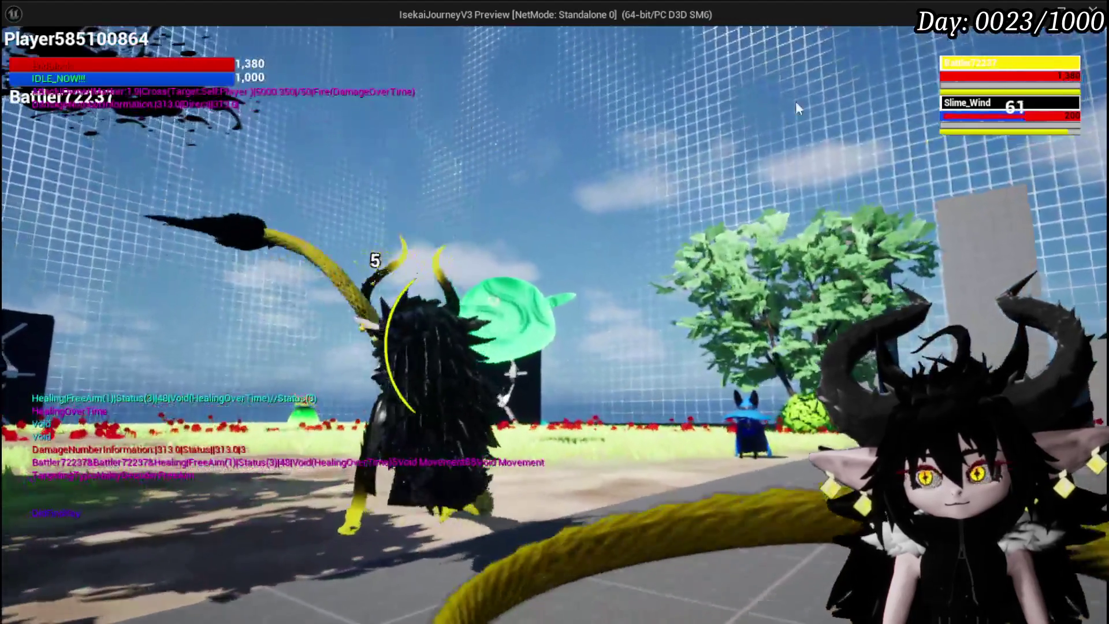
- Target your own character, choose Splash Move, and accept the battle with the slime group
{"action": "left_click", "coordinate": [989, 83]}
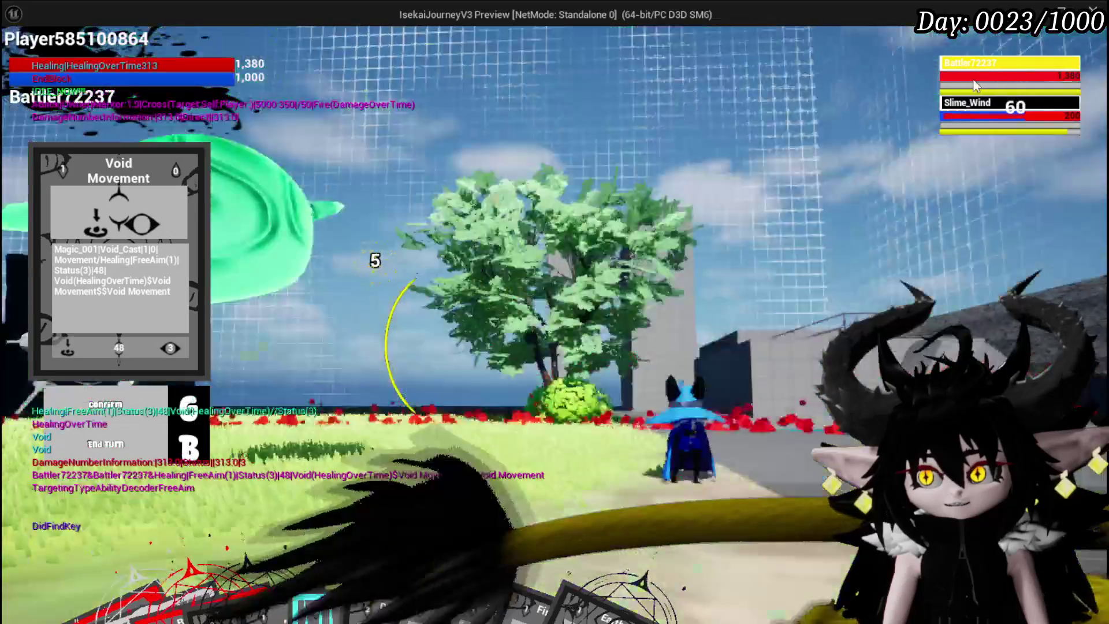
{"action": "left_click", "coordinate": [66, 558]}
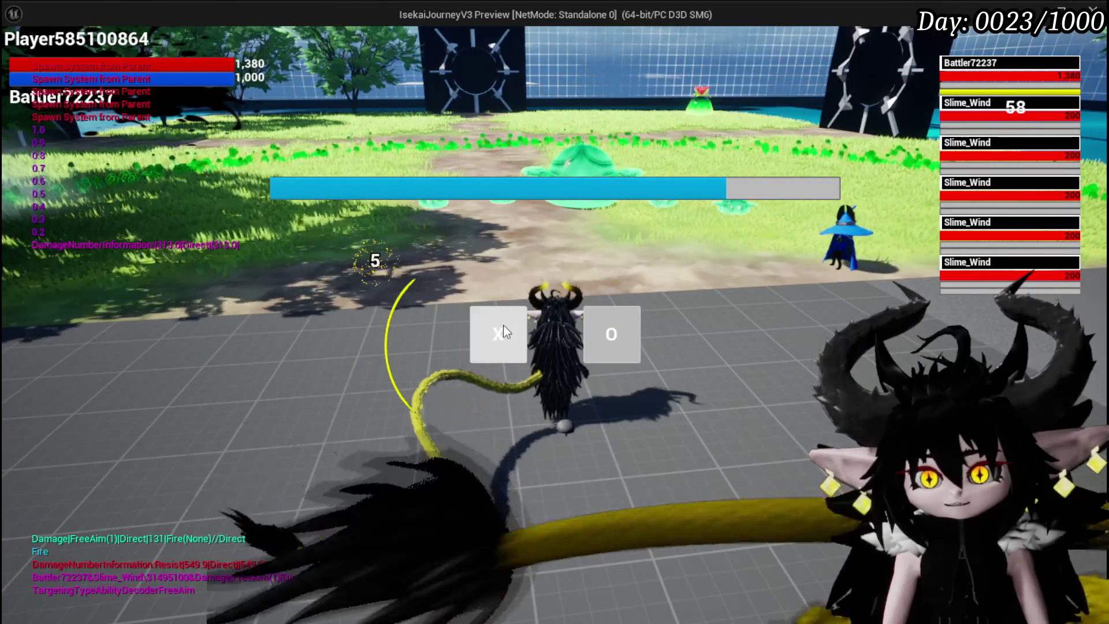
{"action": "left_click", "coordinate": [504, 325]}
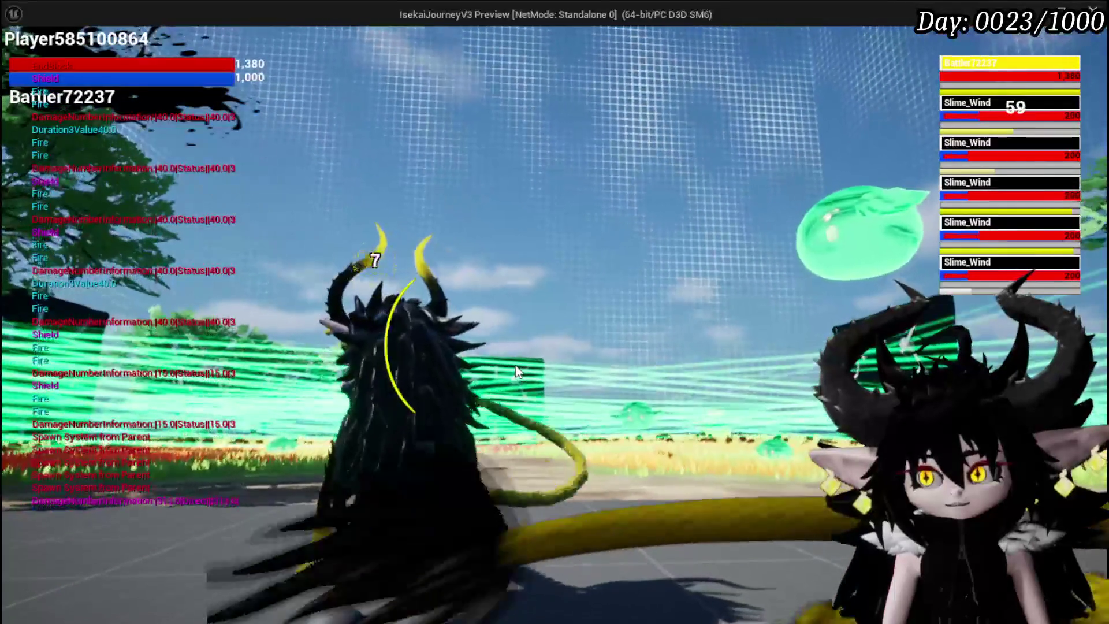
- Cast Burn Debuff on all the slimes, then cast SpeedUP
{"action": "key", "text": "Tab"}
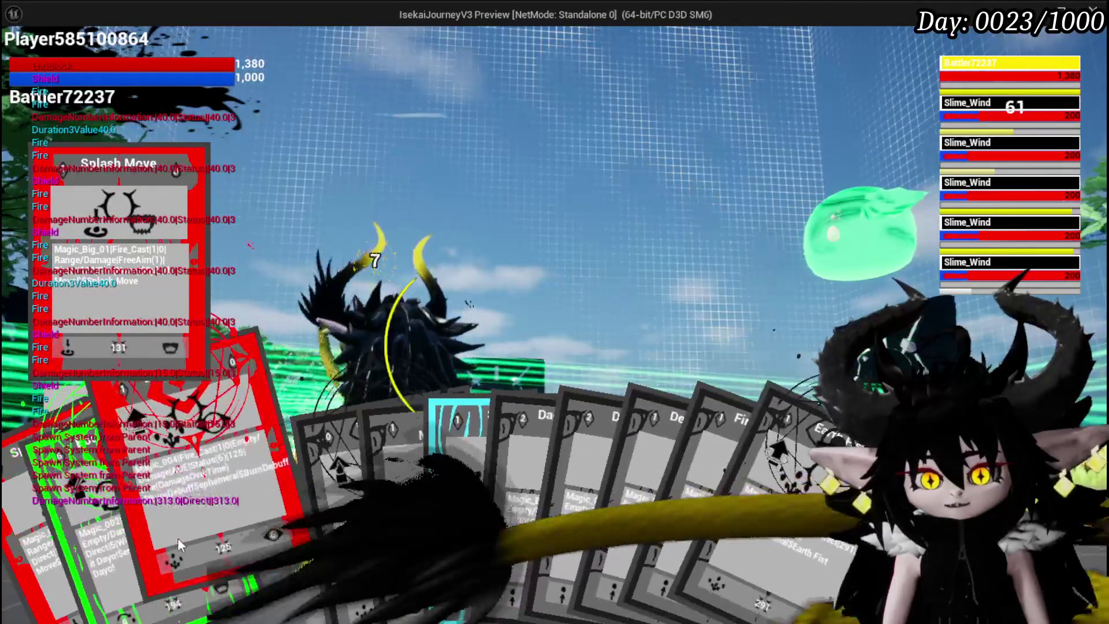
{"action": "left_click", "coordinate": [178, 536]}
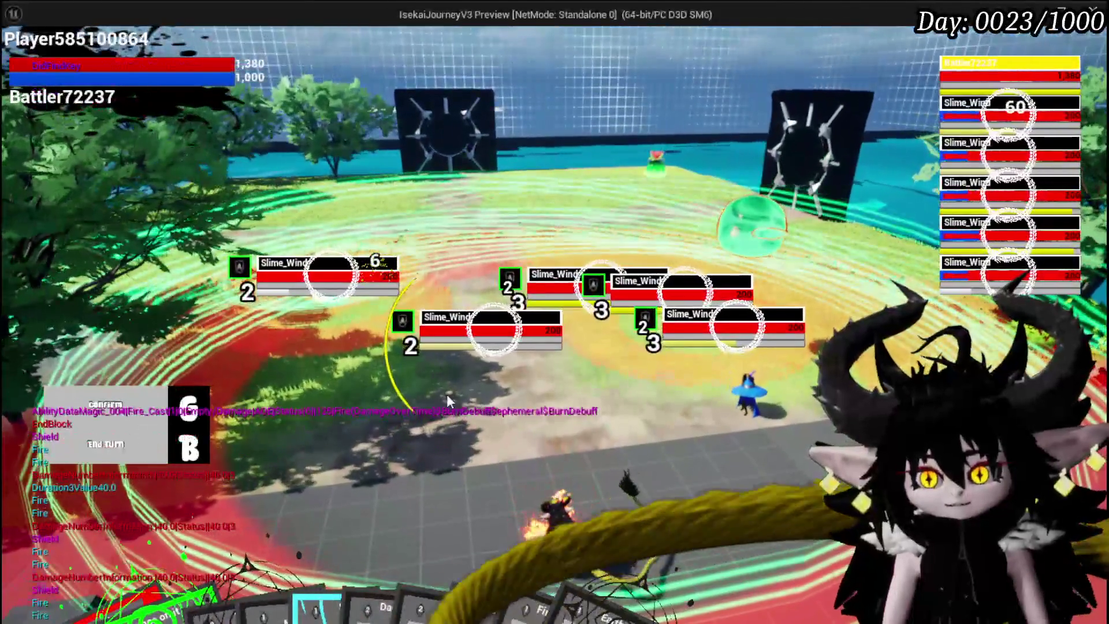
{"action": "left_click", "coordinate": [446, 394]}
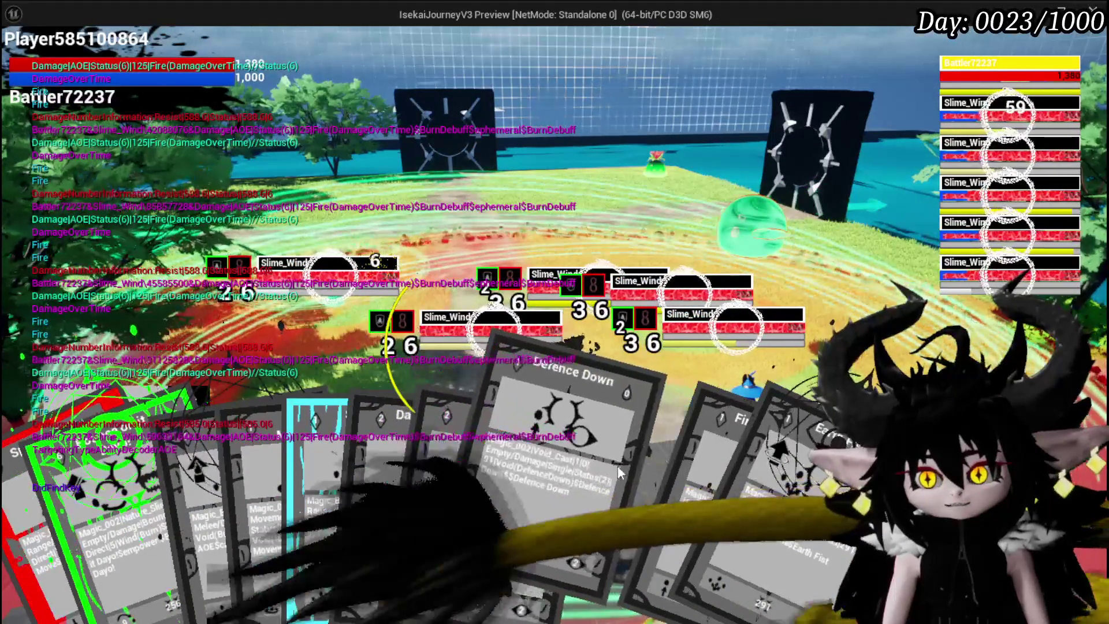
{"action": "left_click", "coordinate": [332, 480]}
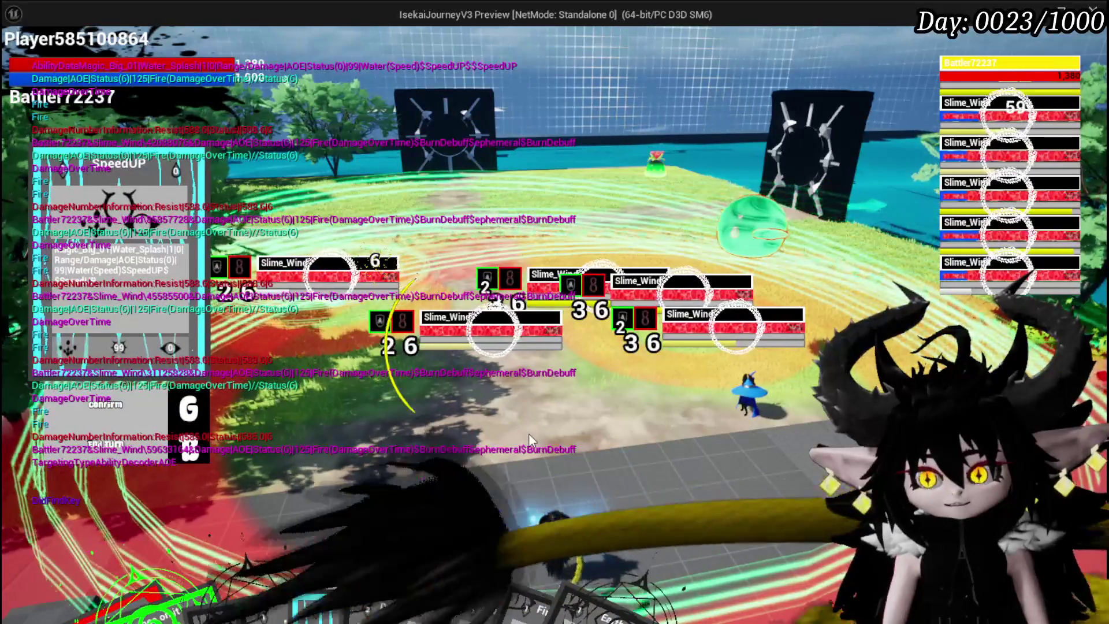
{"action": "key", "text": "g"}
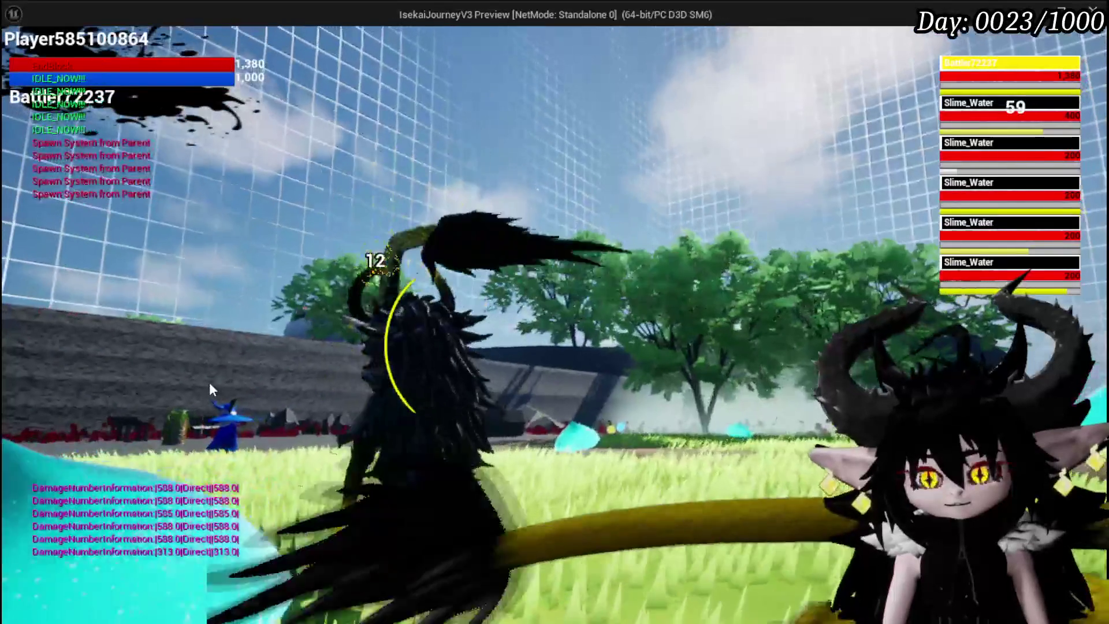
- Pick SpeedUP, then hit another water slime with the Bounce on it Dayo card
{"action": "left_click", "coordinate": [364, 504]}
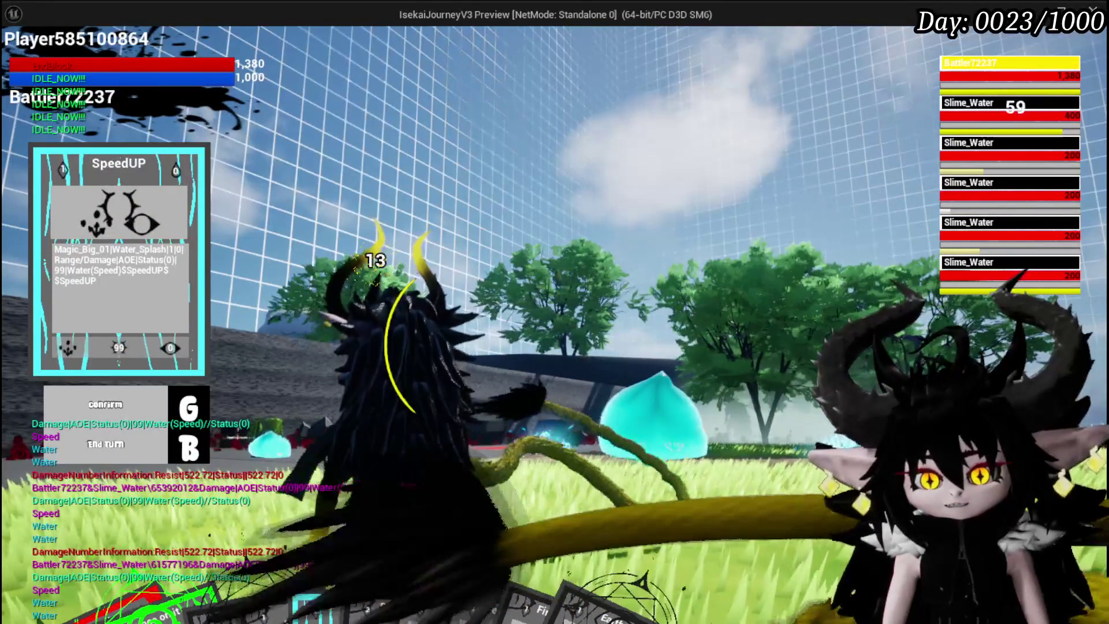
{"action": "mouse_move", "coordinate": [344, 584]}
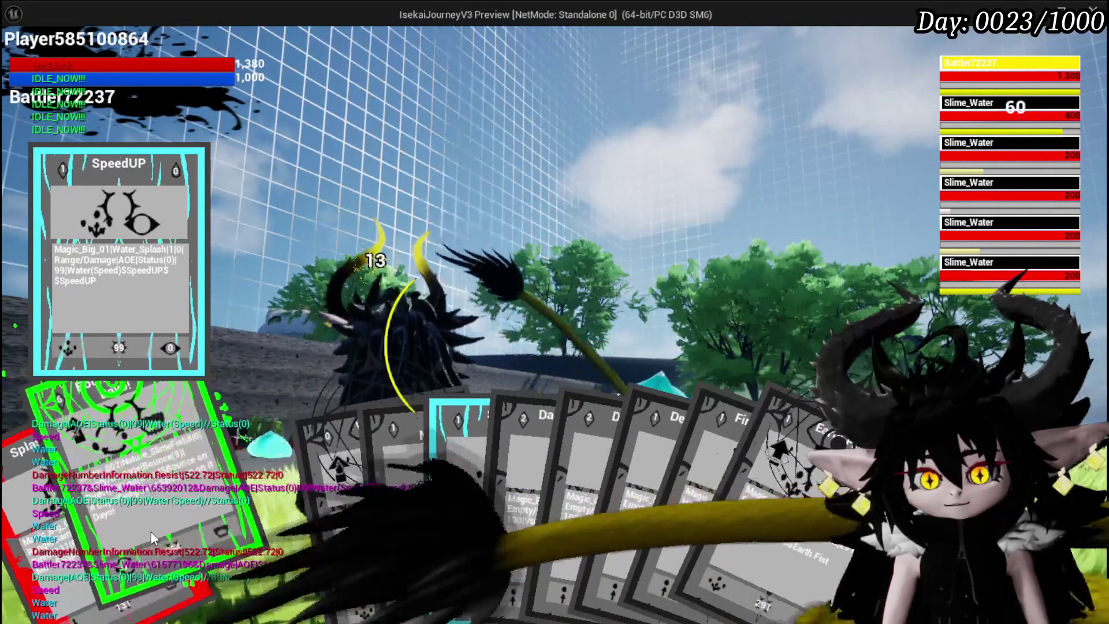
{"action": "left_click", "coordinate": [154, 528]}
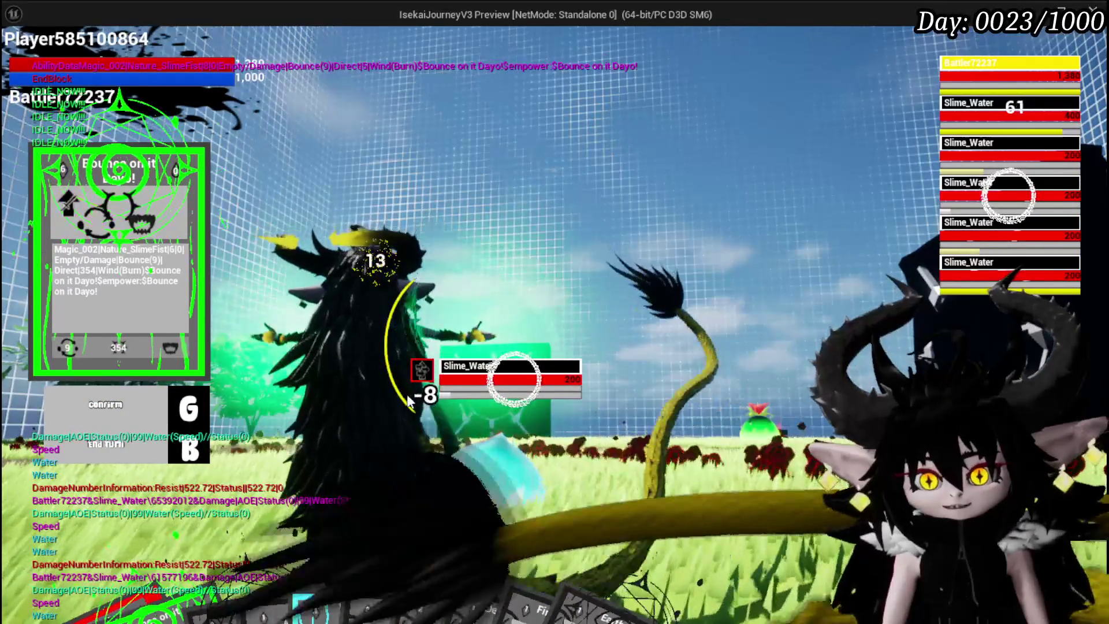
{"action": "key", "text": "e"}
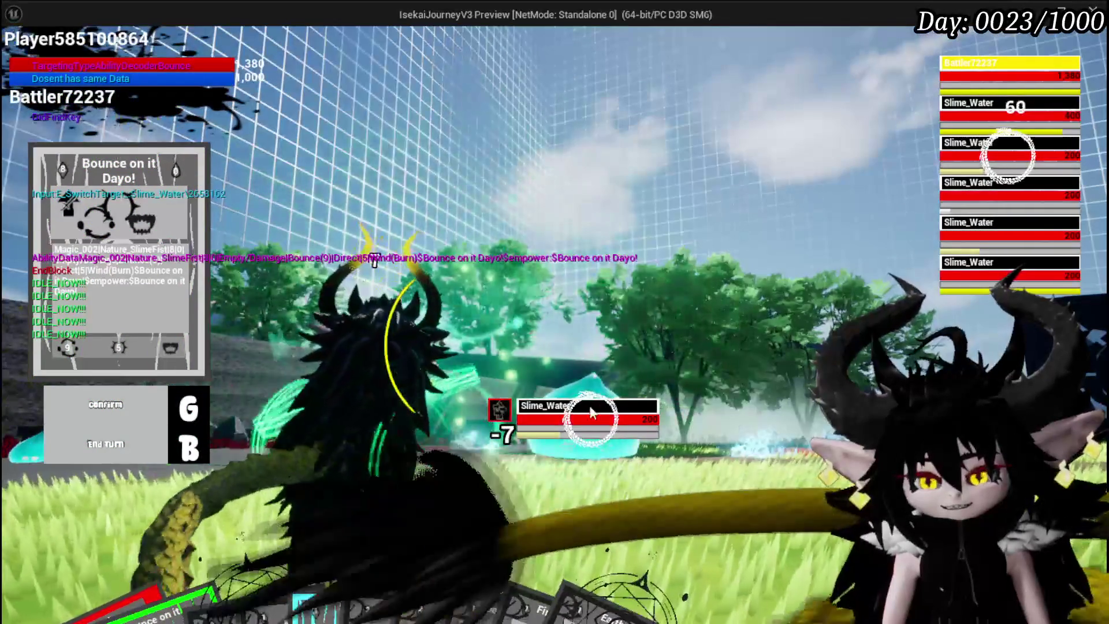
{"action": "key", "text": "g"}
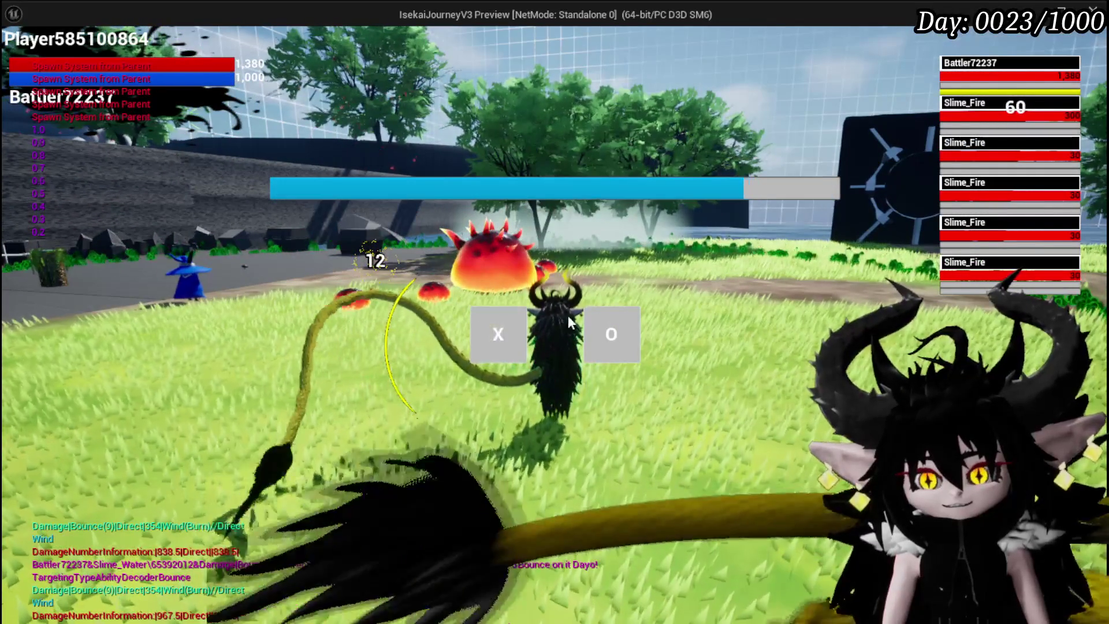
- Dismiss the two-choice prompt and wipe out all Slime_Fire enemies with the Void AOE card
{"action": "left_click", "coordinate": [500, 328]}
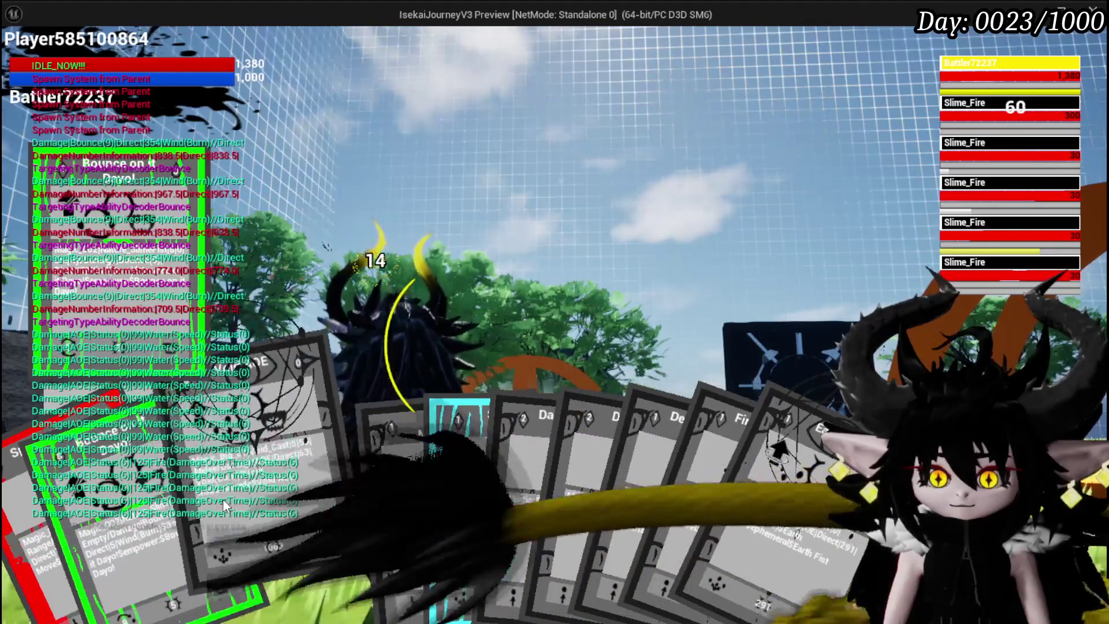
{"action": "left_click", "coordinate": [310, 510]}
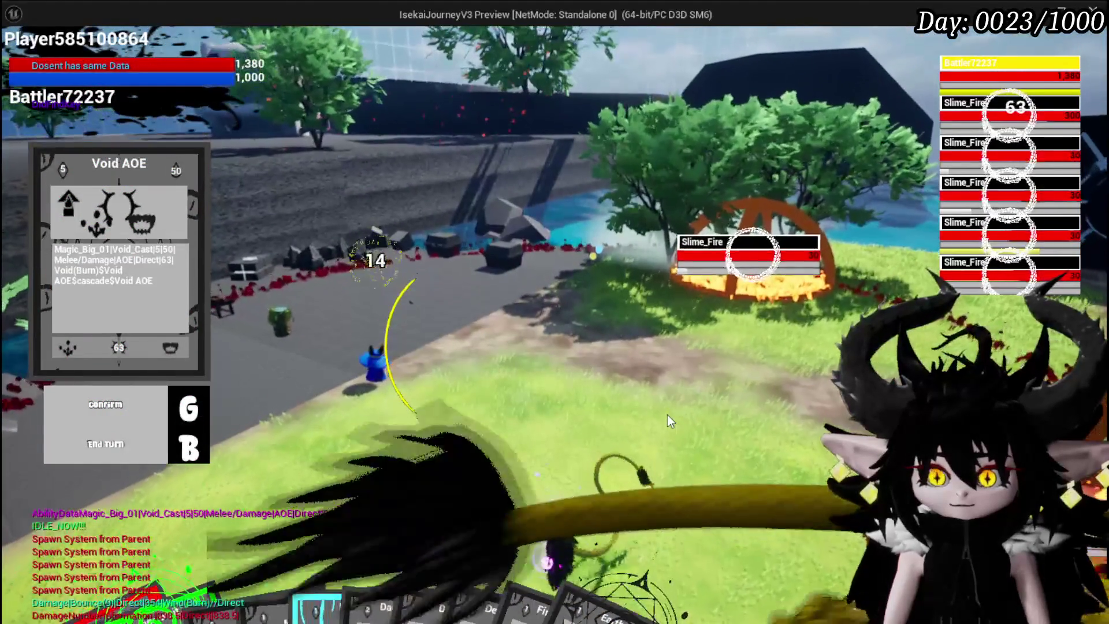
{"action": "key", "text": "g"}
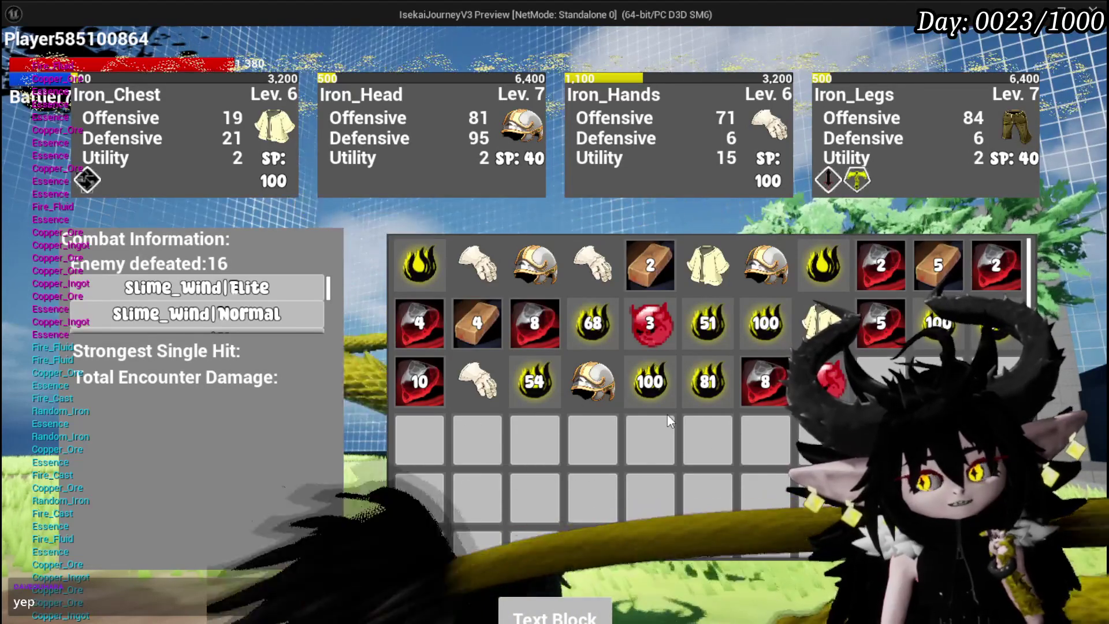
- Close the loot overlay, save the game from the pause menu, and end the preview
{"action": "mouse_move", "coordinate": [627, 376]}
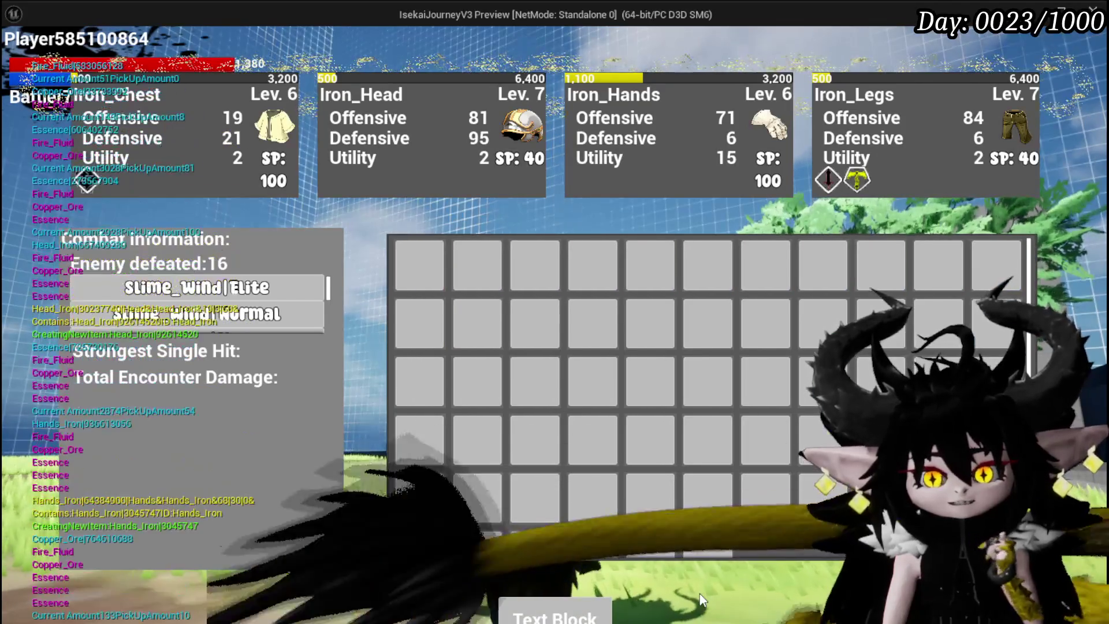
{"action": "key", "text": "Tab"}
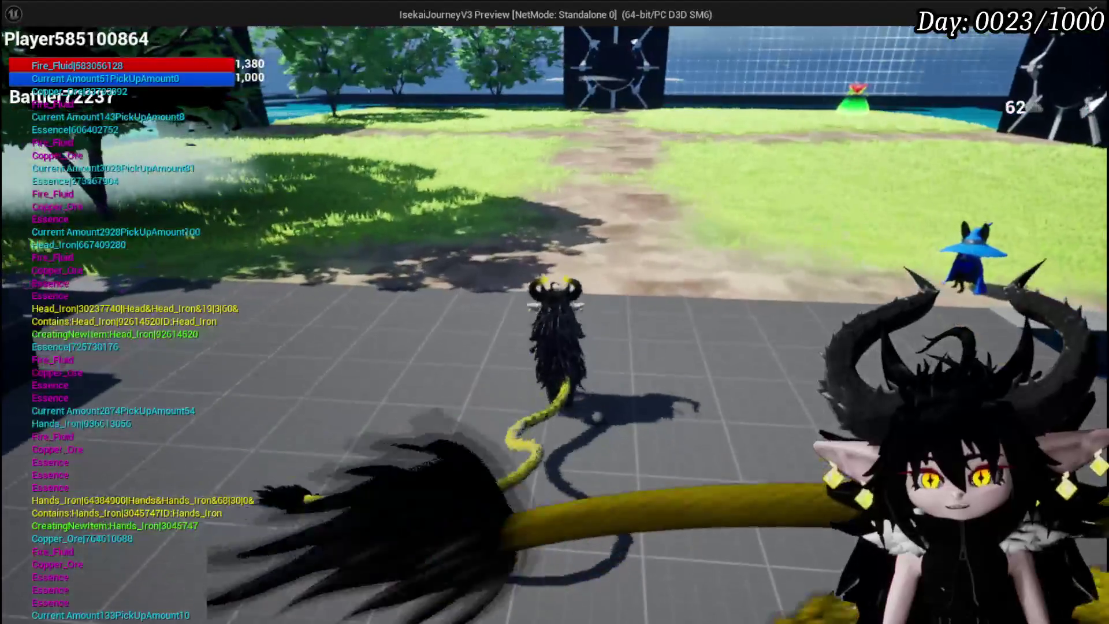
{"action": "key", "text": "Escape"}
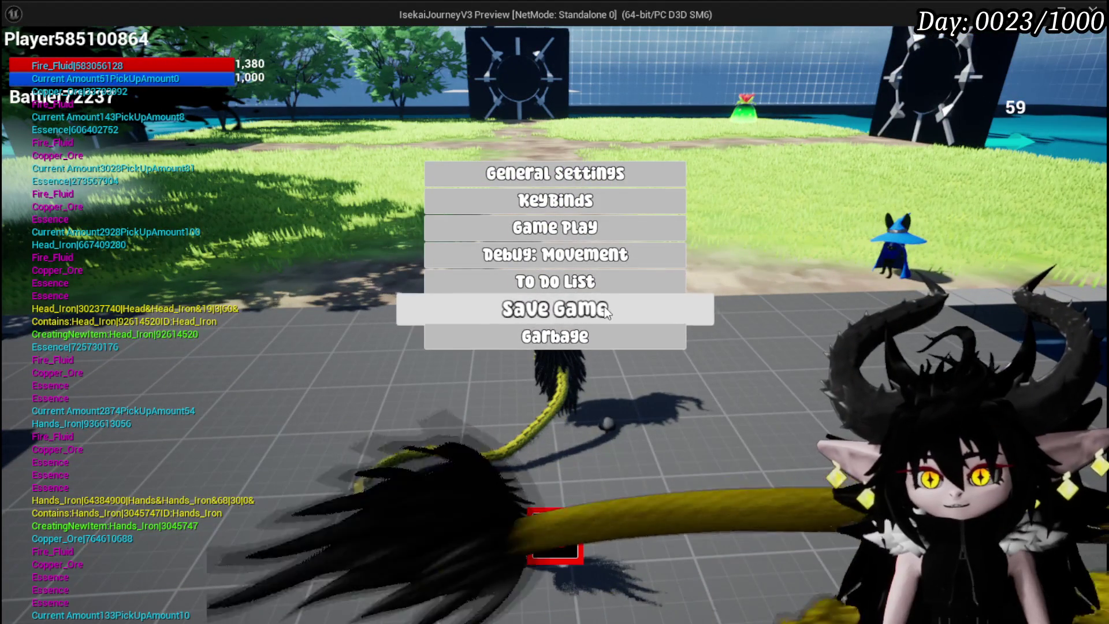
{"action": "left_click", "coordinate": [554, 309]}
{"action": "key", "text": "Escape"}
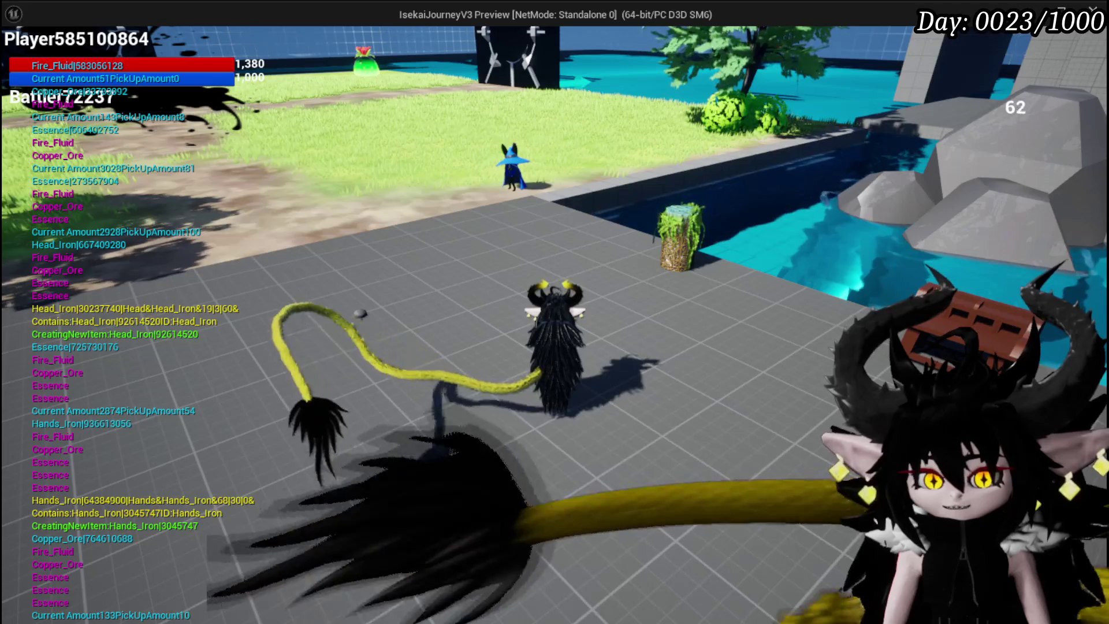
{"action": "key", "text": "Escape"}
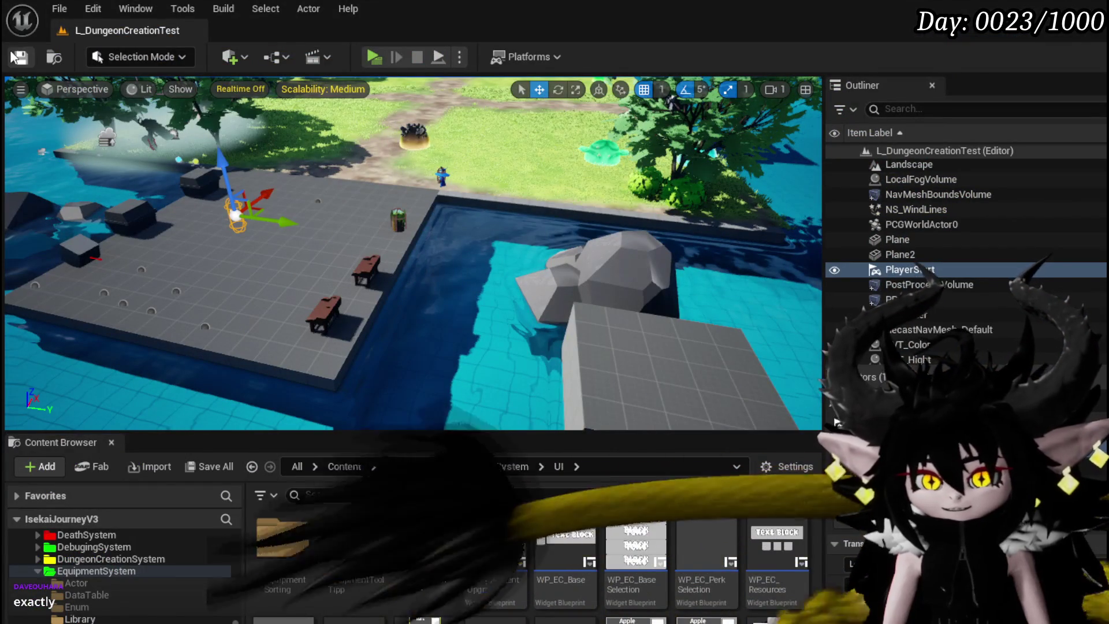
- Save the L_DungeonCreationTest level with the view centred on PlayerStart
{"action": "key", "text": "ctrl+s"}
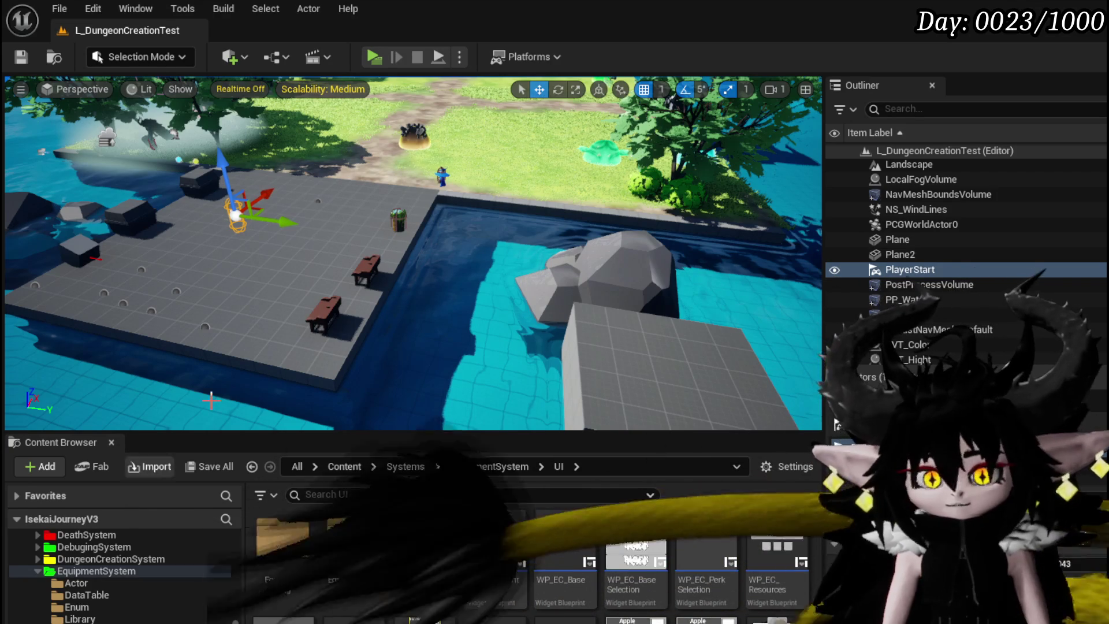
{"action": "key", "text": "f"}
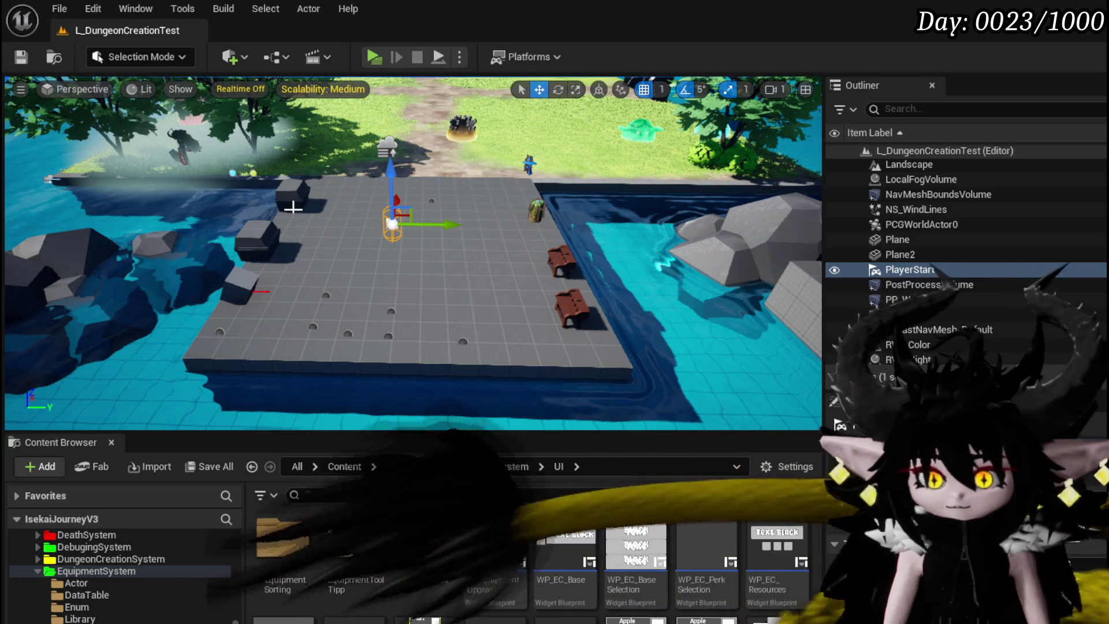
{"action": "left_click", "coordinate": [20, 58]}
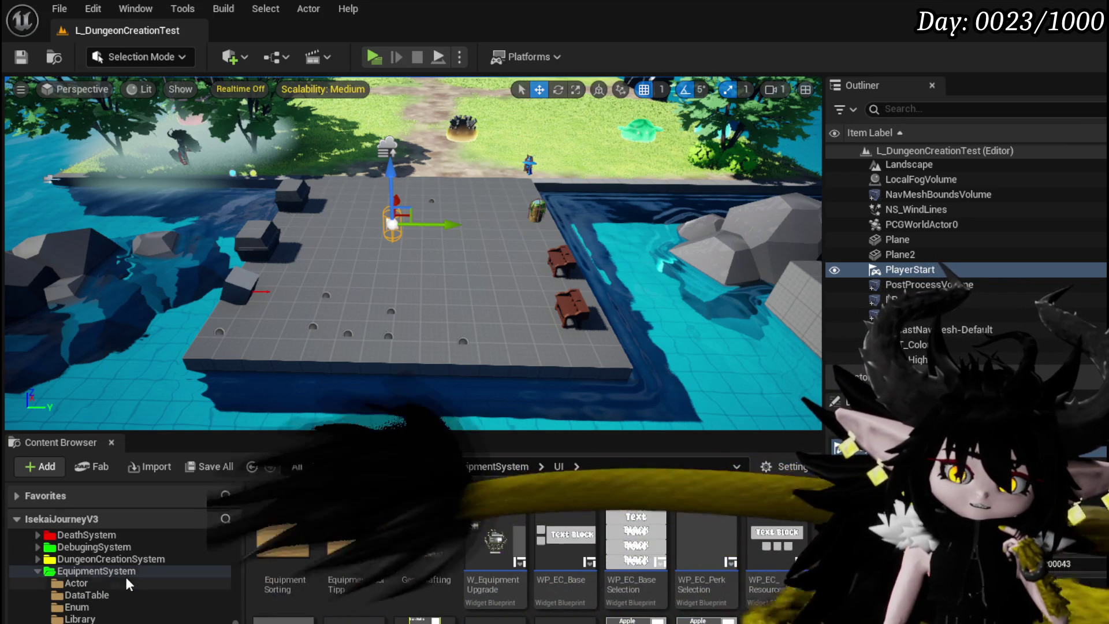
- Expand the AbilitySystem folder and open the AbilityWorkBenchUI widget blueprint
{"action": "scroll", "coordinate": [89, 601], "scroll_direction": "up", "scroll_amount": 5}
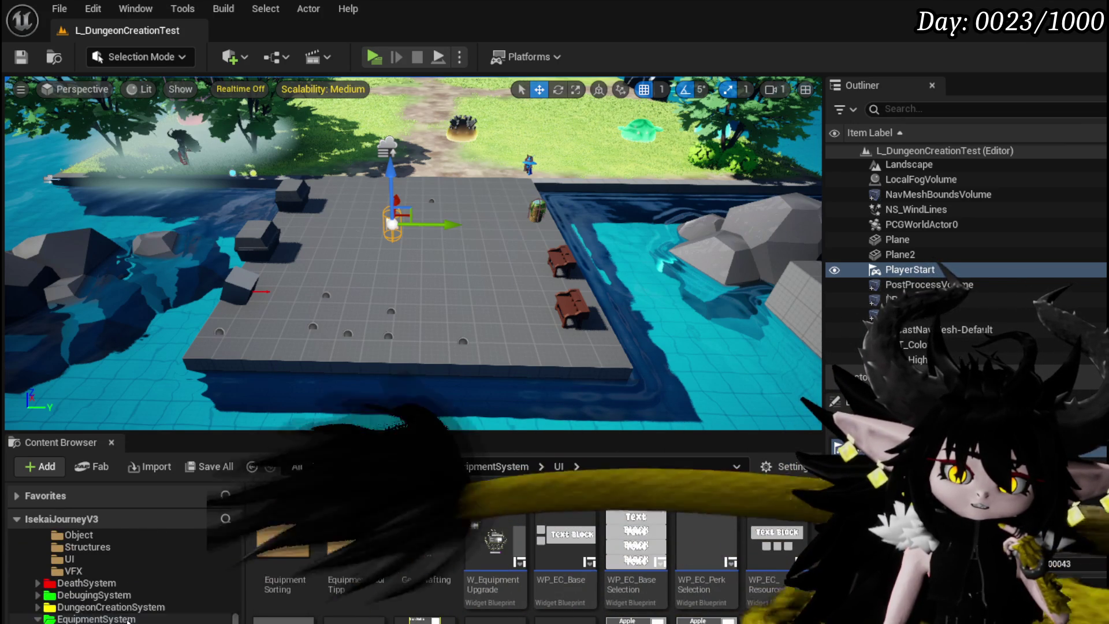
{"action": "scroll", "coordinate": [86, 600], "scroll_direction": "up", "scroll_amount": 5}
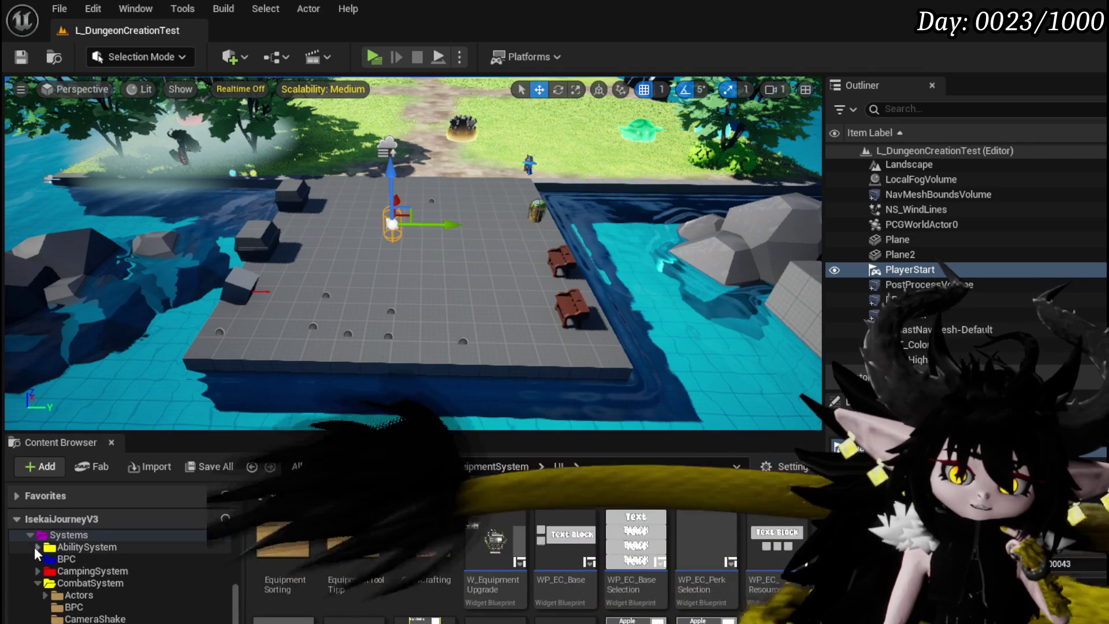
{"action": "left_click", "coordinate": [38, 546]}
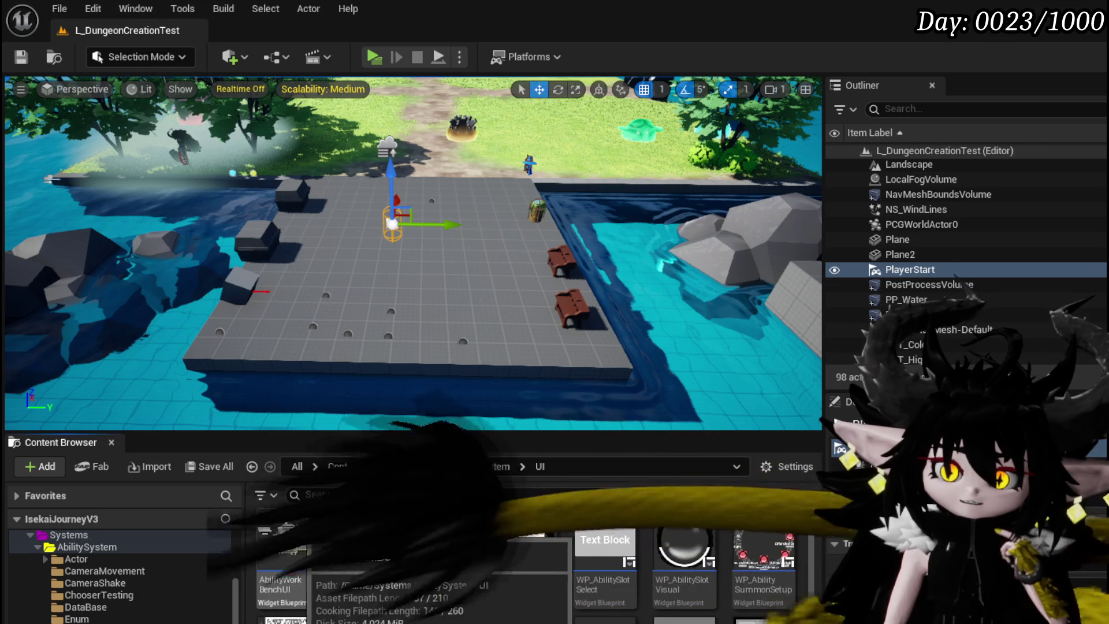
{"action": "double_click", "coordinate": [299, 537]}
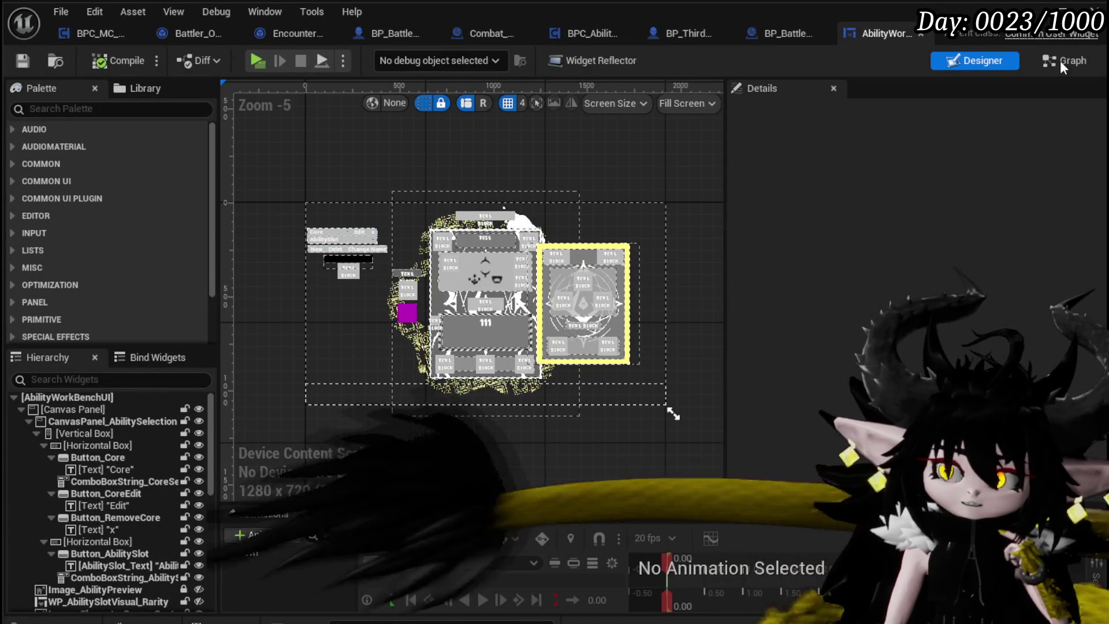
- Switch AbilityWorkBenchUI to its graph, inspect the Set Type node, and zoom out over InitialSetSummon
{"action": "double_click", "coordinate": [546, 282]}
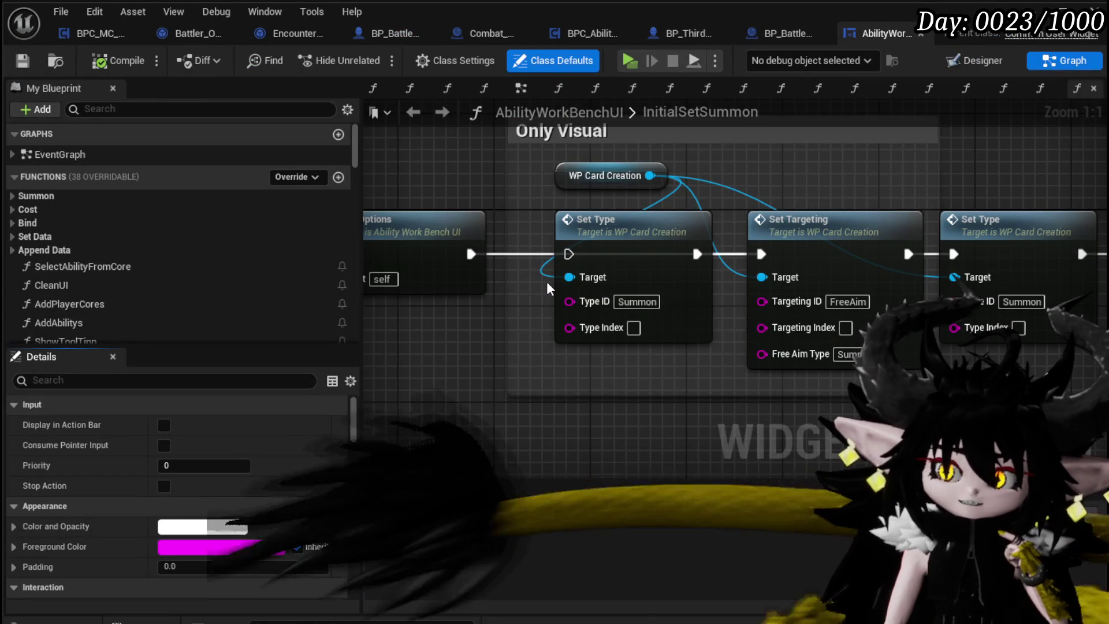
{"action": "left_click", "coordinate": [613, 258]}
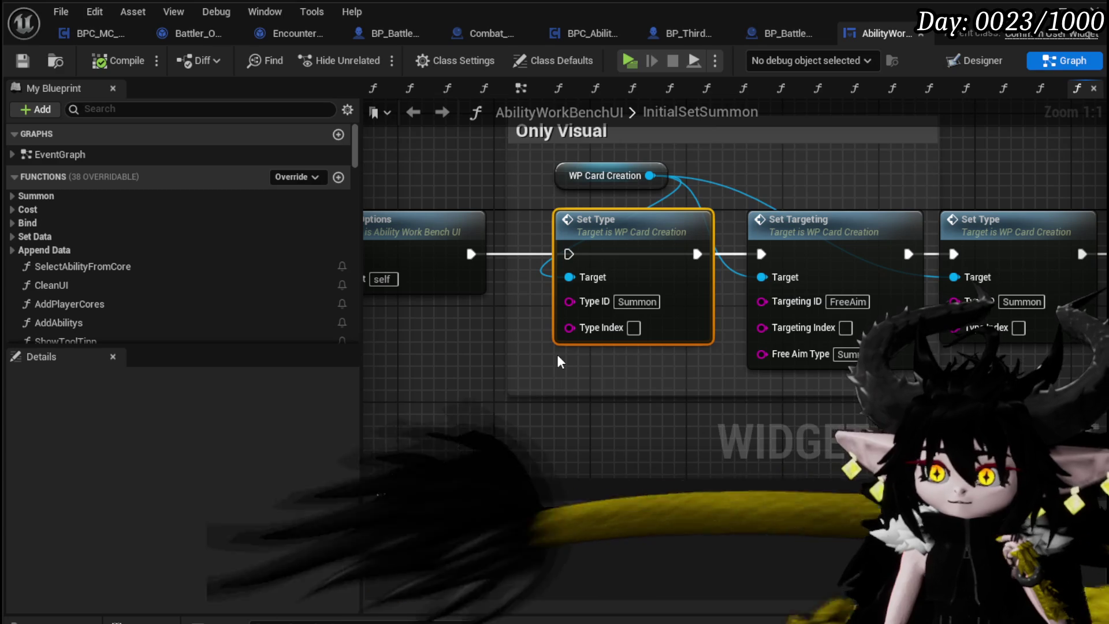
{"action": "left_click", "coordinate": [441, 386]}
{"action": "scroll", "coordinate": [440, 381], "scroll_direction": "down", "scroll_amount": 2}
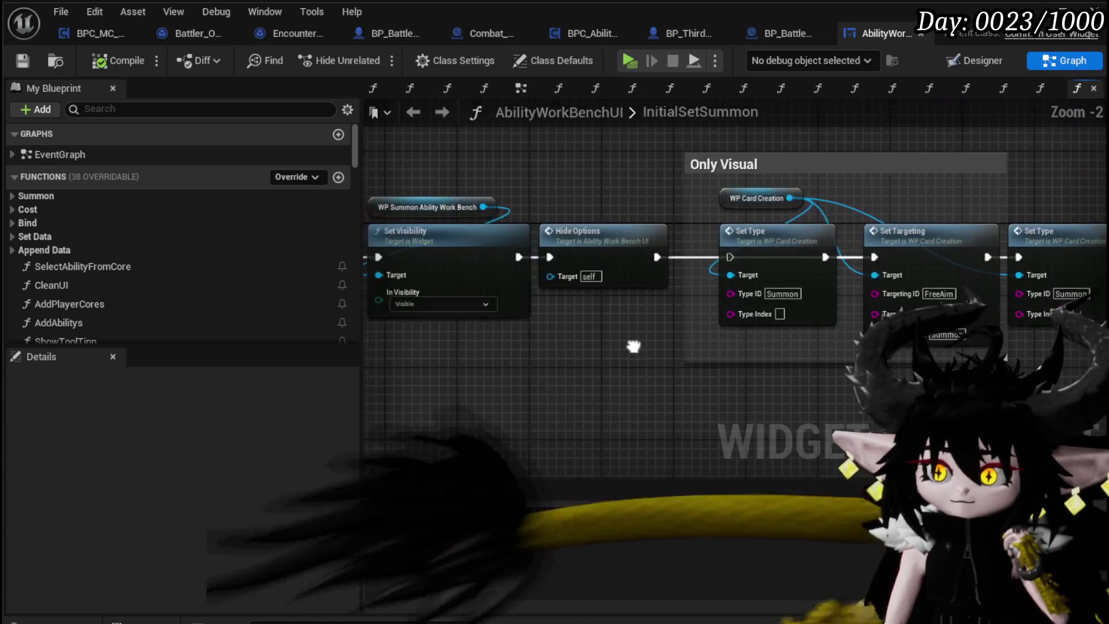
{"action": "scroll", "coordinate": [138, 252], "scroll_direction": "down", "scroll_amount": 3}
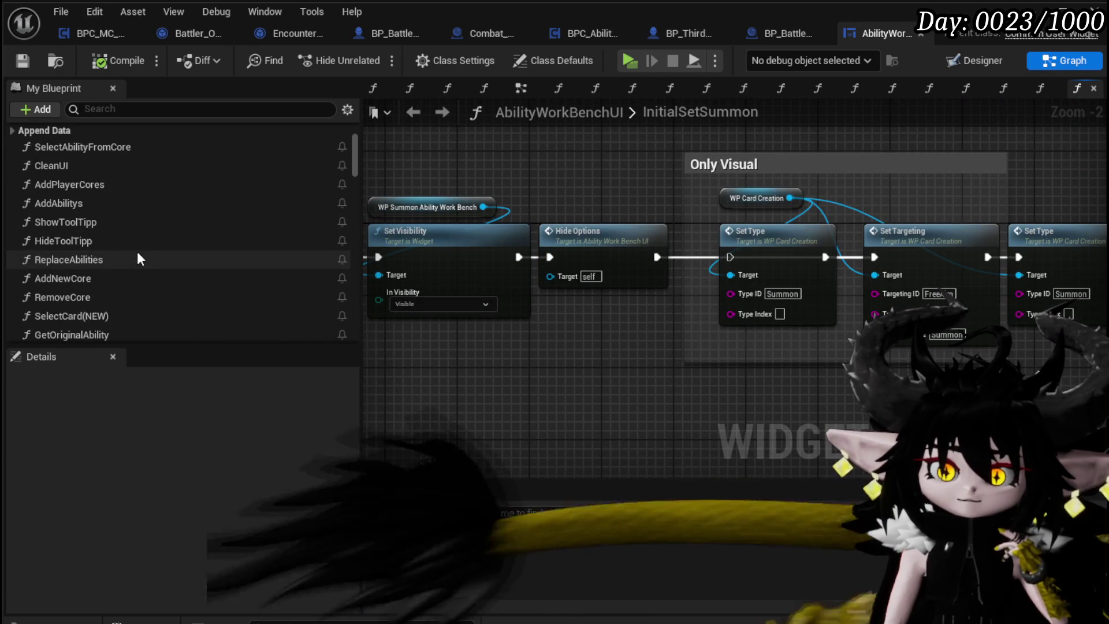
{"action": "scroll", "coordinate": [139, 258], "scroll_direction": "down", "scroll_amount": 1}
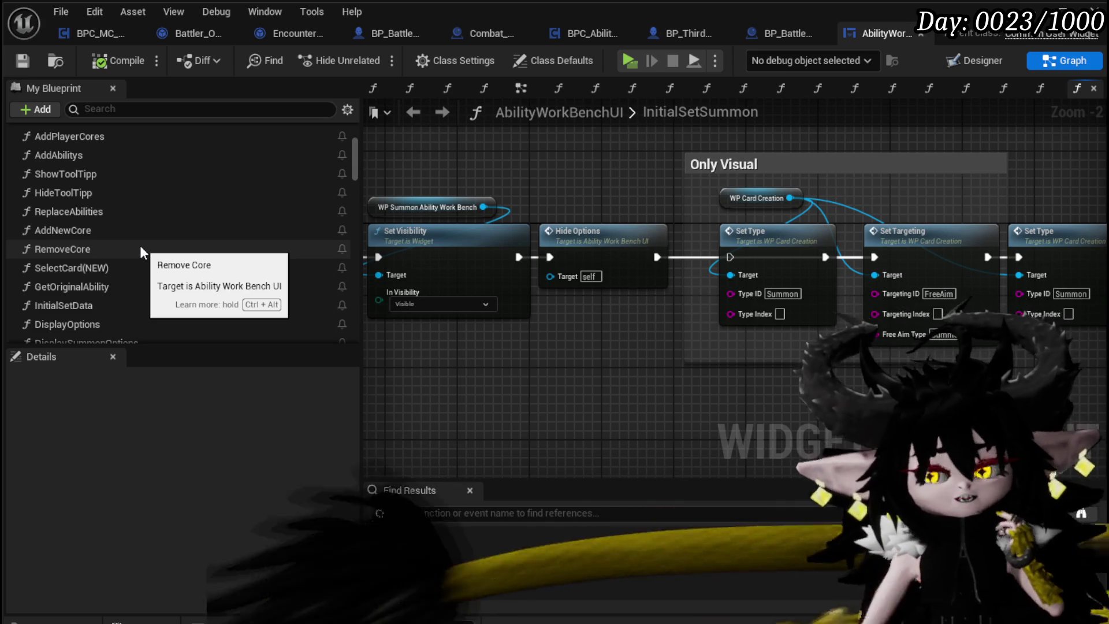
{"action": "scroll", "coordinate": [202, 267], "scroll_direction": "down", "scroll_amount": 3}
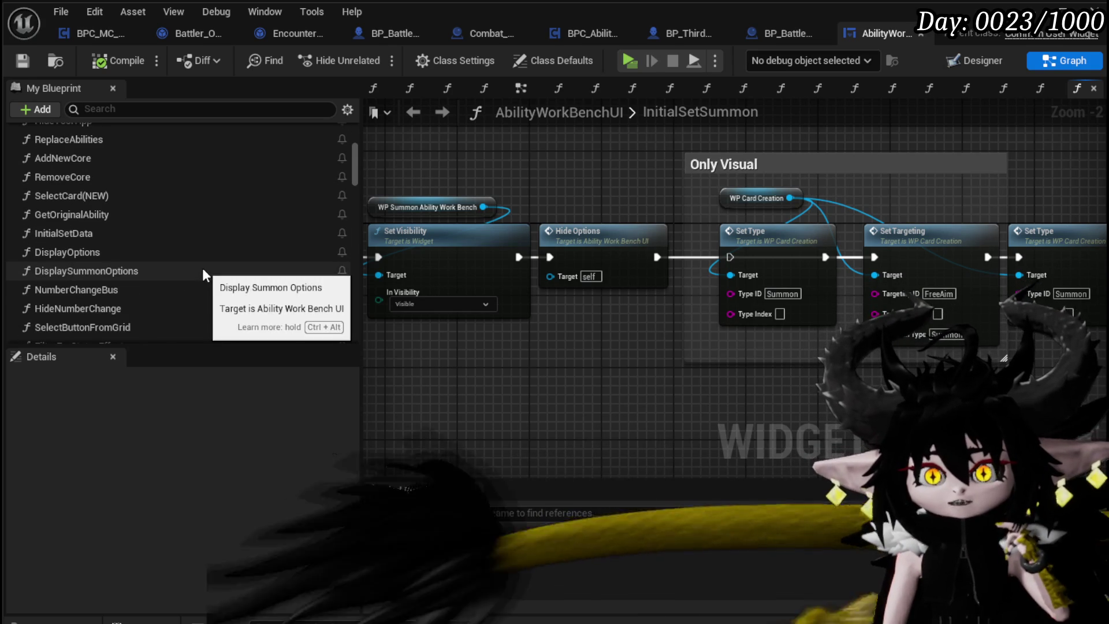
{"action": "scroll", "coordinate": [202, 268], "scroll_direction": "down", "scroll_amount": 1}
{"action": "scroll", "coordinate": [202, 268], "scroll_direction": "down", "scroll_amount": 1}
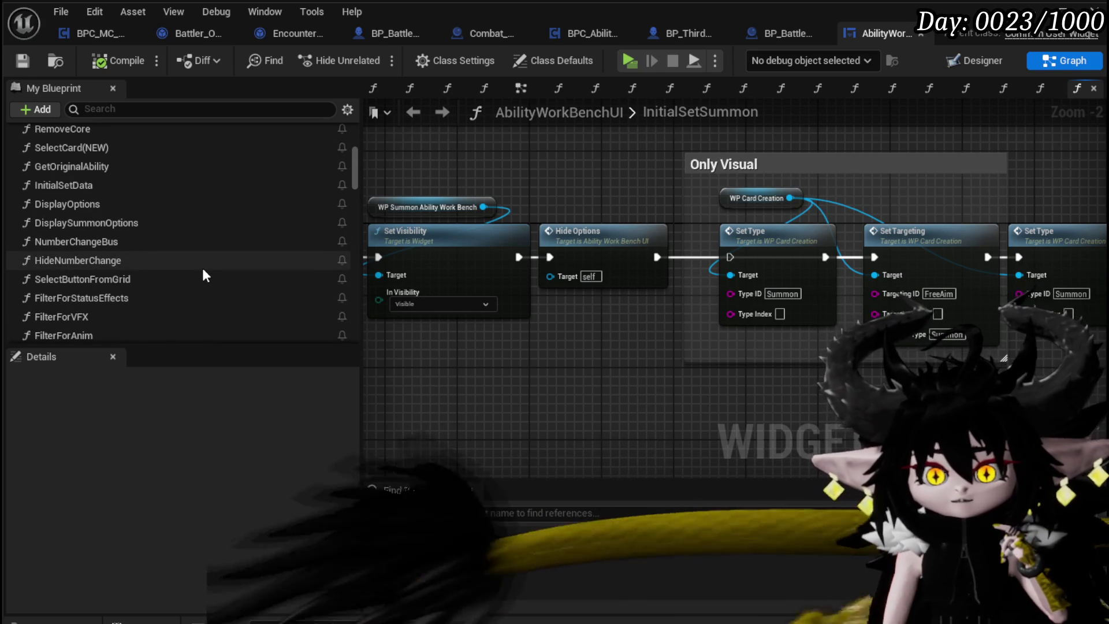